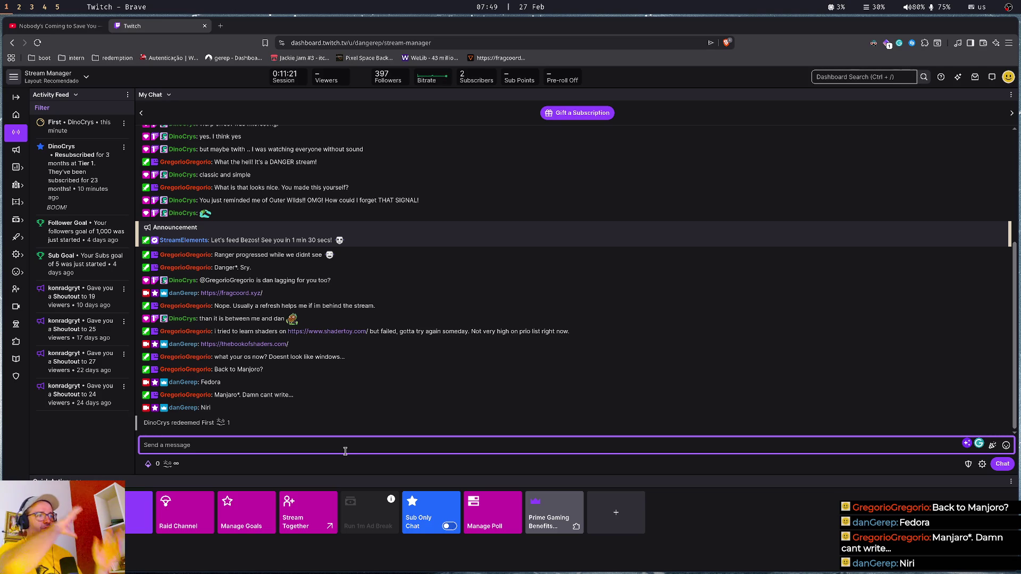
Flip between the terminal columns and the Twitch dashboard, ending on the right-hand terminal.
key(super+Return)
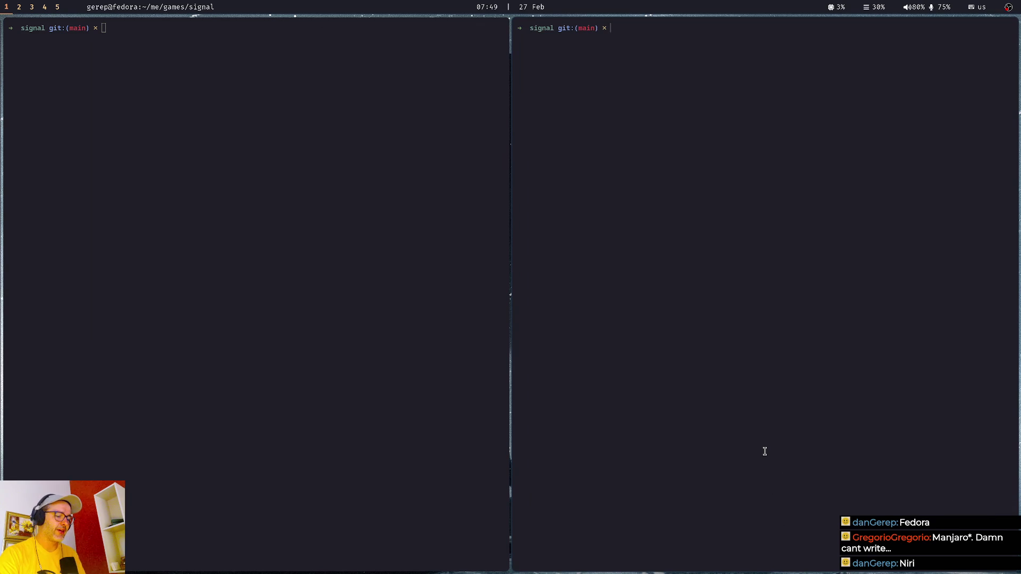
key(super+Left)
key(super+Left)
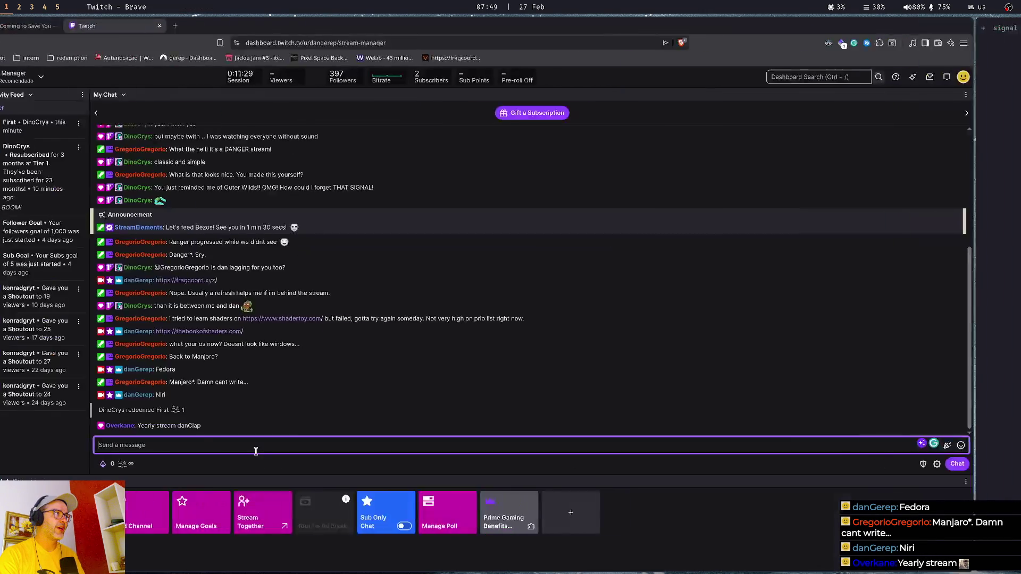
key(super+Right)
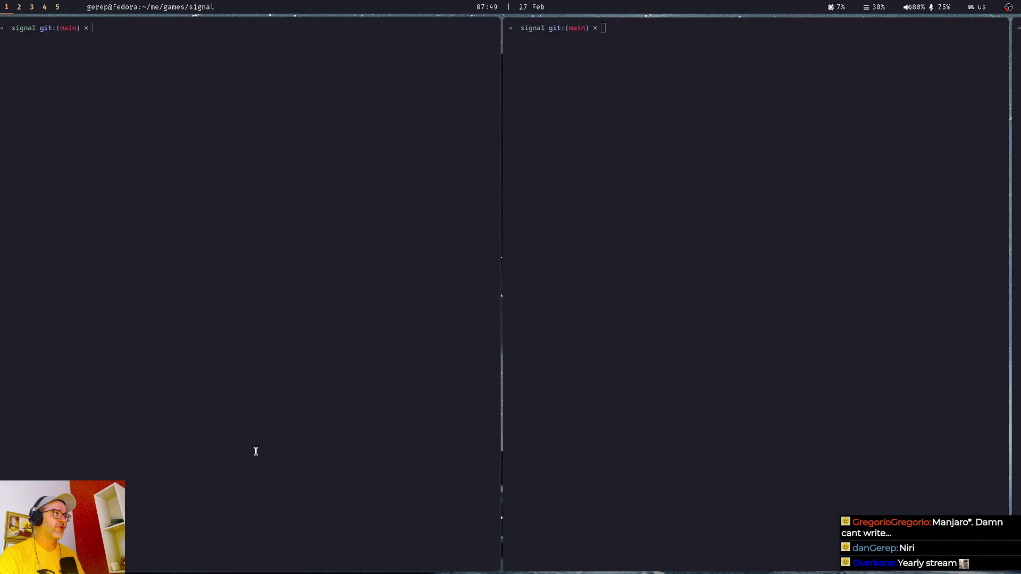
key(super+Left)
key(super+Right)
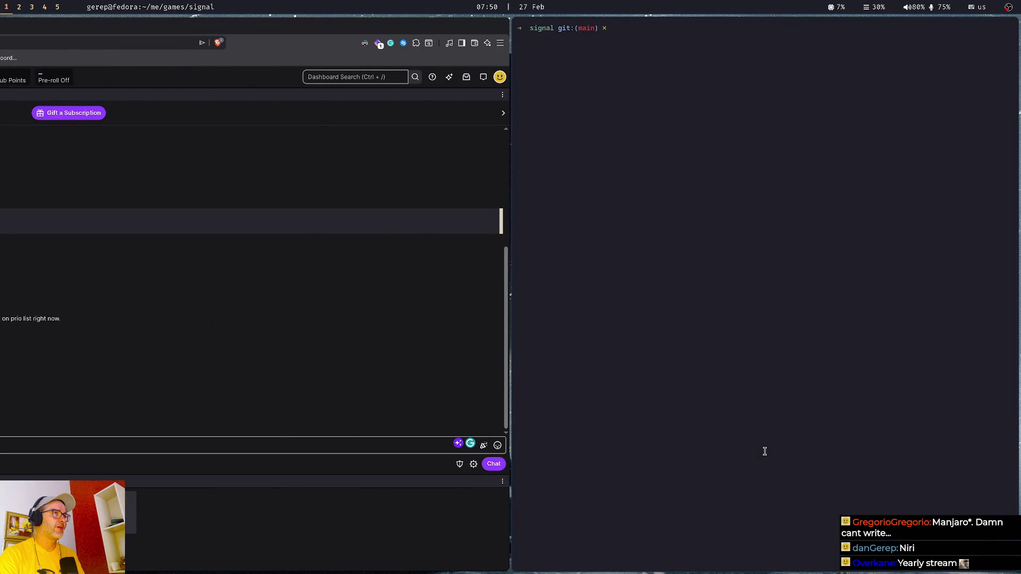
key(super+Right)
key(super+Right)
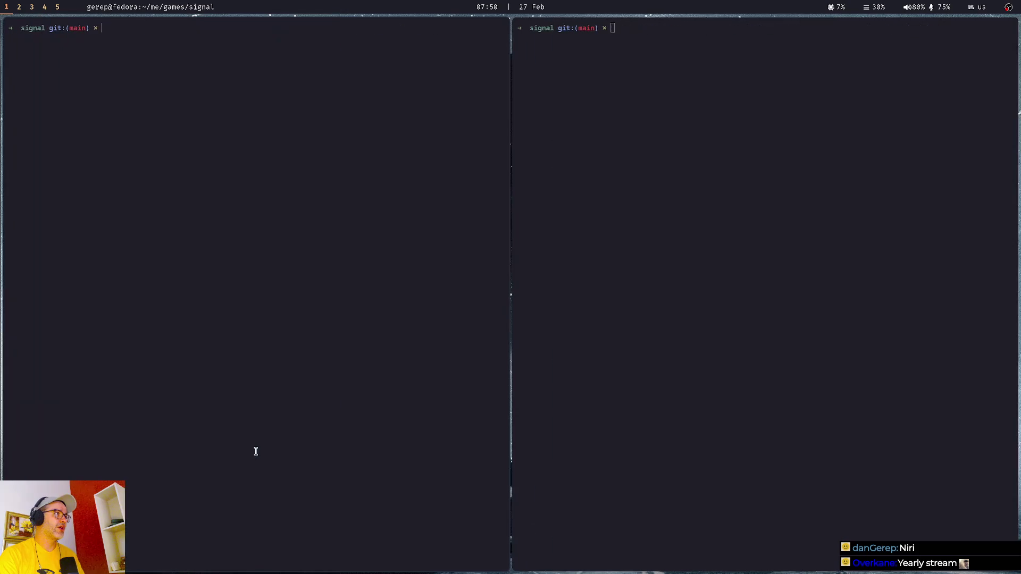
Close the extra terminal, return to the Twitch dashboard, and open the workspace overview.
key(super+q)
key(super+Left)
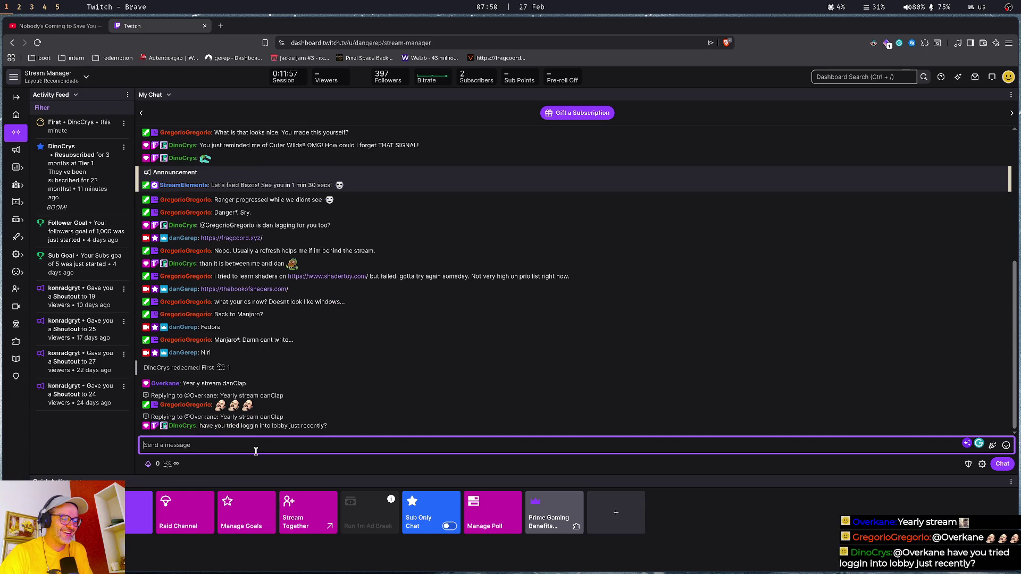
key(super+o)
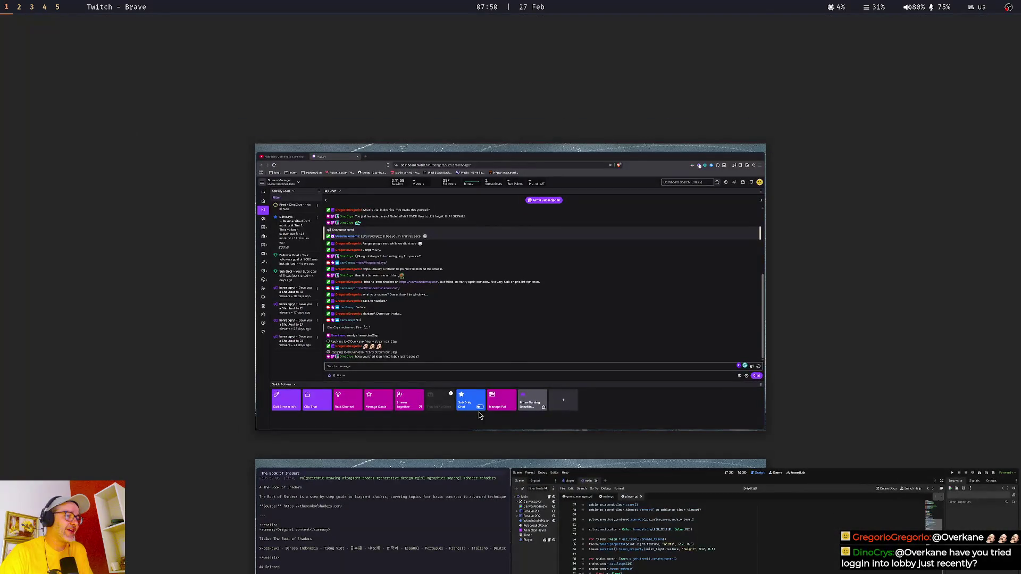
Scroll through the niri overview and focus the Godot script editor on workspace 2.
scroll(506, 365, down, 1)
scroll(506, 364, down, 2)
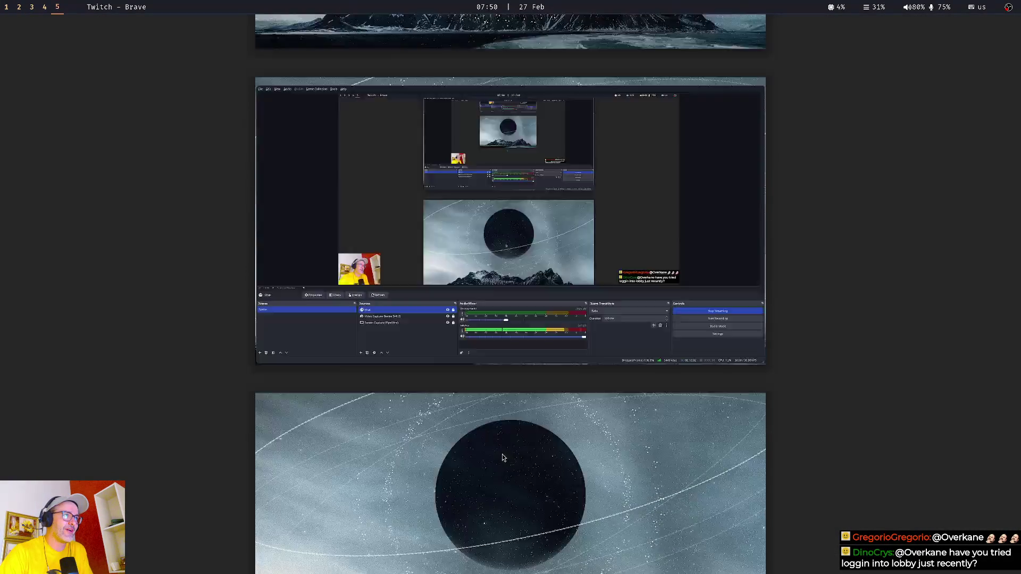
scroll(510, 287, down, 1)
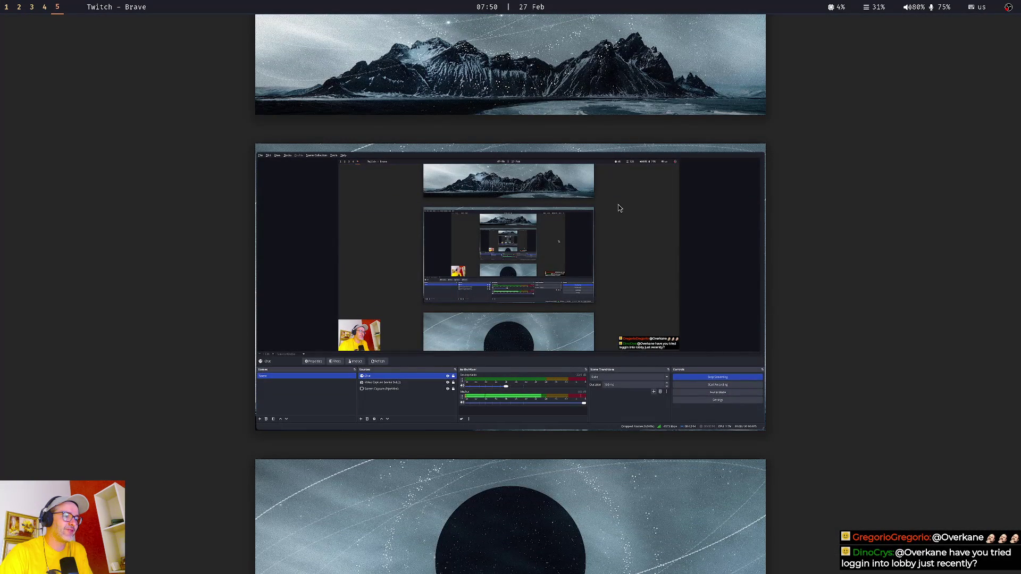
scroll(525, 292, up, 4)
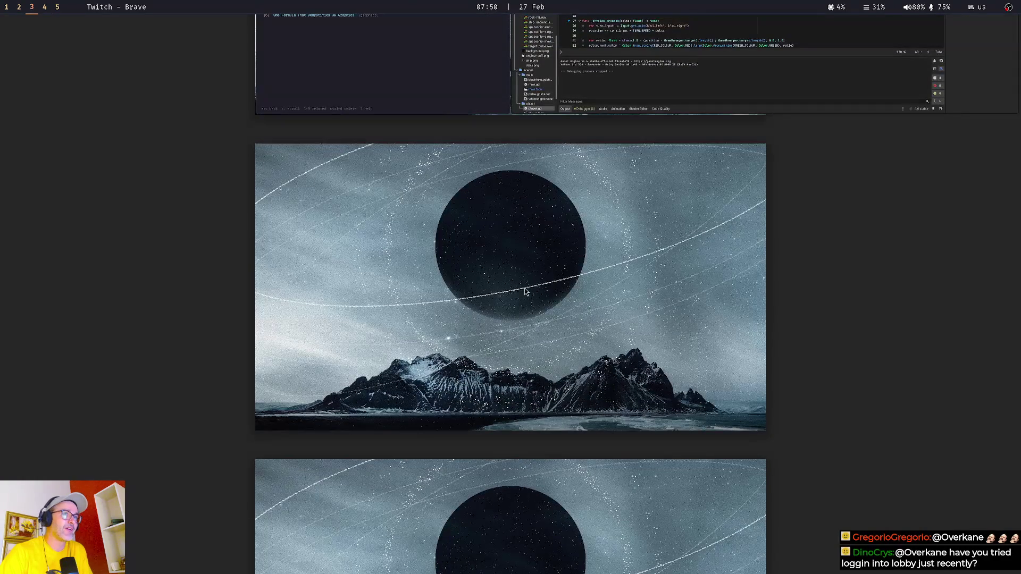
scroll(525, 291, down, 1)
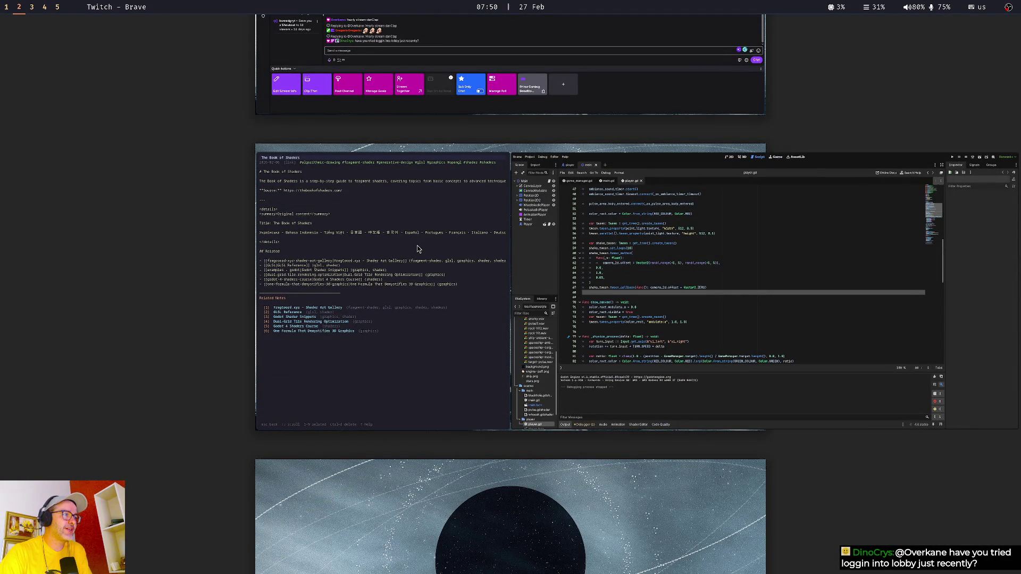
click(417, 249)
click(814, 245)
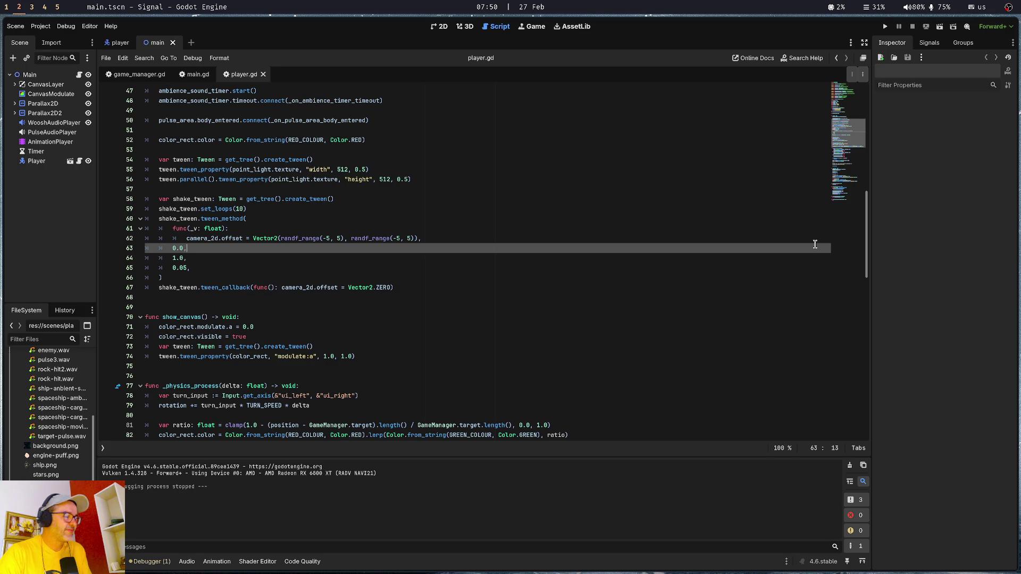
click(231, 219)
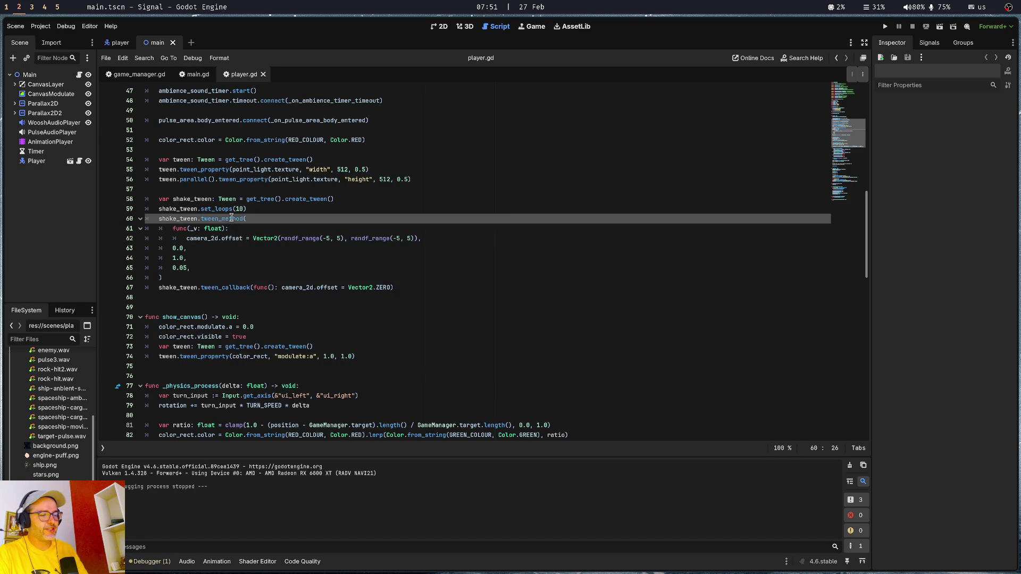
key(F5)
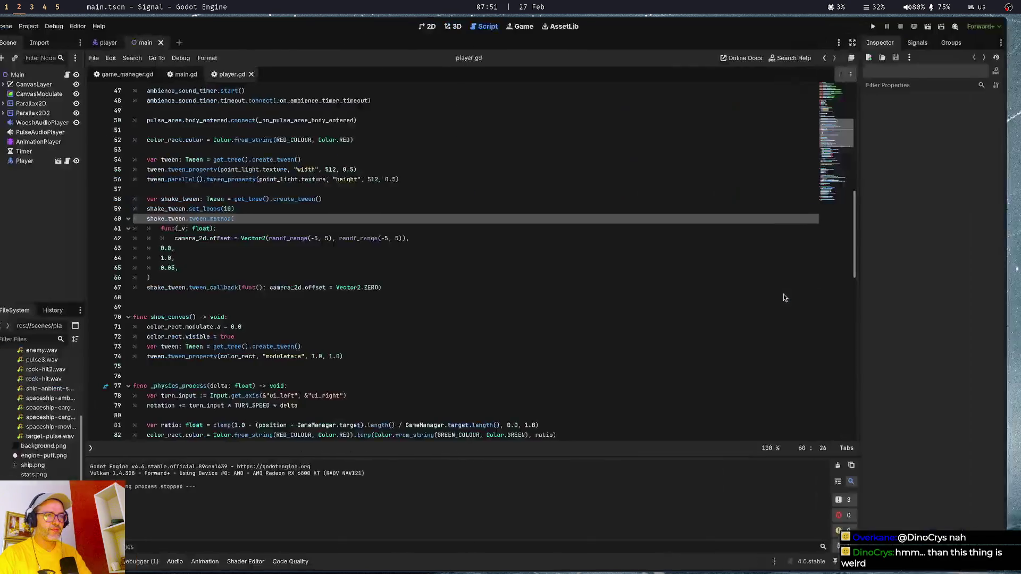
click(207, 257)
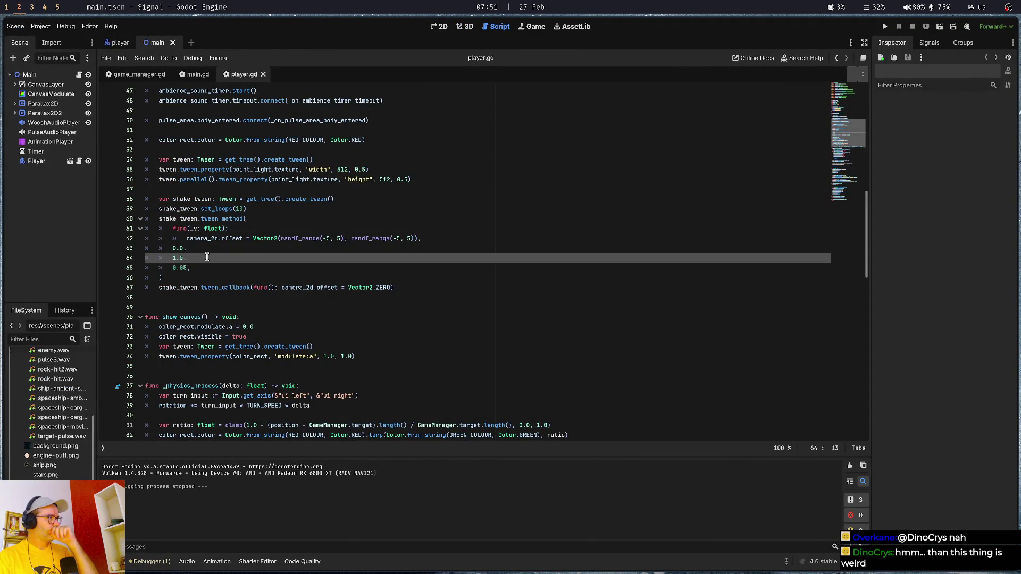
click(237, 295)
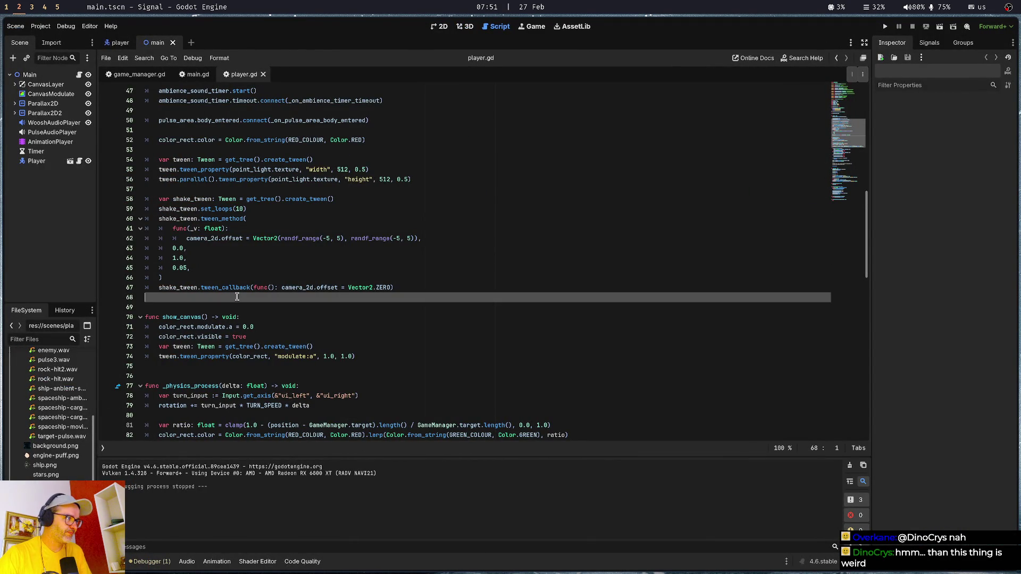
click(282, 187)
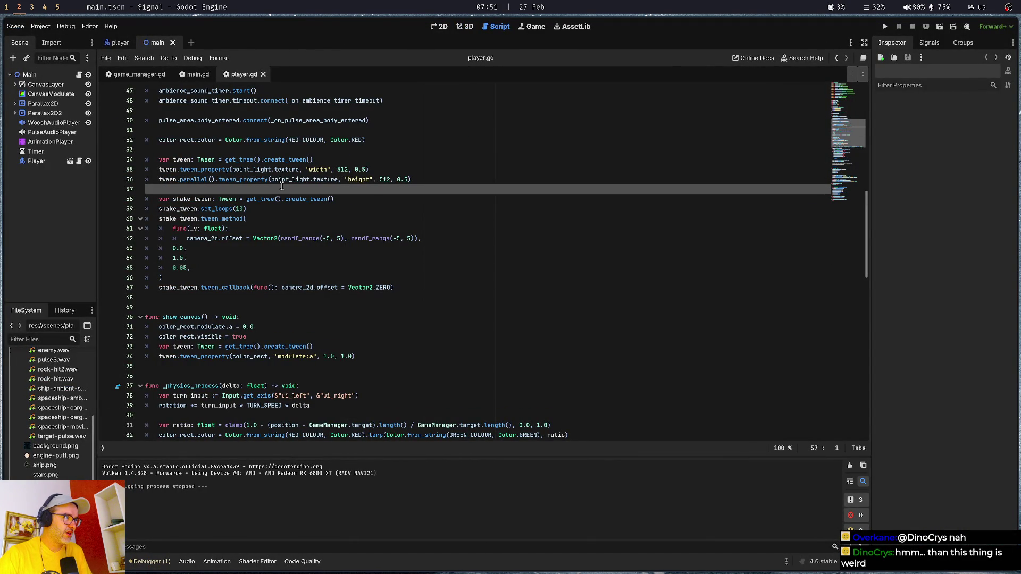
click(293, 150)
scroll(293, 155, up, 2)
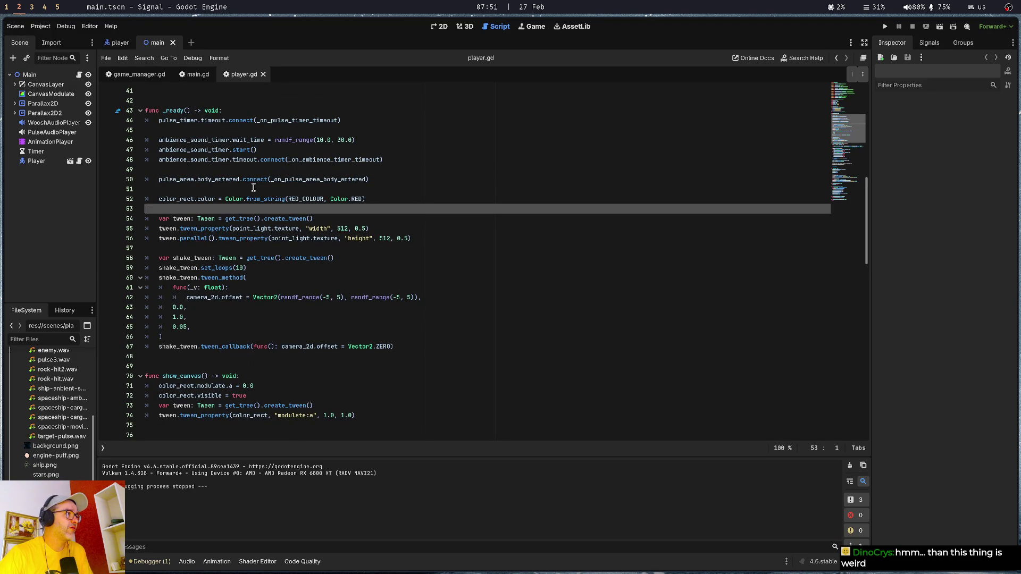
click(247, 170)
click(249, 189)
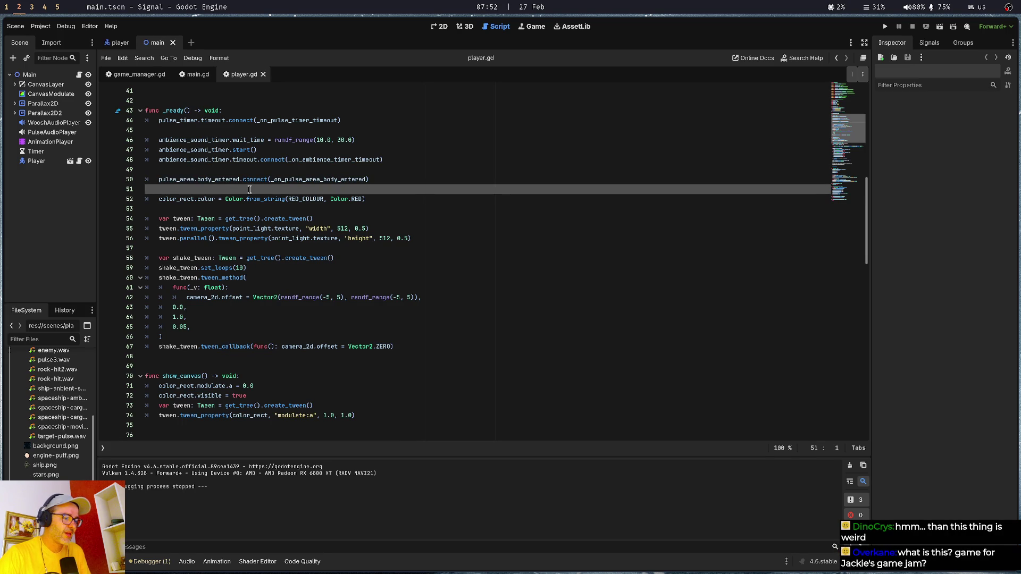
click(260, 336)
click(251, 357)
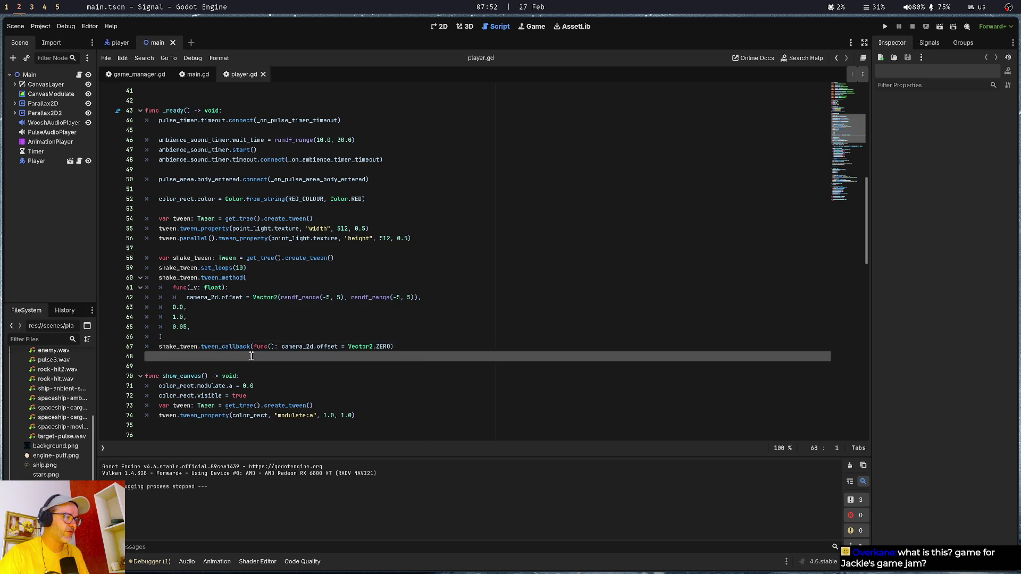
scroll(253, 356, down, 3)
click(256, 338)
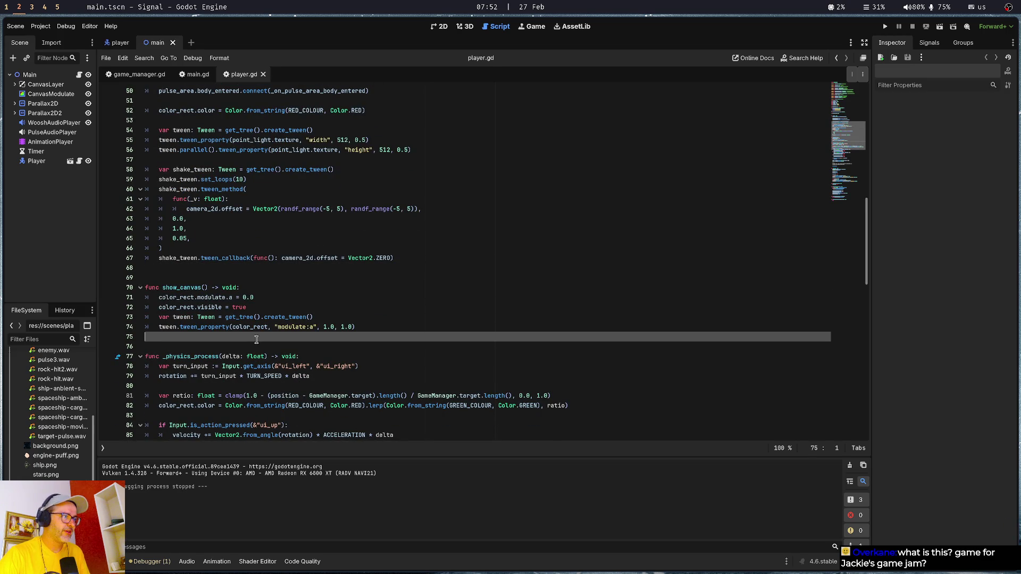
click(268, 342)
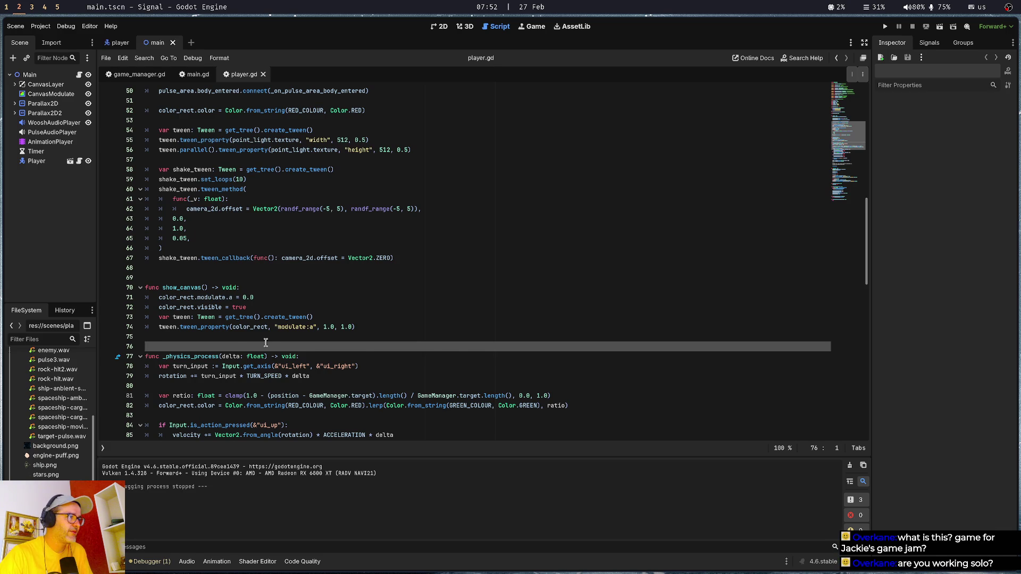
scroll(266, 343, down, 10)
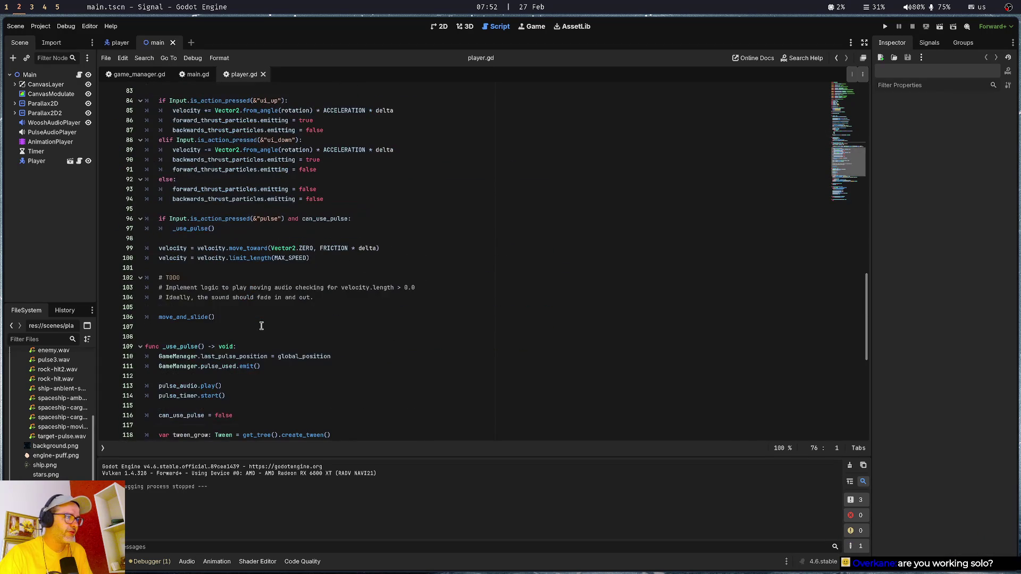
scroll(261, 325, down, 7)
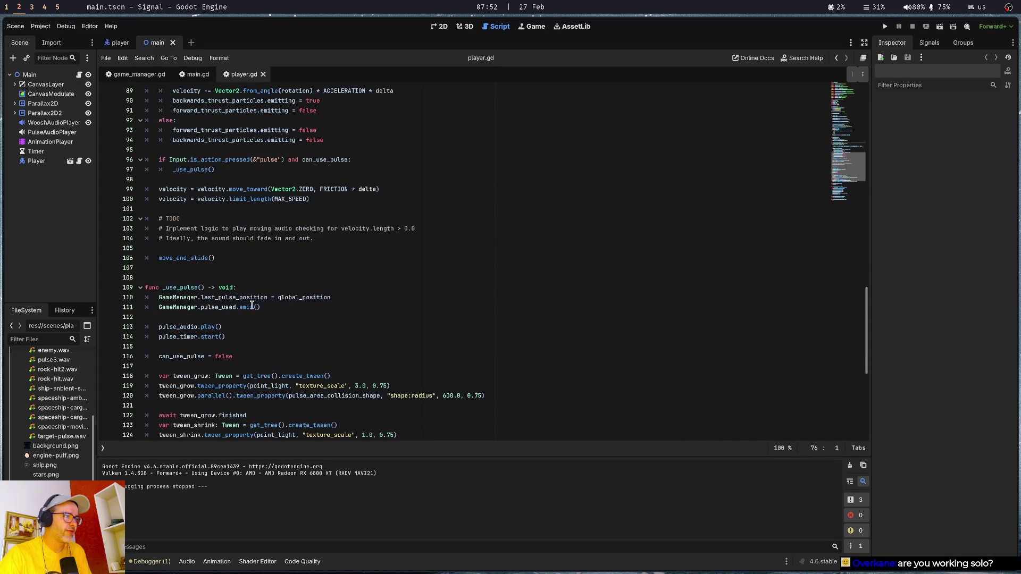
scroll(251, 312, down, 3)
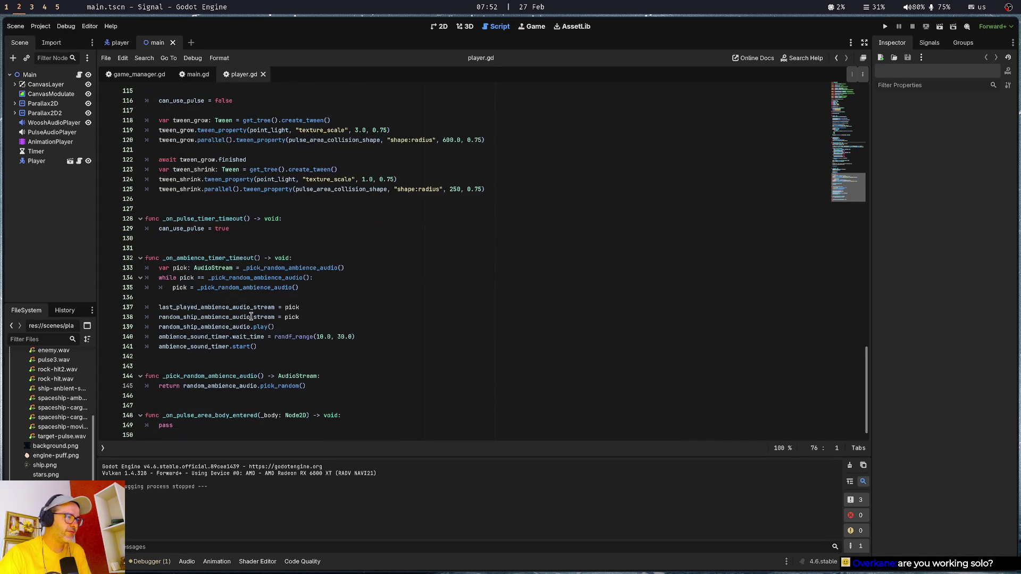
click(230, 432)
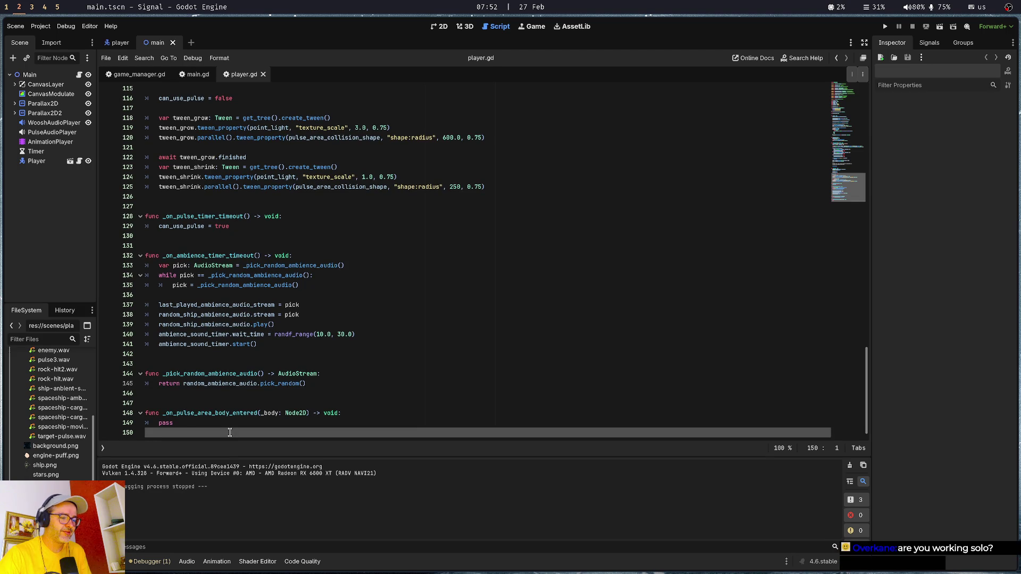
scroll(337, 341, up, 15)
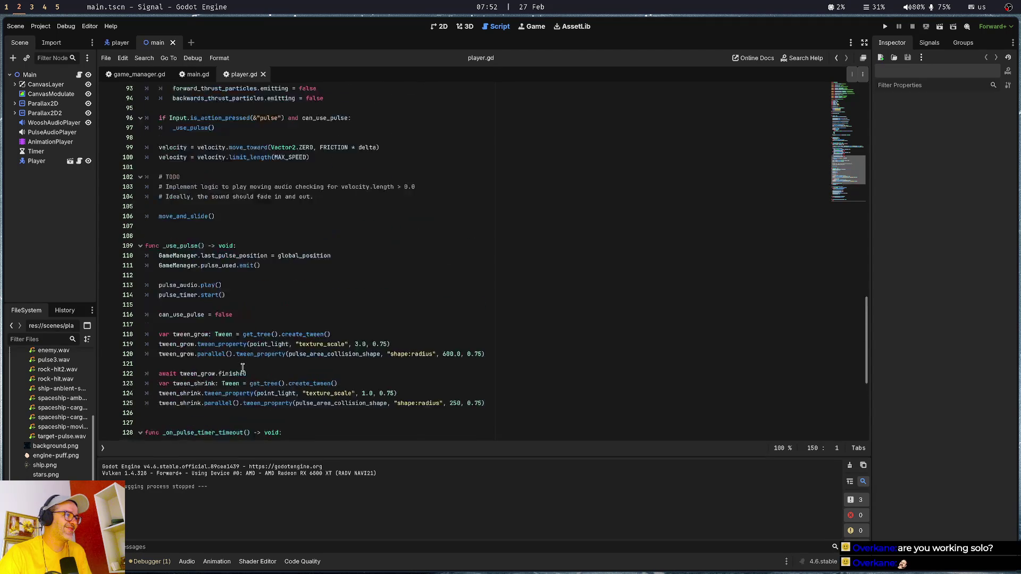
scroll(337, 342, up, 20)
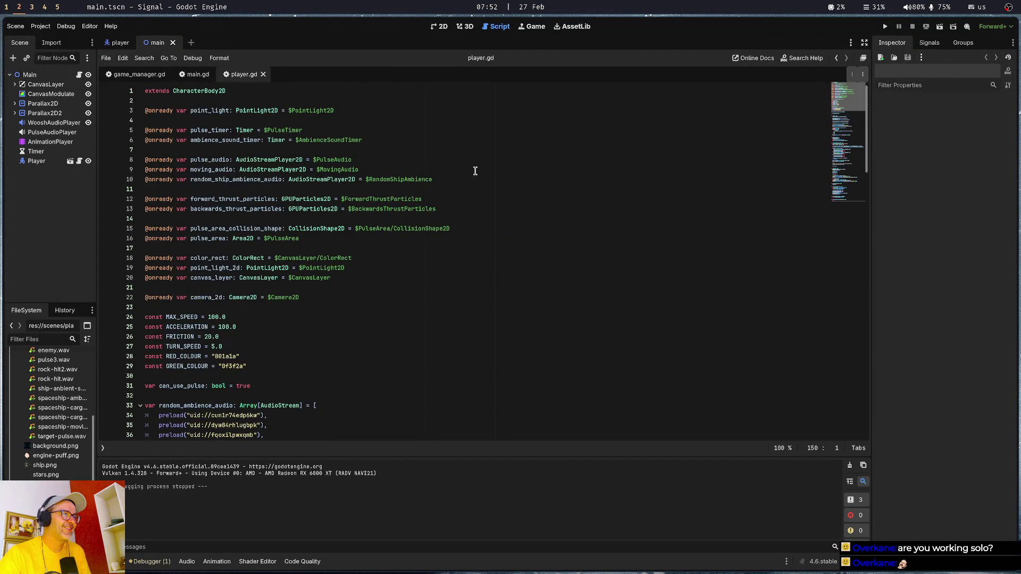
click(357, 190)
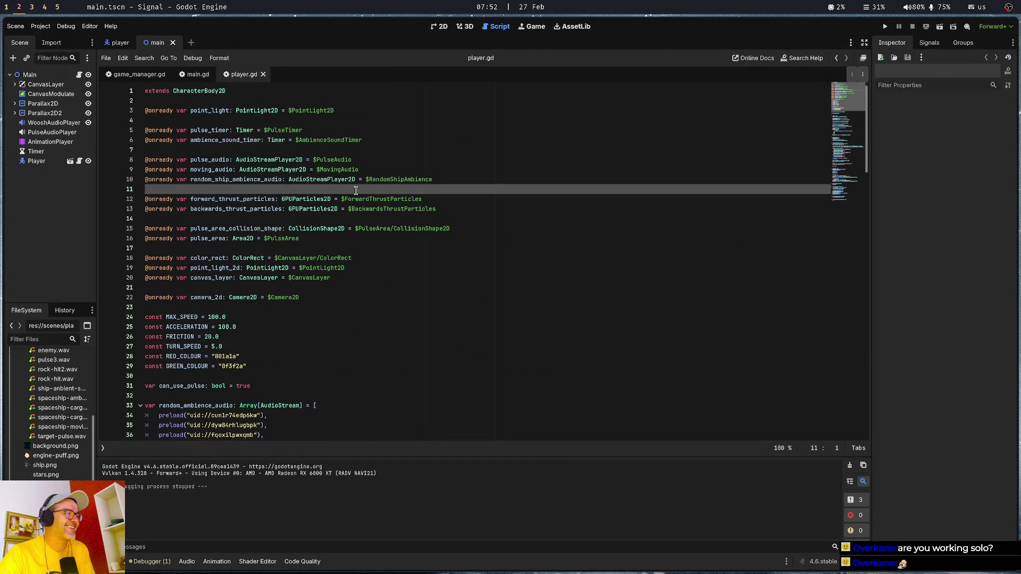
scroll(356, 190, down, 3)
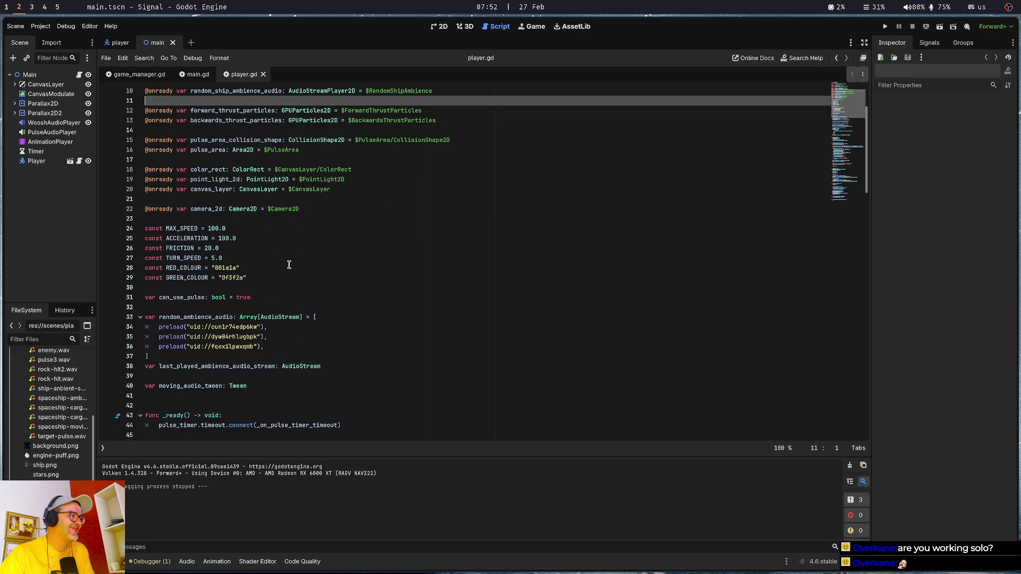
click(238, 308)
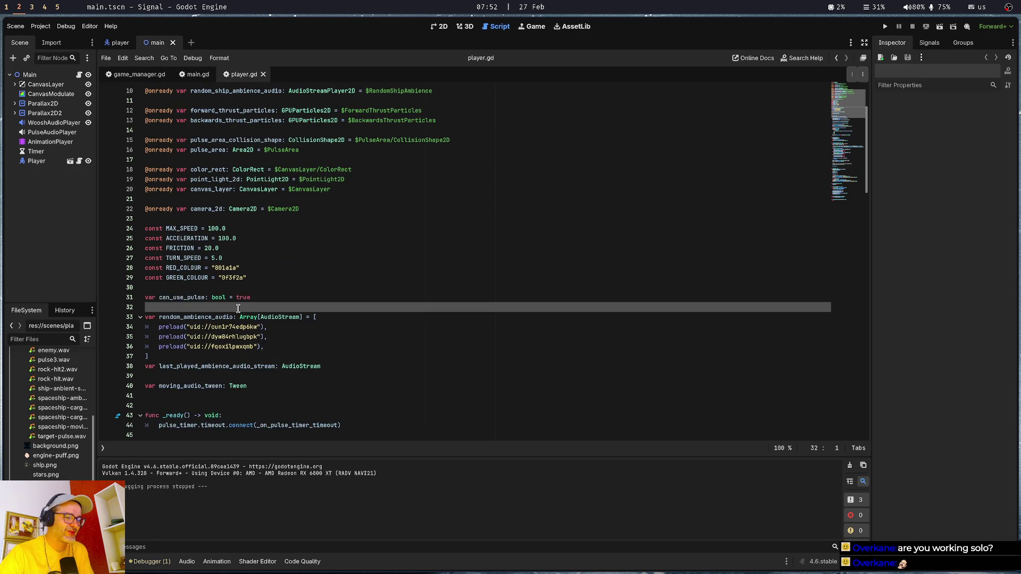
scroll(237, 307, down, 4)
click(243, 271)
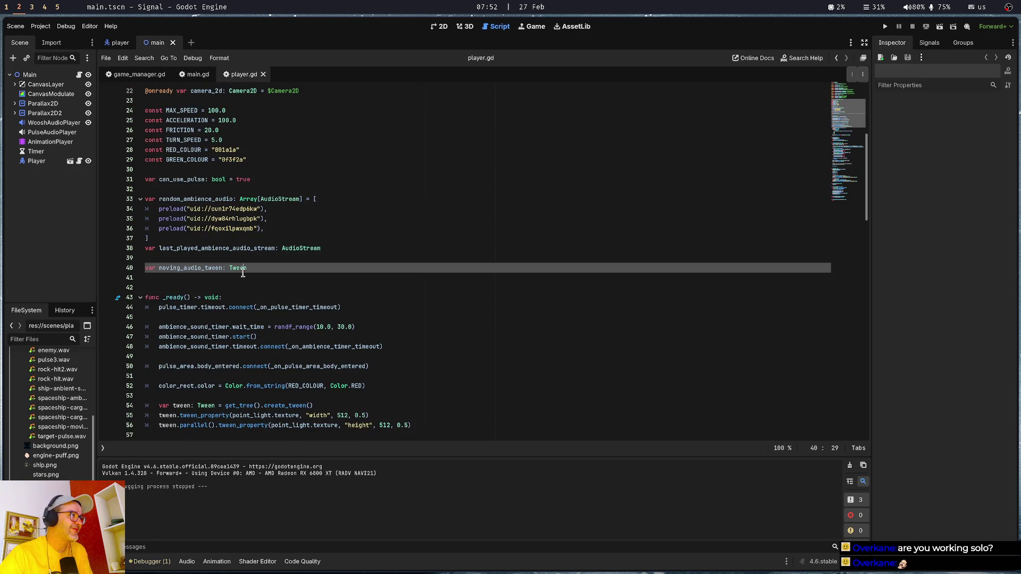
Open game_manager.gd and save with Ctrl+S.
click(146, 78)
click(195, 197)
key(ctrl+s)
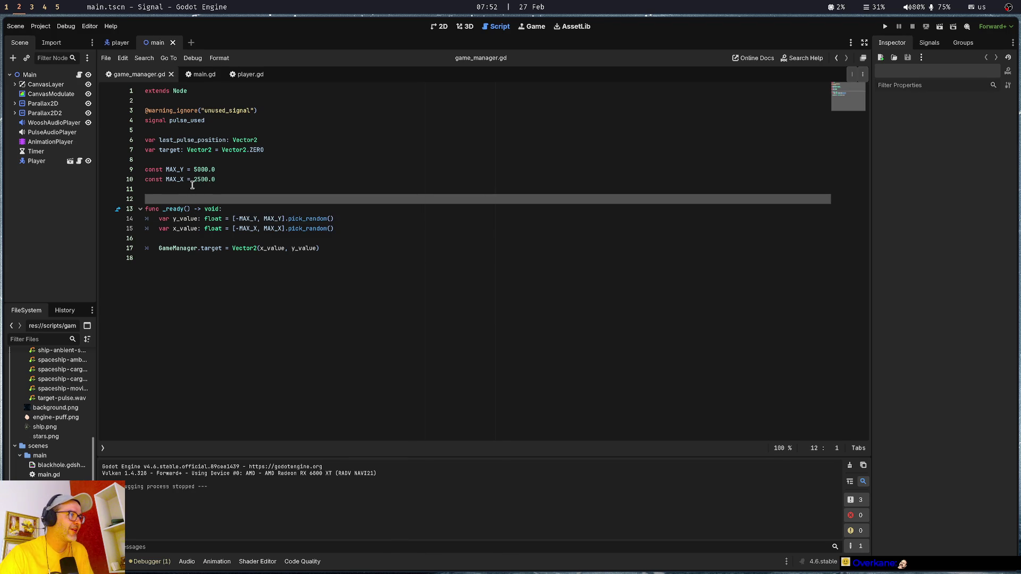
click(193, 188)
Switch to main.gd and review lines 11–19 around the tween code.
click(196, 75)
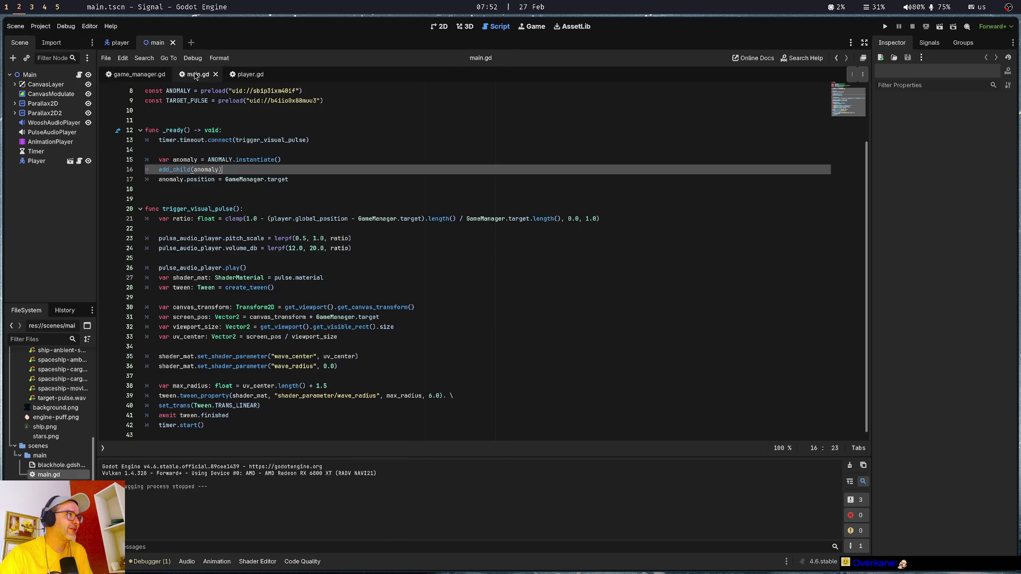
click(187, 149)
click(187, 189)
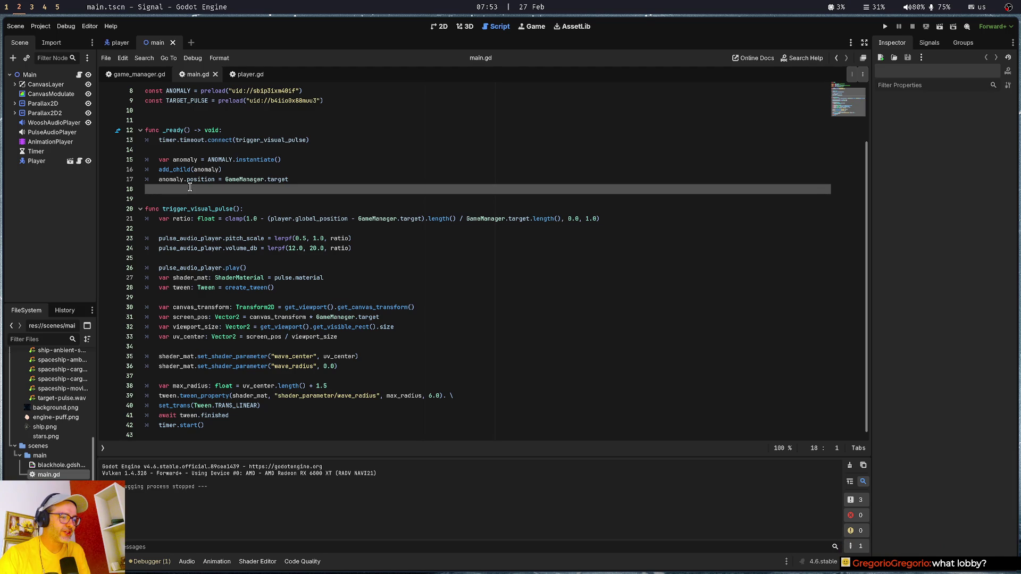
click(187, 198)
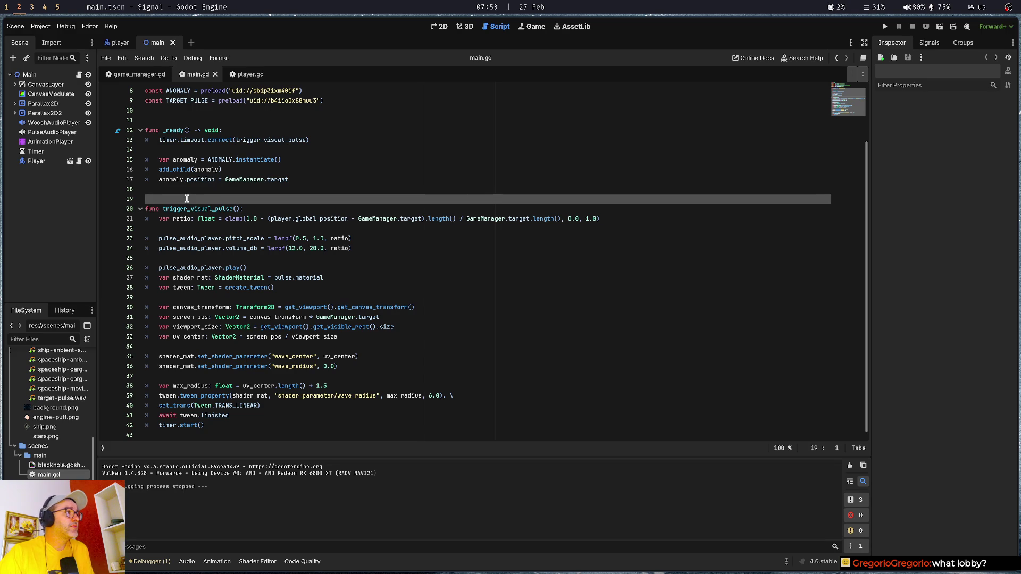
click(190, 192)
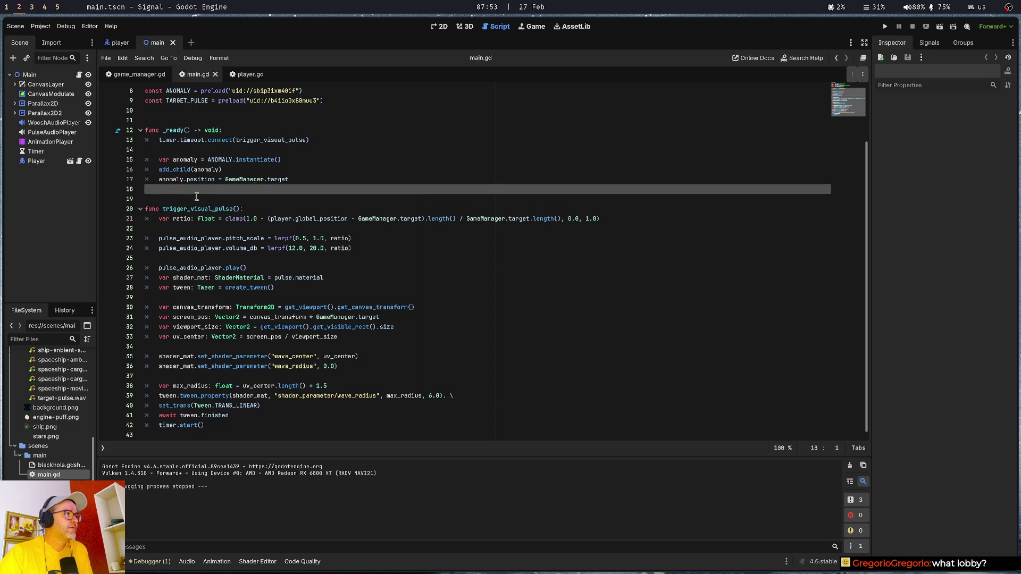
click(196, 197)
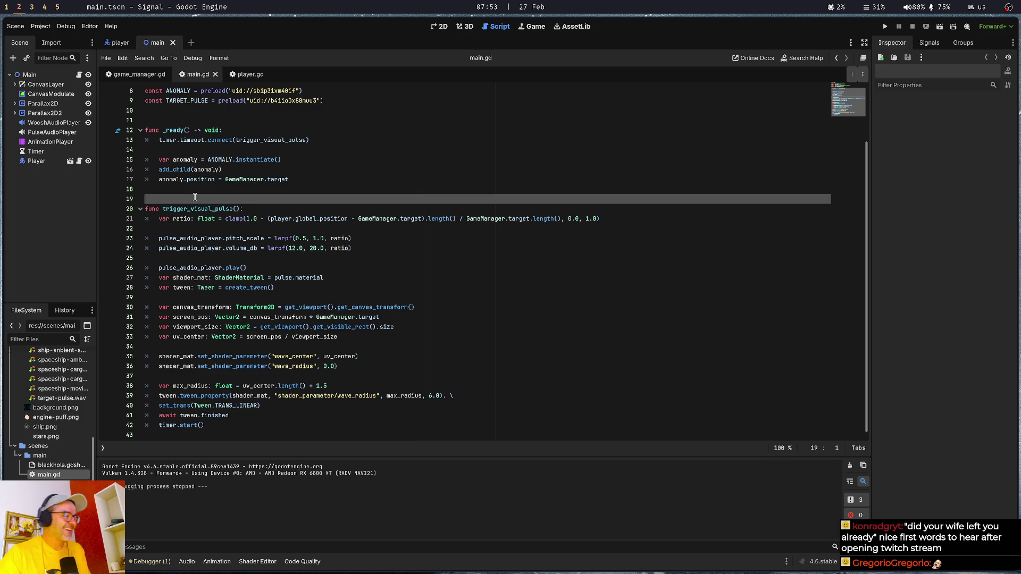
click(209, 179)
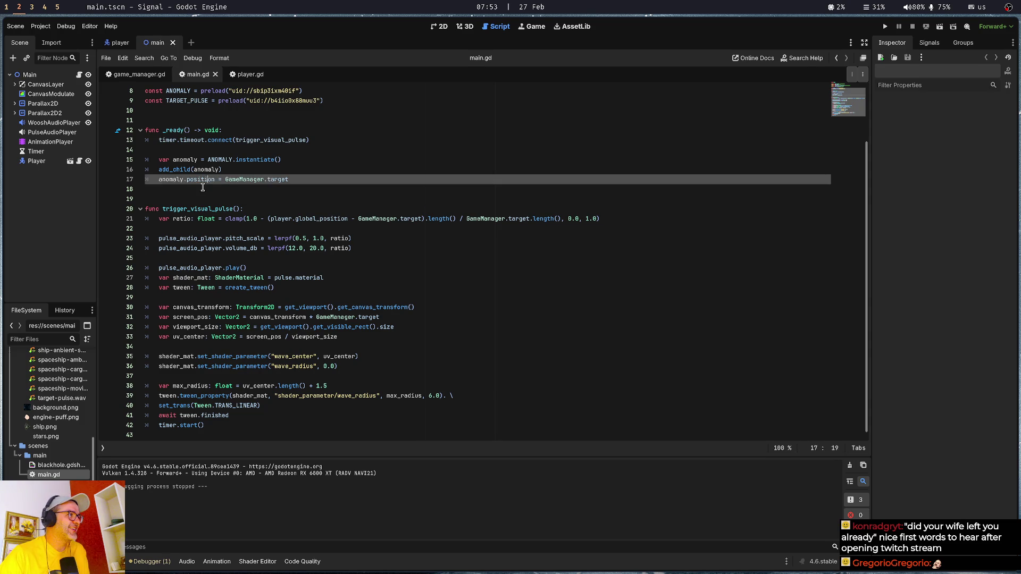
click(203, 187)
click(202, 118)
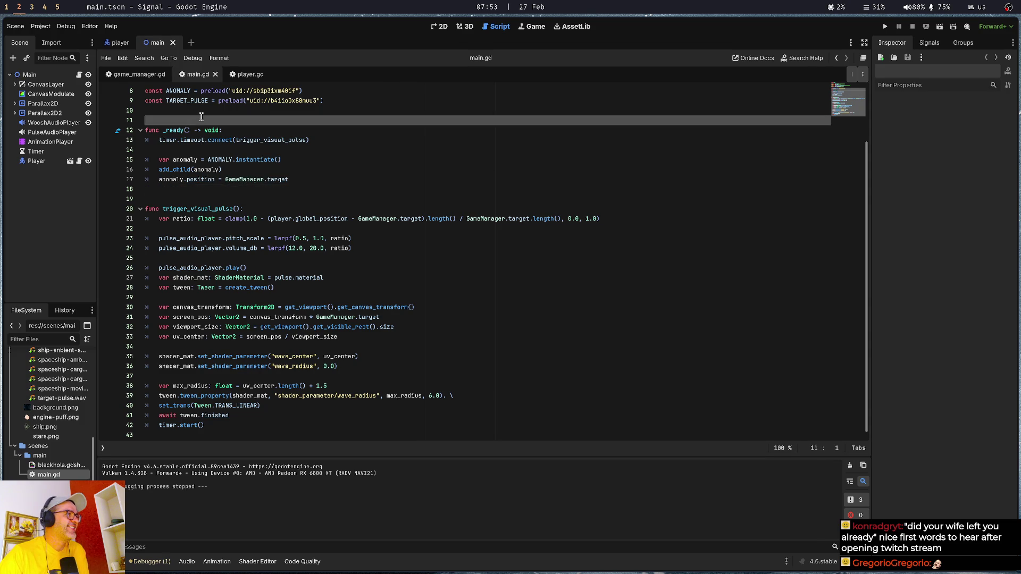
Open the player scene tab, then switch to the Twitch dashboard on workspace 1.
click(112, 45)
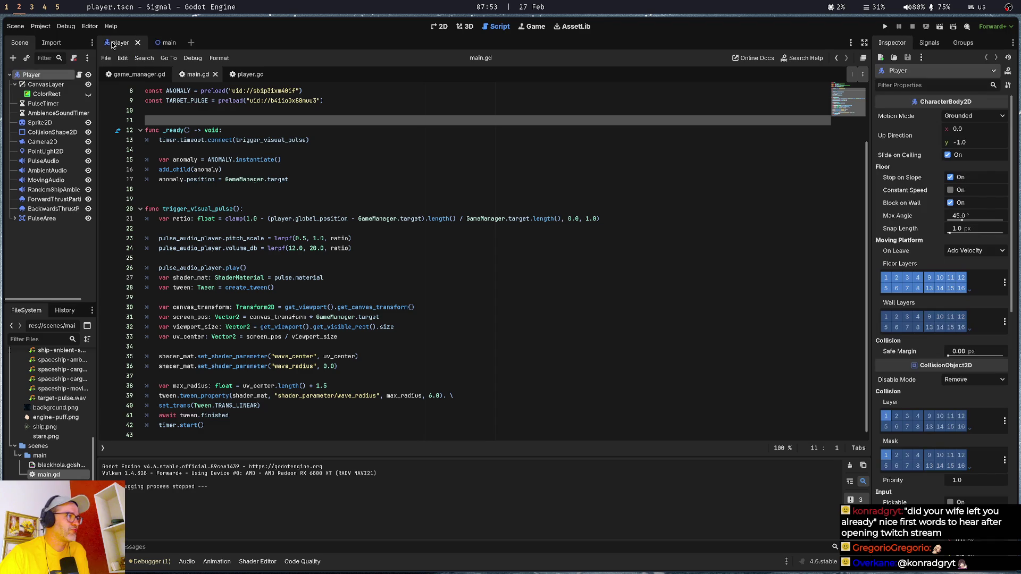
click(287, 277)
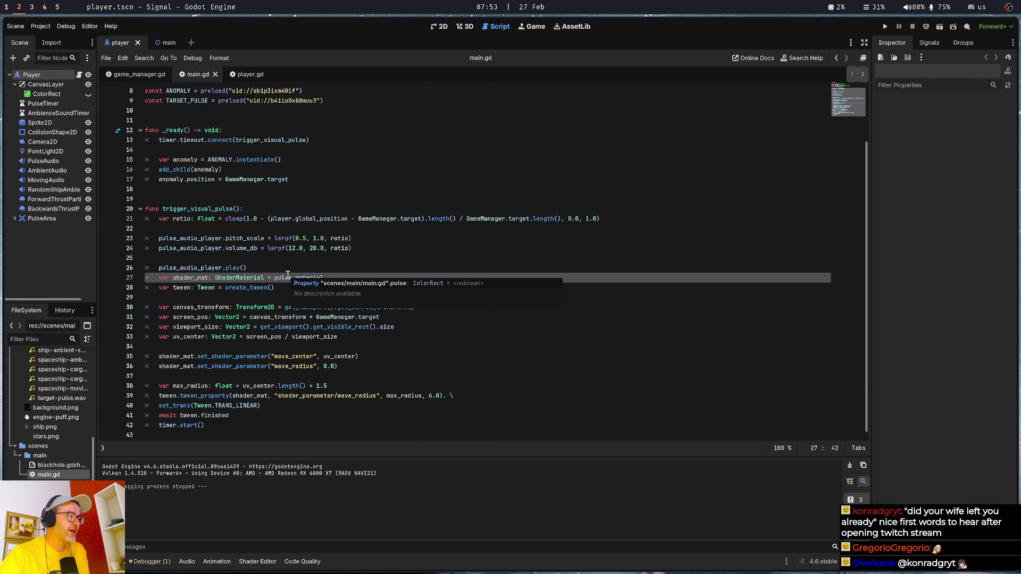
key(super+1)
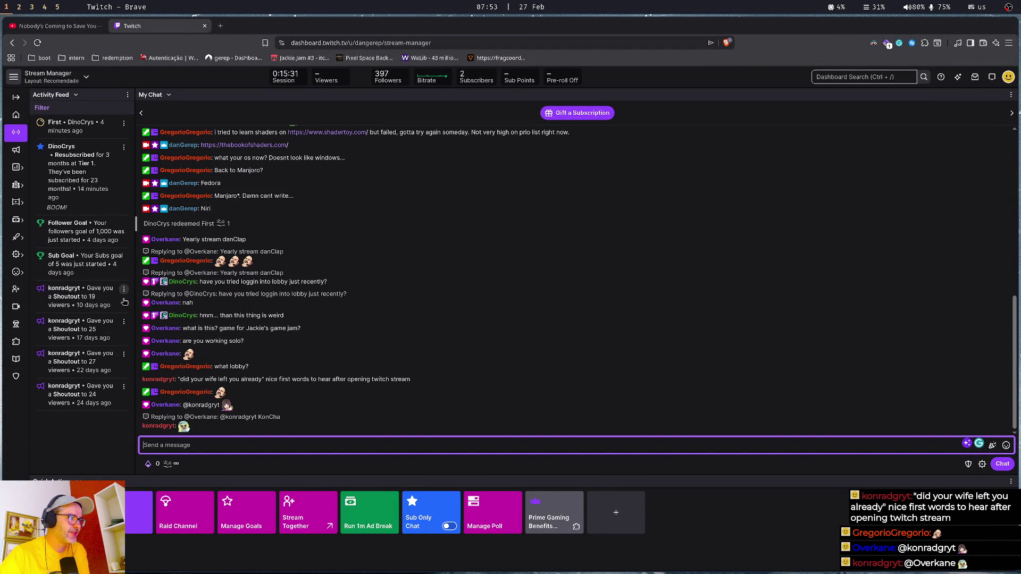
click(209, 292)
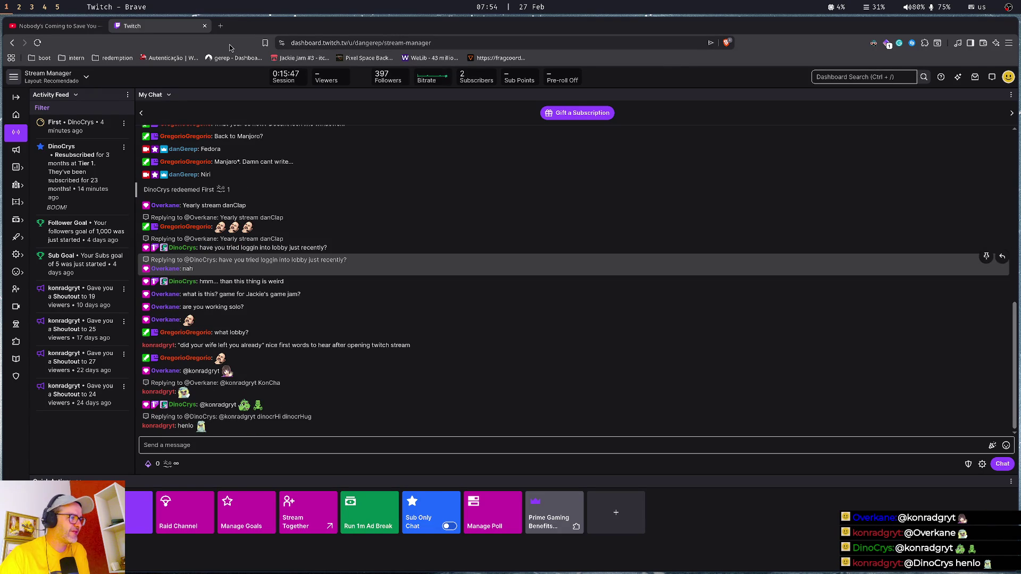
key(super+2)
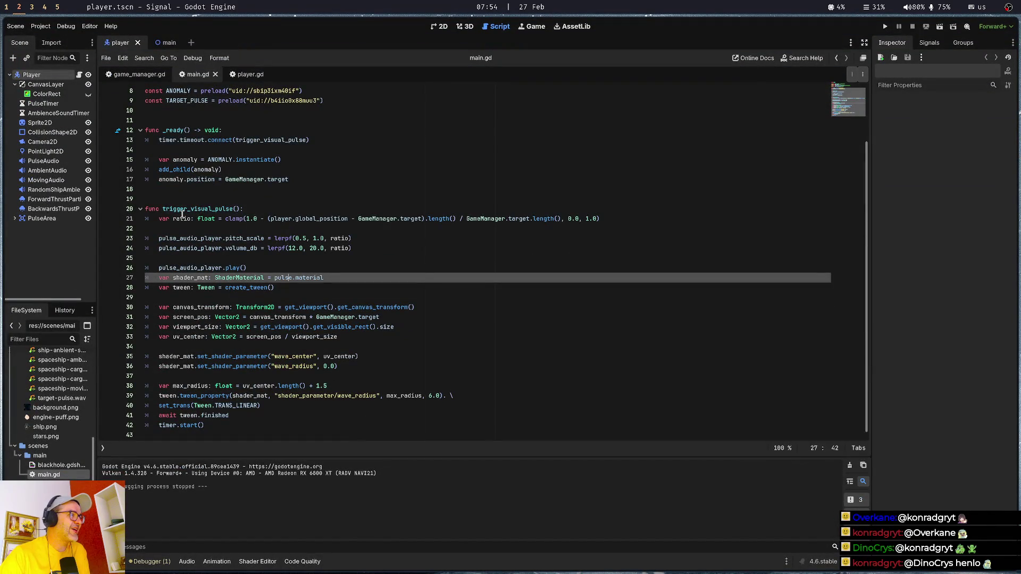
Move through lines 18–19 of main.gd around the trigger_visual_pulse call.
click(183, 207)
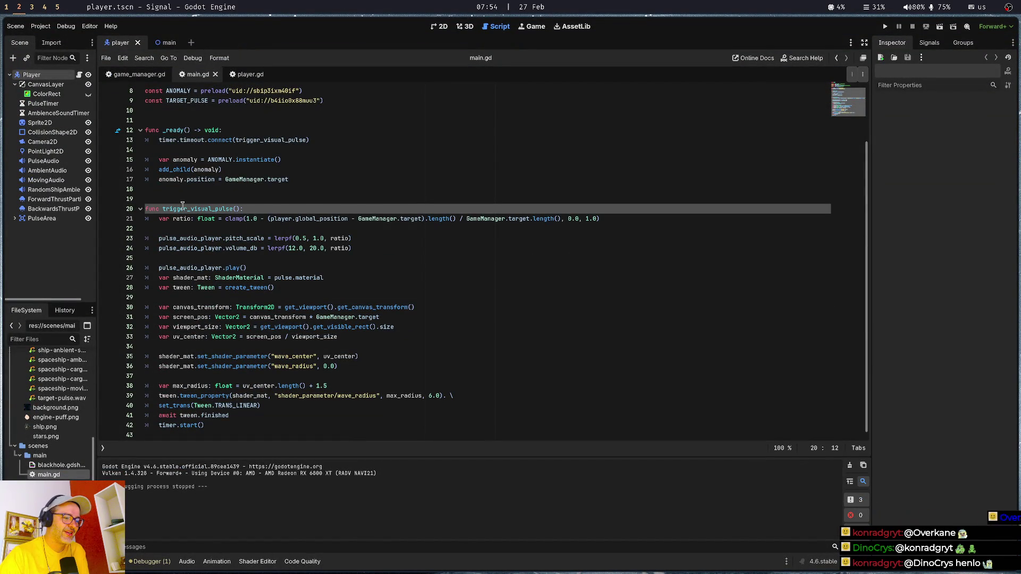
click(205, 199)
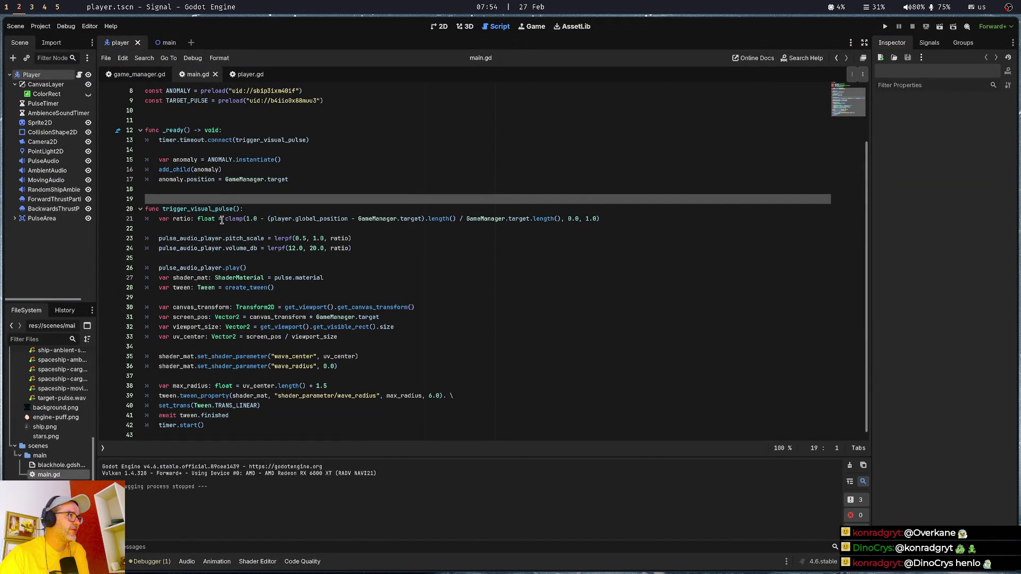
click(225, 189)
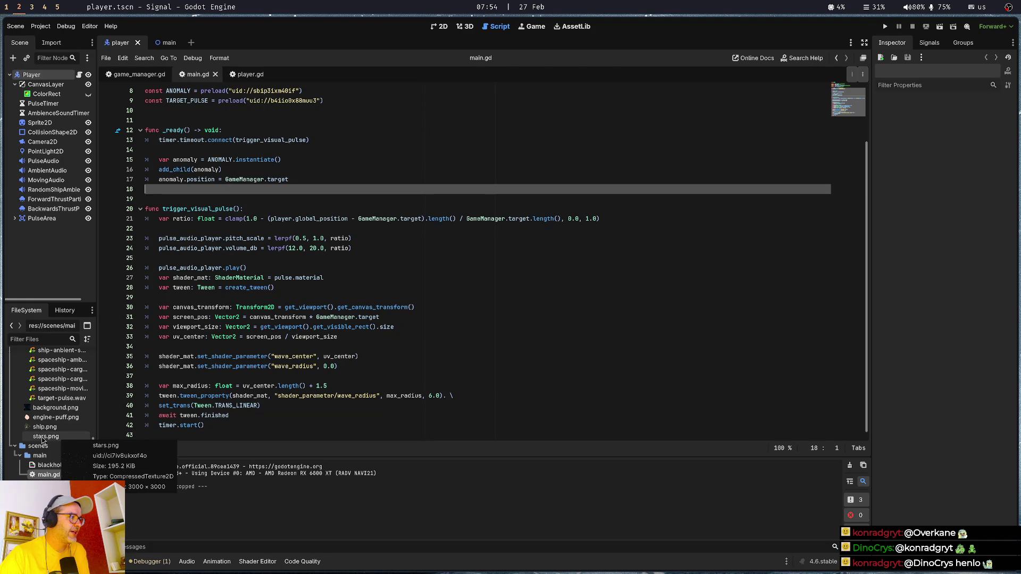
scroll(43, 440, up, 8)
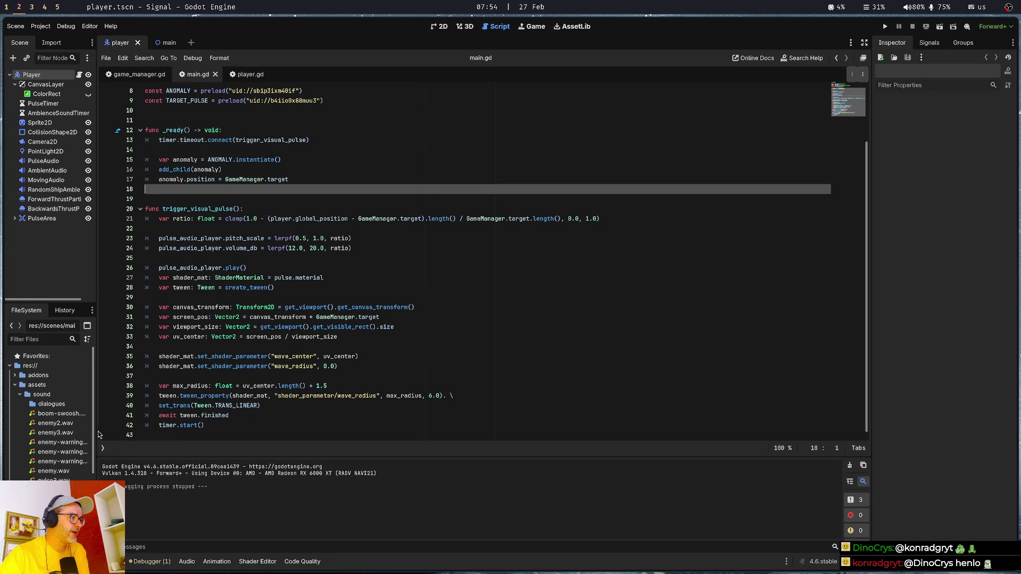
Widen the left docks so file names show fully, and select enemy2.wav.
drag(99, 434, 113, 430)
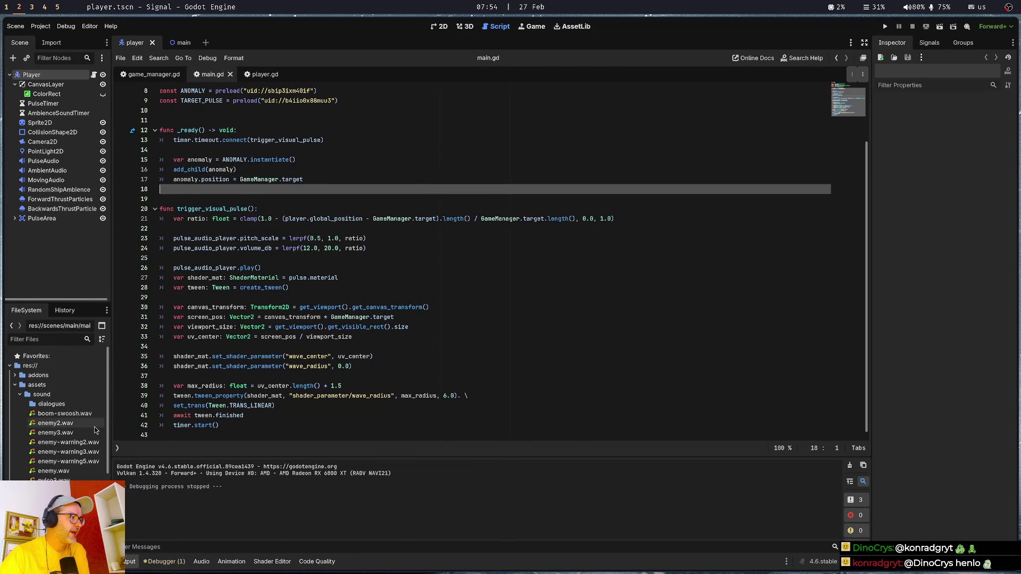
mouse_move(95, 429)
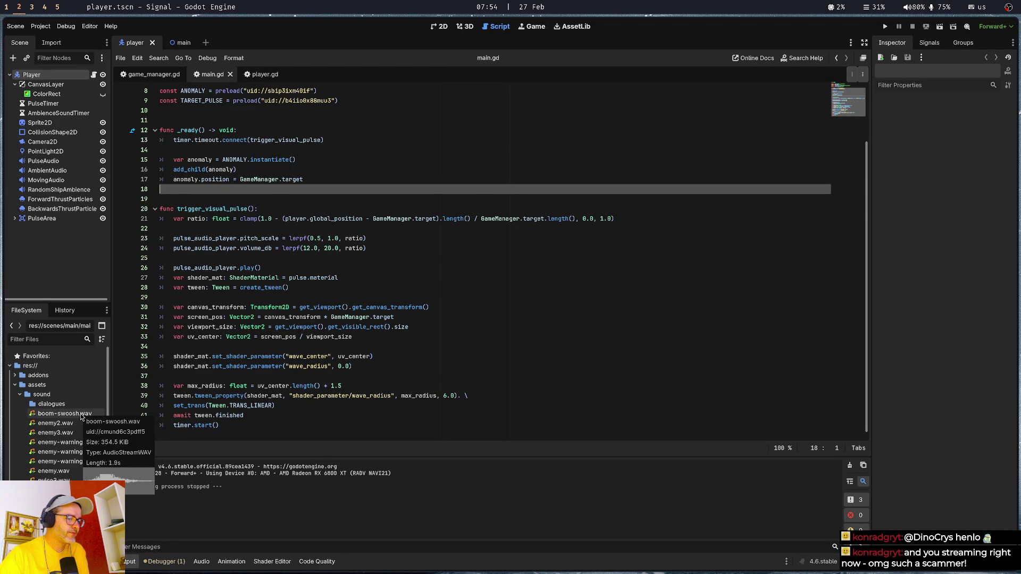
scroll(81, 418, down, 1)
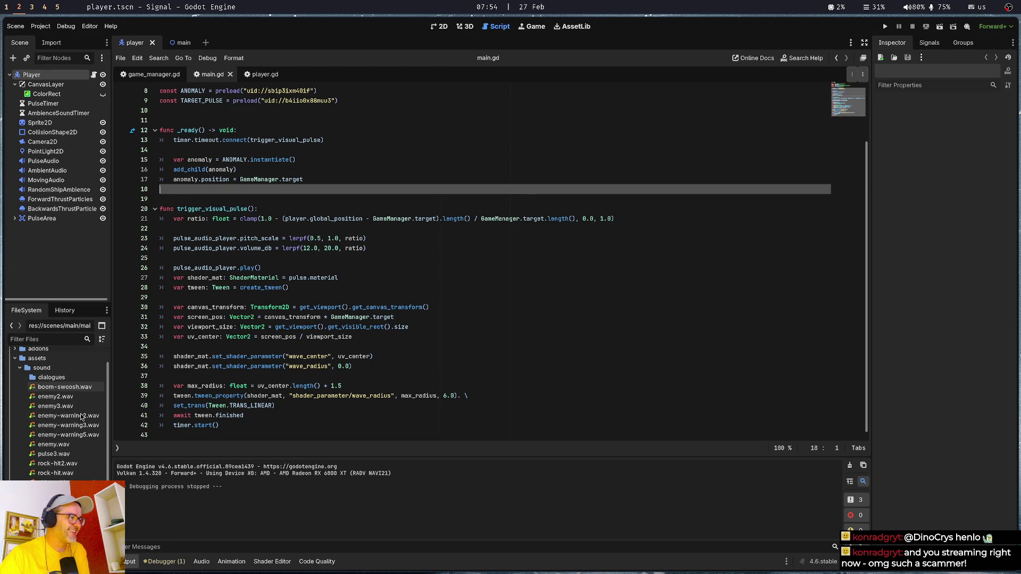
click(76, 401)
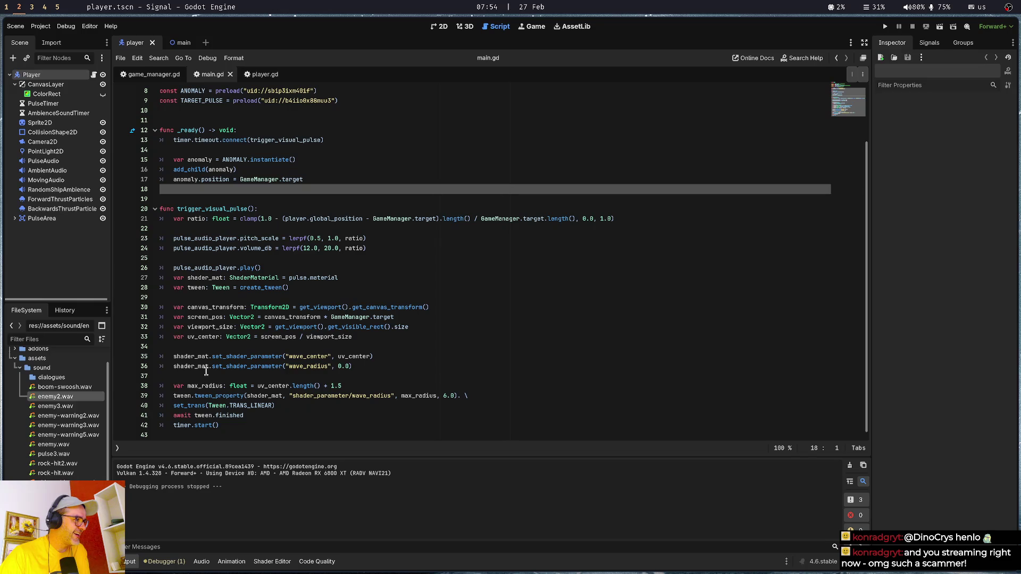
Review lines 34–36 and the shader_mat line, then switch to workspace 1.
click(206, 366)
click(204, 347)
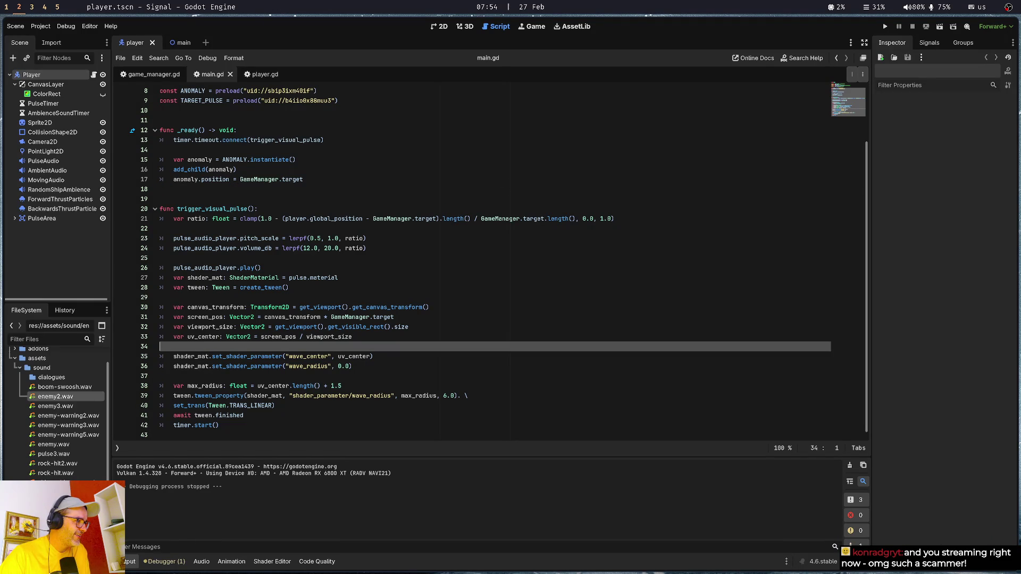
click(318, 278)
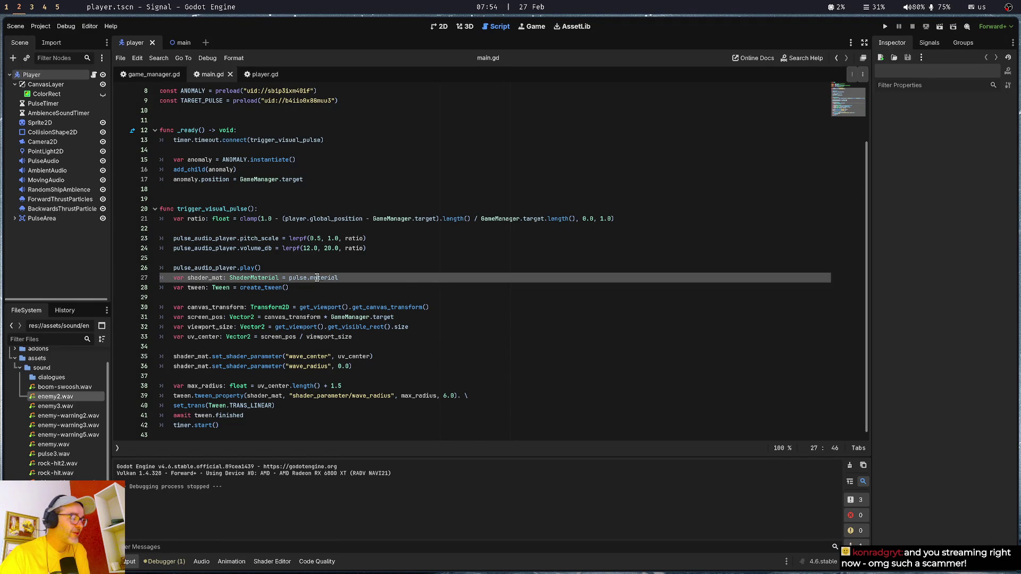
key(super+1)
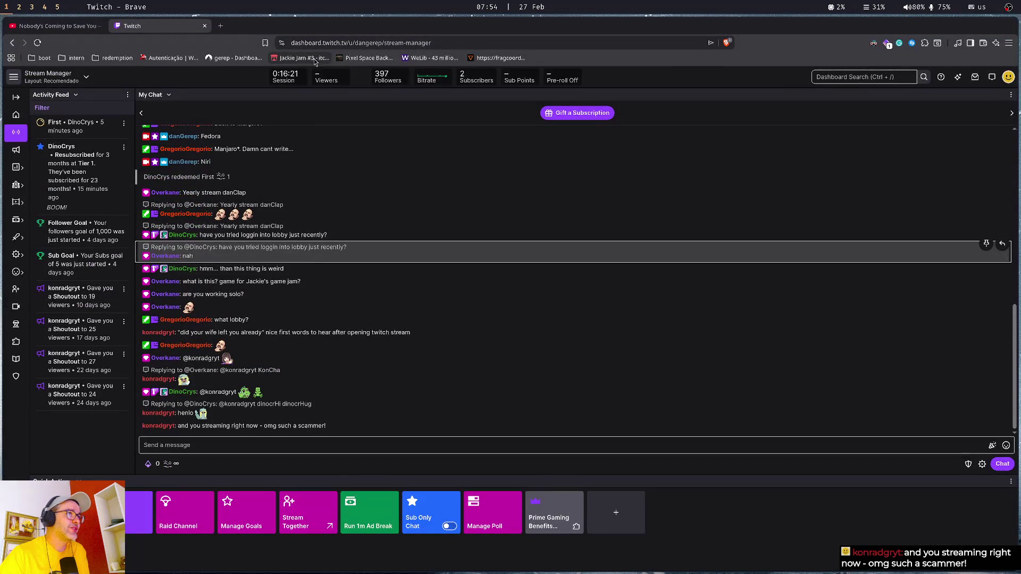
Open the Pixel Space Background Generator in a new tab, start it, and set width to 2000.
middle_click(356, 63)
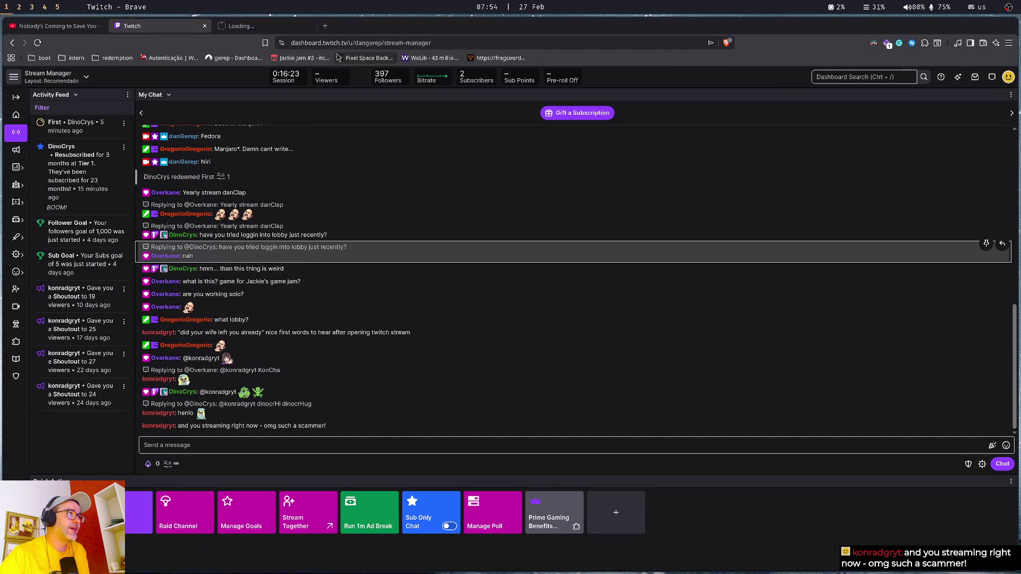
click(260, 27)
click(418, 42)
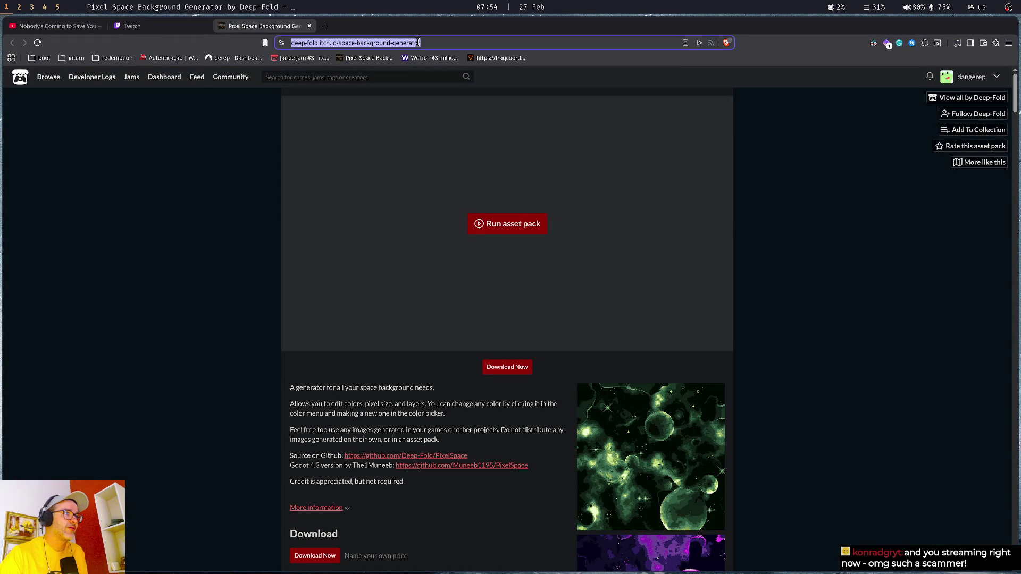
click(508, 226)
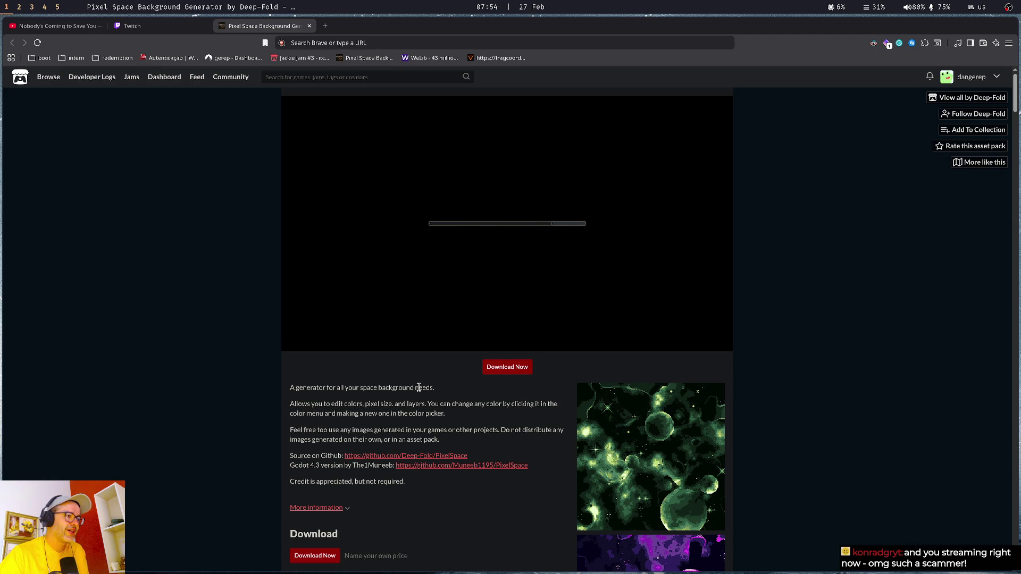
scroll(419, 387, down, 5)
scroll(420, 392, up, 5)
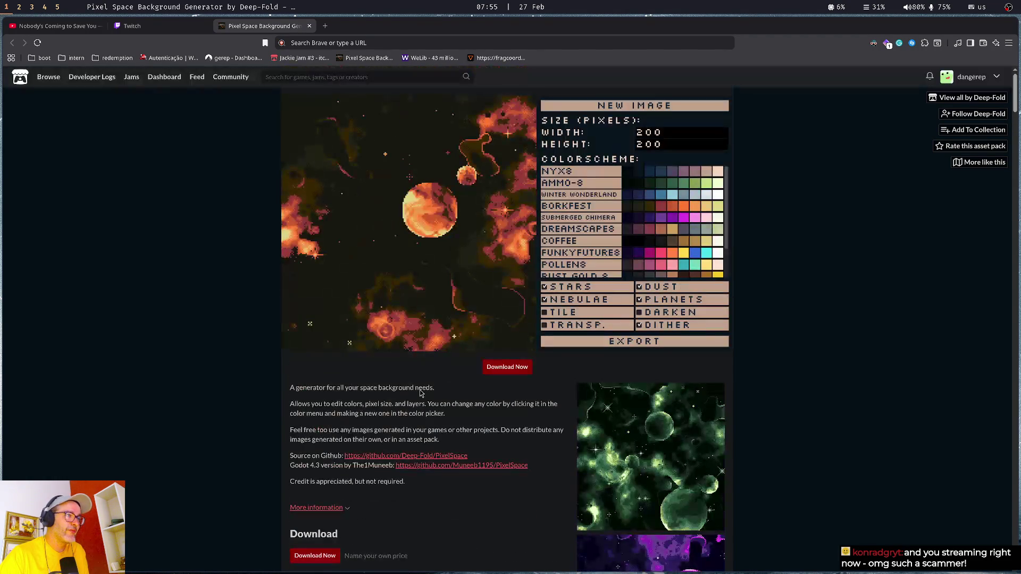
click(684, 133)
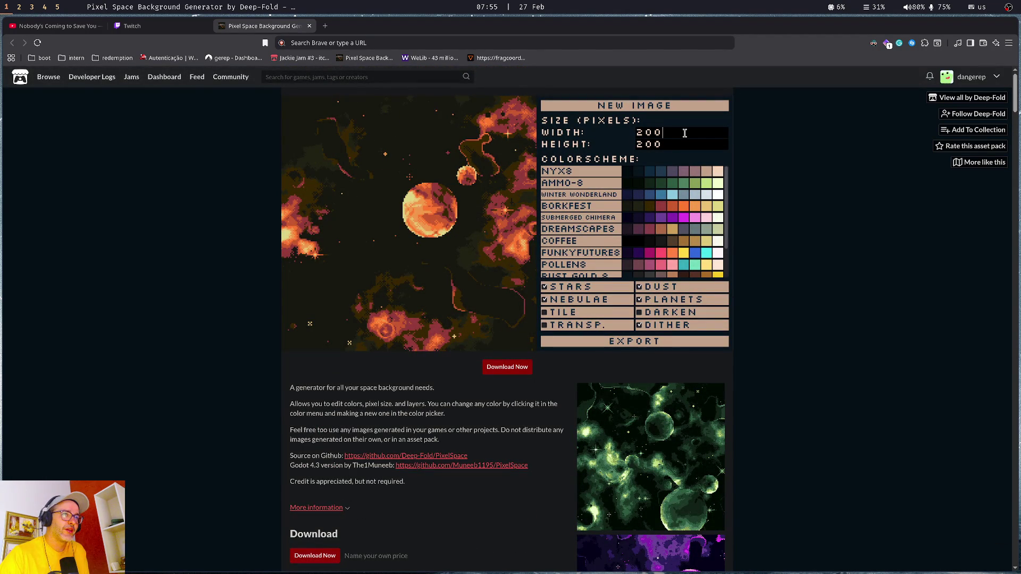
text(0)
key(Tab)
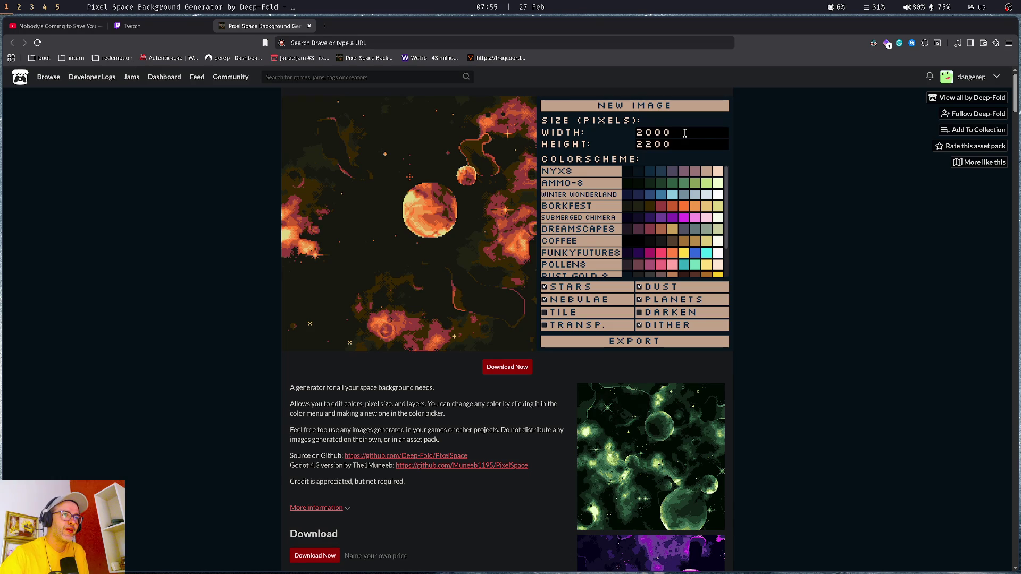
Turn off tiling, transparency, darken, planets, dust and nebulae, keeping only stars with dither.
click(585, 317)
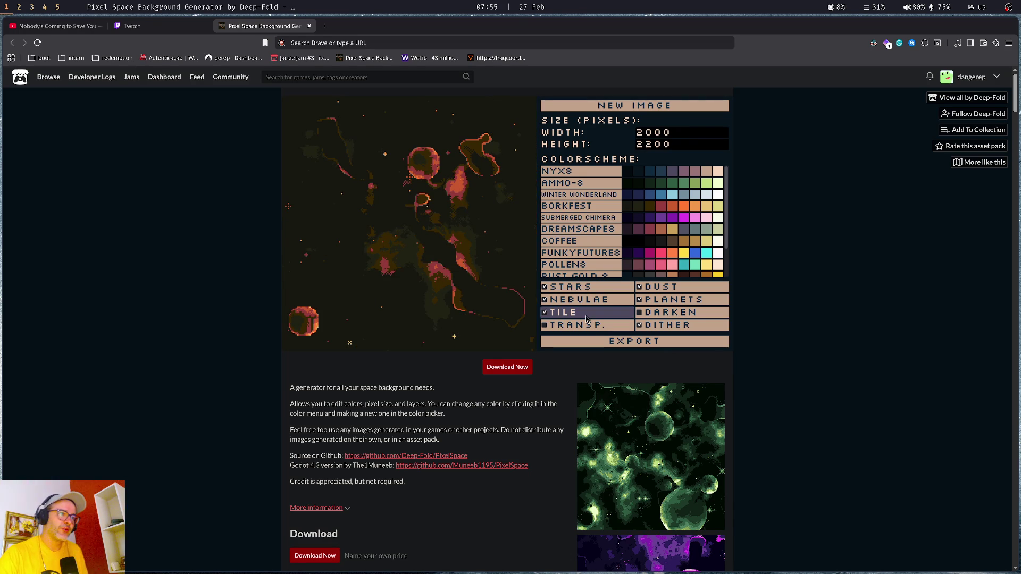
click(591, 330)
click(590, 328)
click(668, 314)
click(669, 313)
click(671, 300)
click(662, 287)
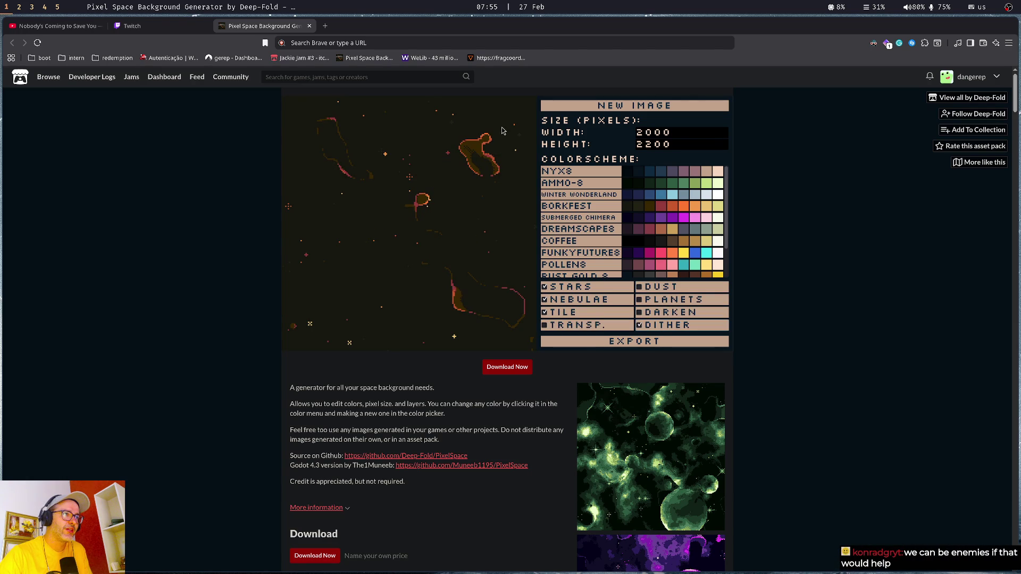
click(589, 313)
click(593, 287)
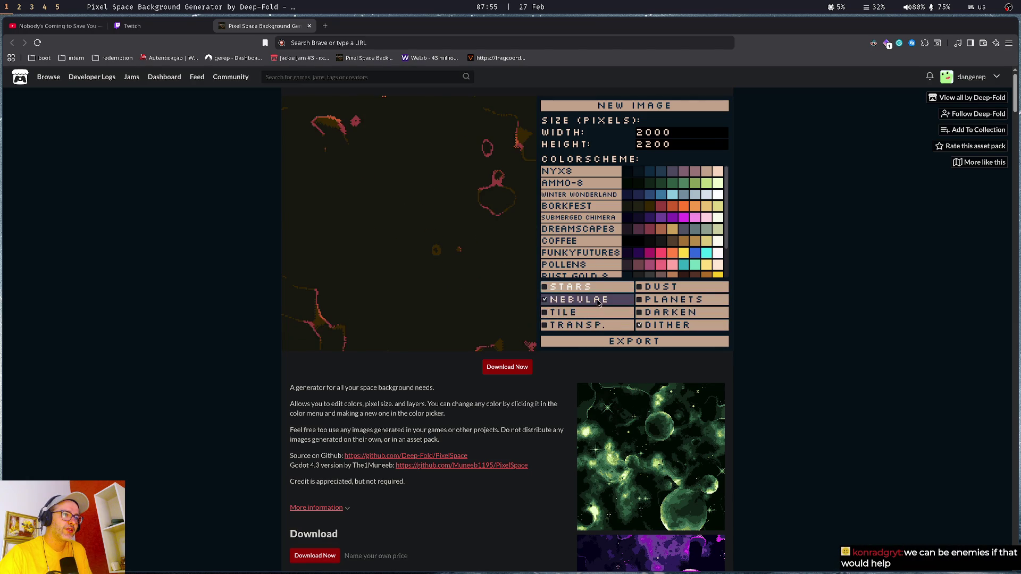
click(595, 300)
click(598, 289)
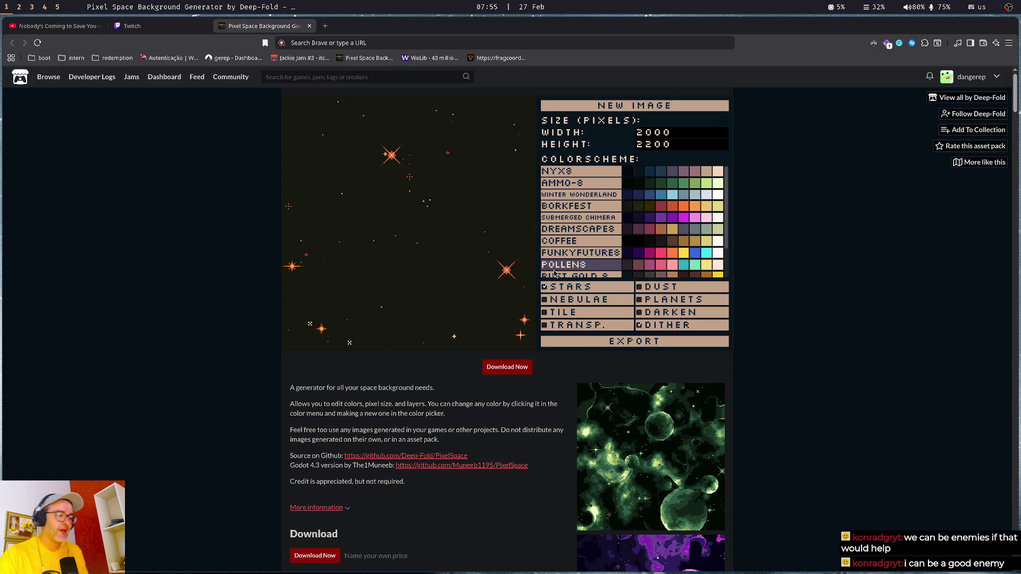
click(379, 41)
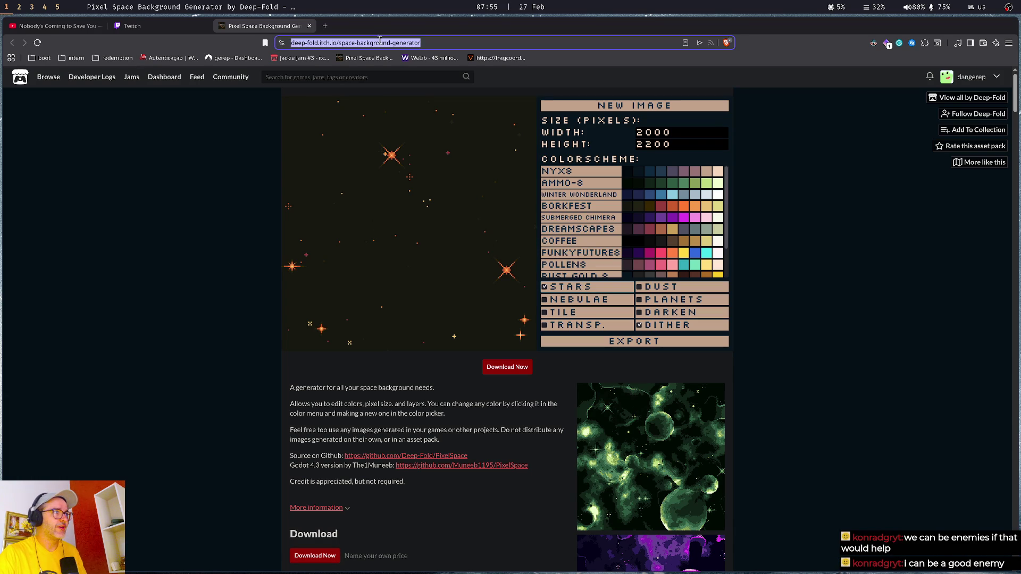
Paste the generator link into Twitch chat and send it, then run the Signal game with F5.
click(133, 26)
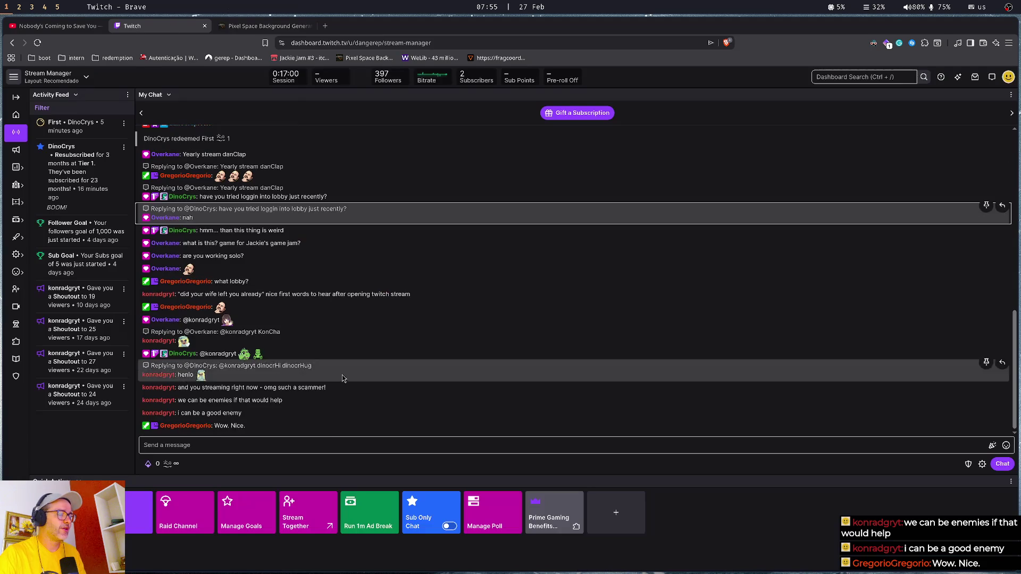
click(323, 449)
text(https://deep-fold.itch.io/space-background-generator)
key(Return)
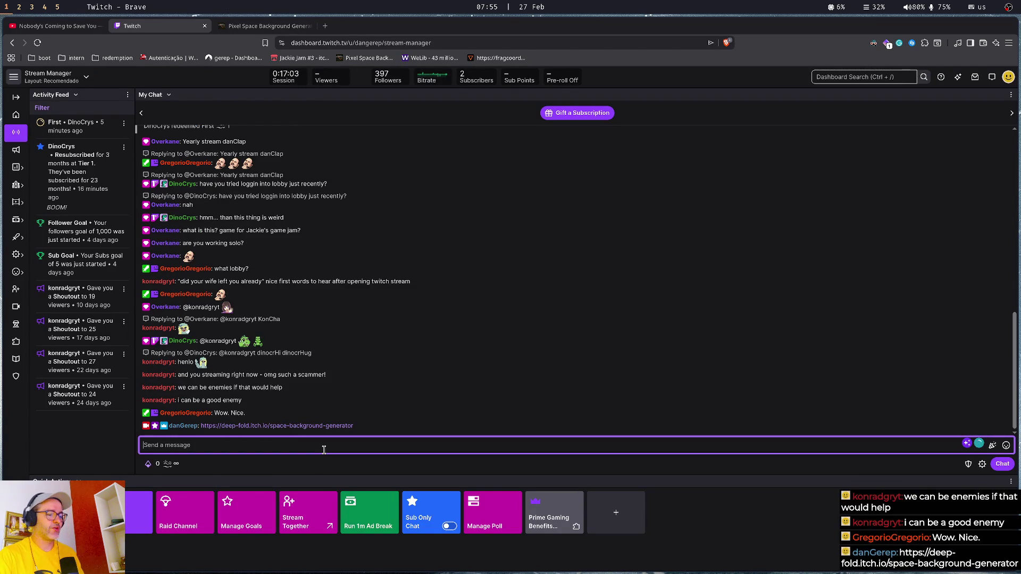
key(super+2)
key(F5)
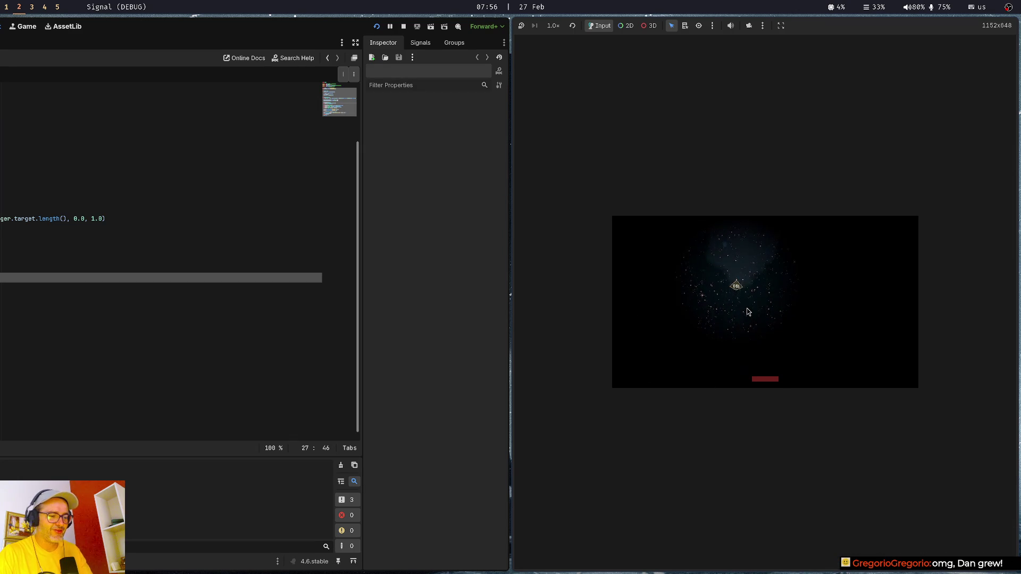
Stop the game with F8 and review the pitch and volume lines 19–25 in main.gd.
key(F8)
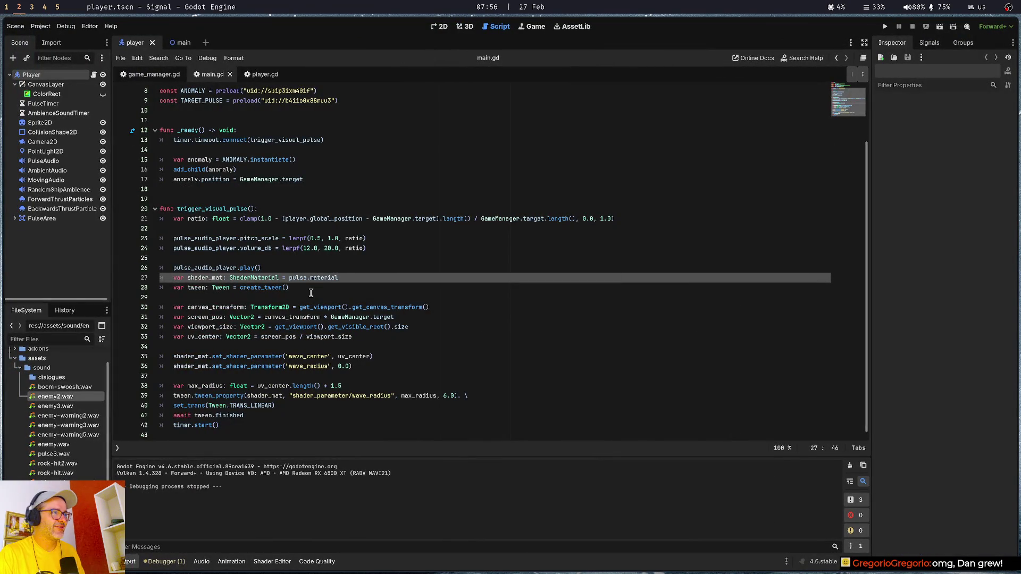
click(300, 249)
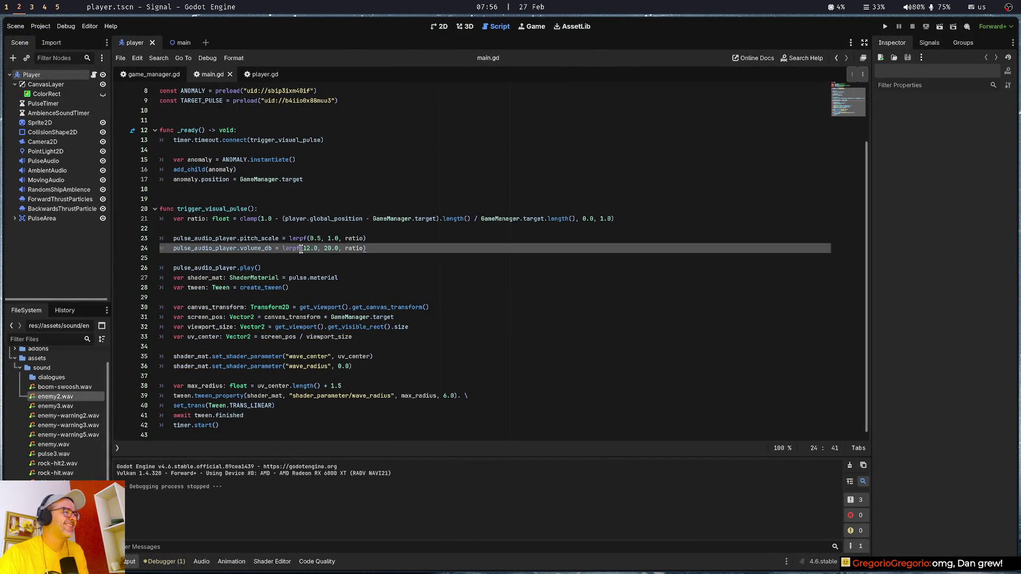
click(307, 257)
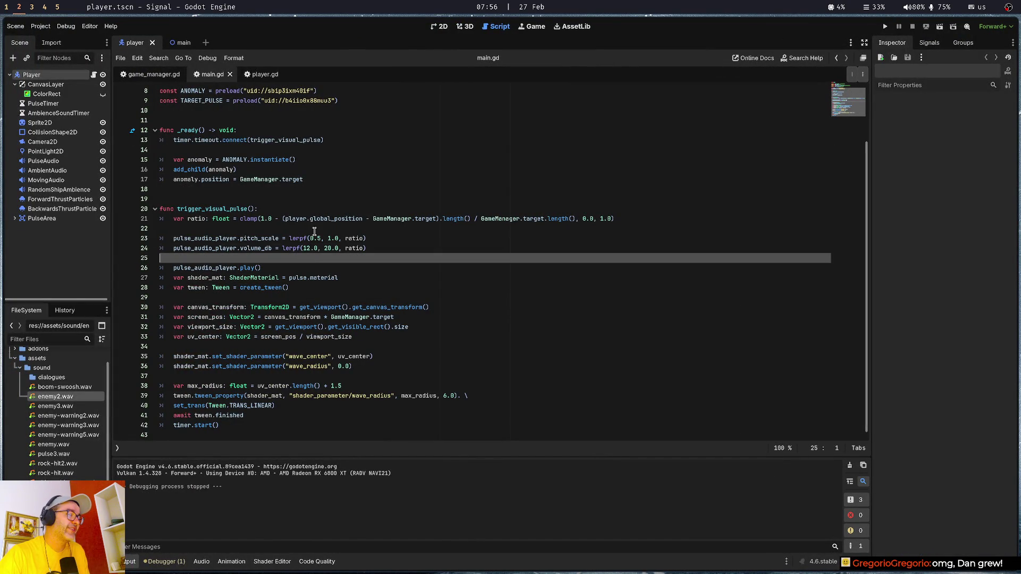
mouse_move(314, 229)
mouse_down()
mouse_move(390, 250)
mouse_move(153, 238)
mouse_up()
click(389, 250)
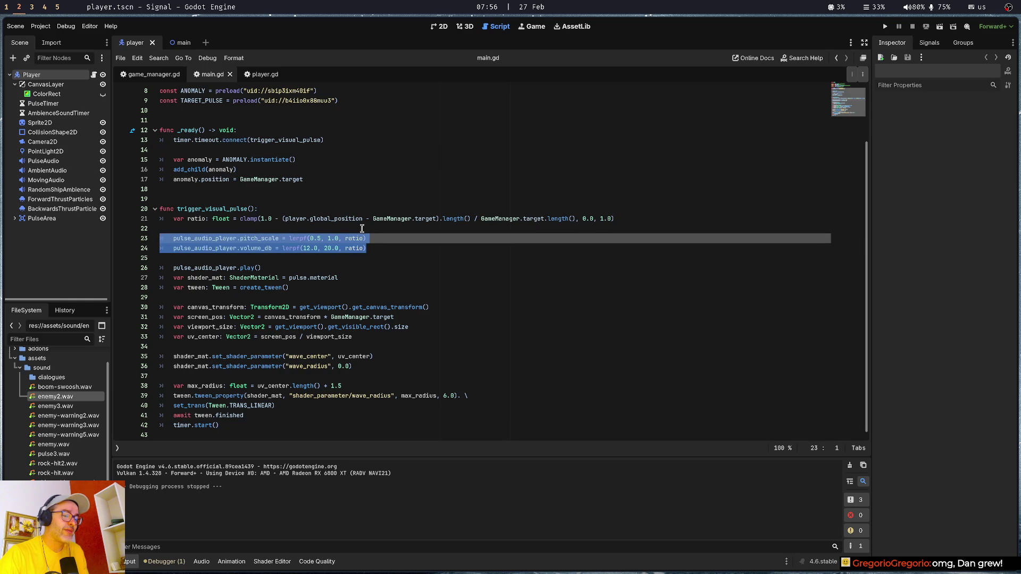
click(361, 229)
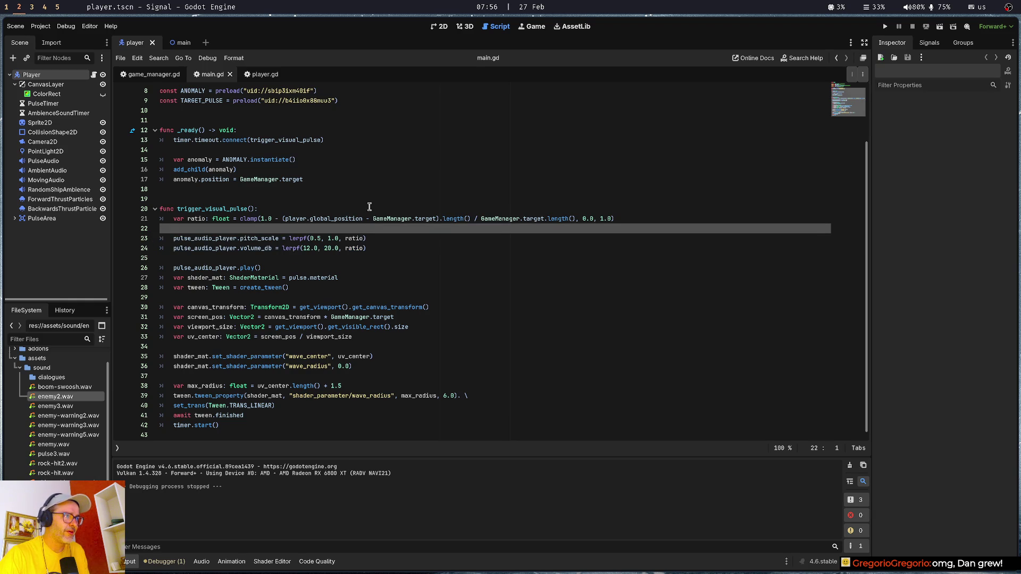
click(360, 200)
scroll(357, 262, up, 3)
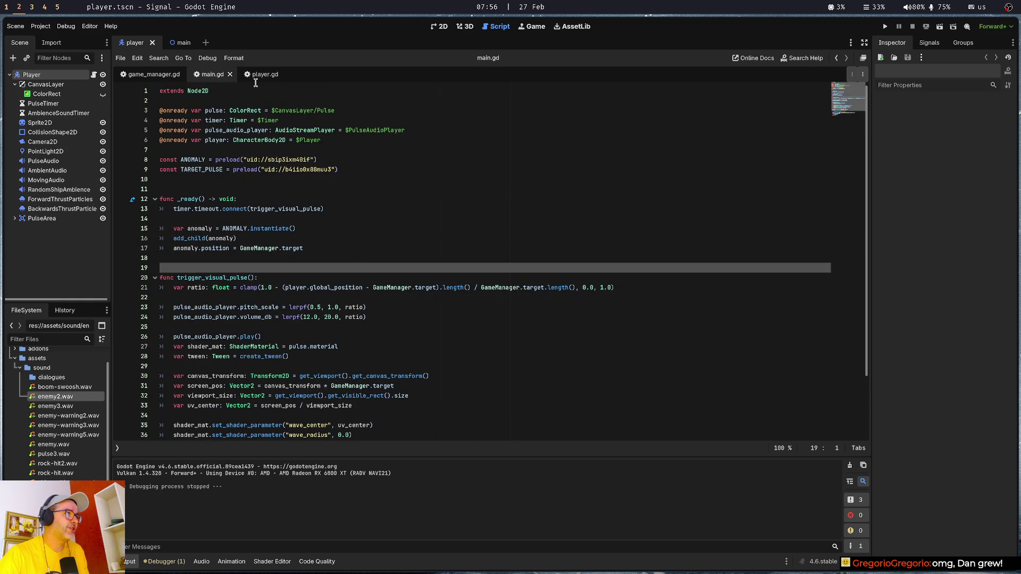
Open player.gd at the color_rect line 52 and open the Project menu.
click(258, 75)
scroll(310, 306, down, 2)
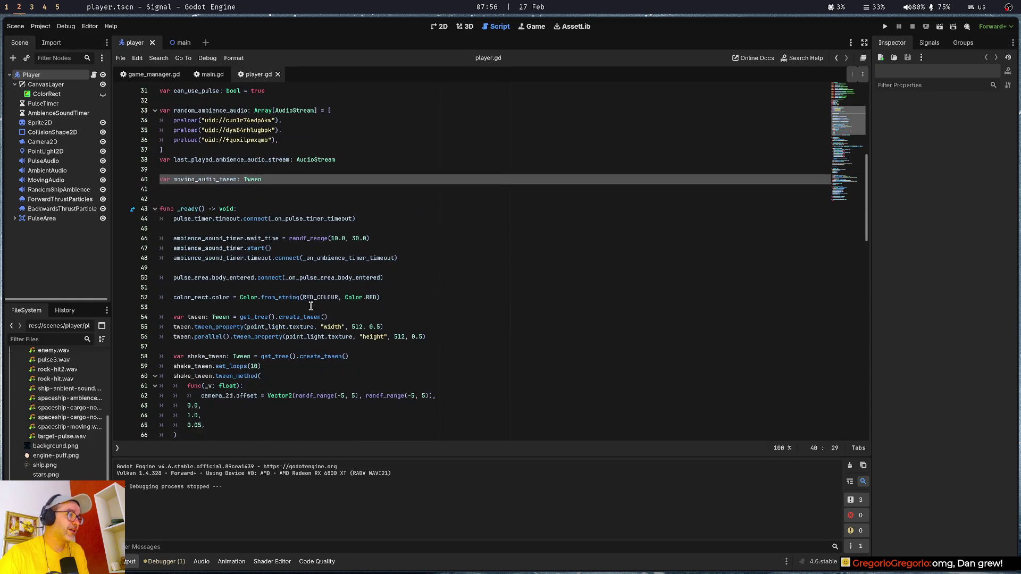
click(340, 296)
click(340, 310)
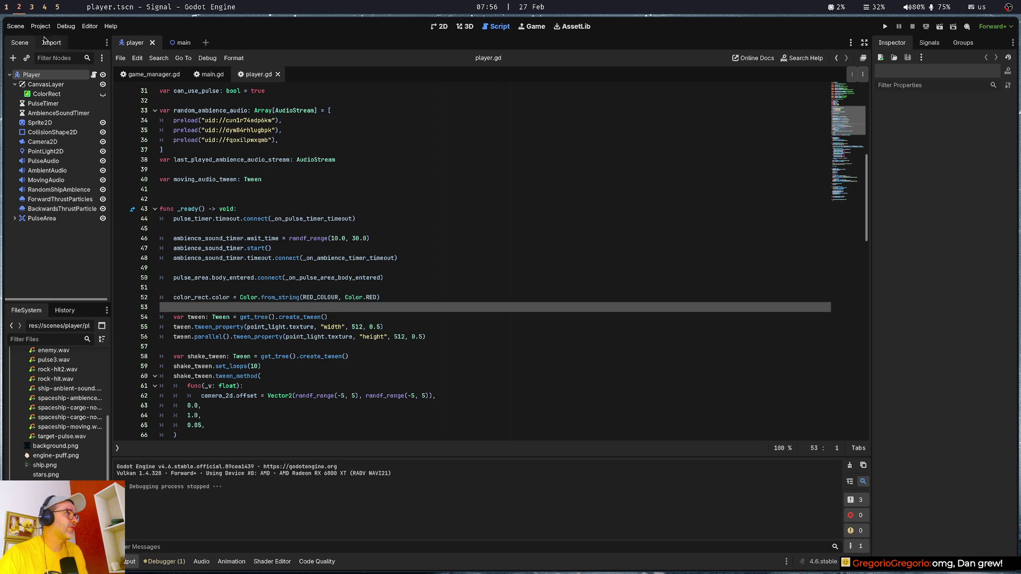
click(17, 30)
mouse_move(48, 26)
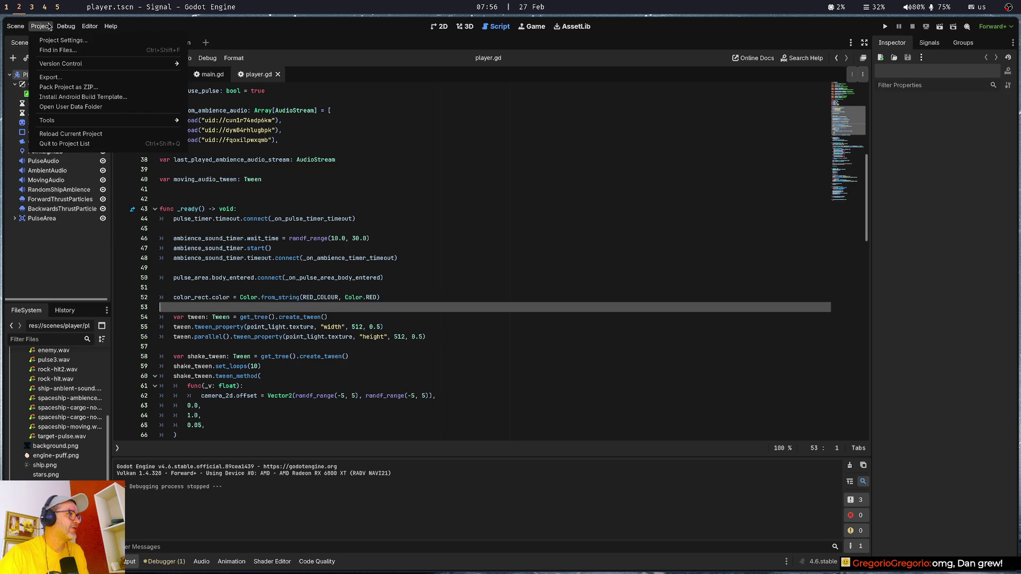
Quit to the project list, exit the notes viewer and terminal, and open Angry Squares.
click(98, 144)
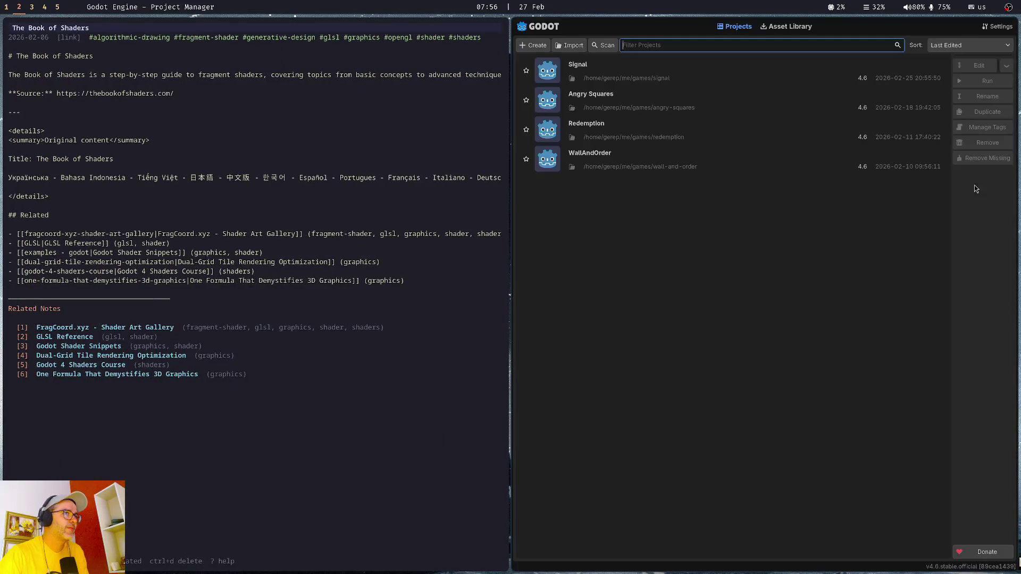
key(Escape)
key(Return)
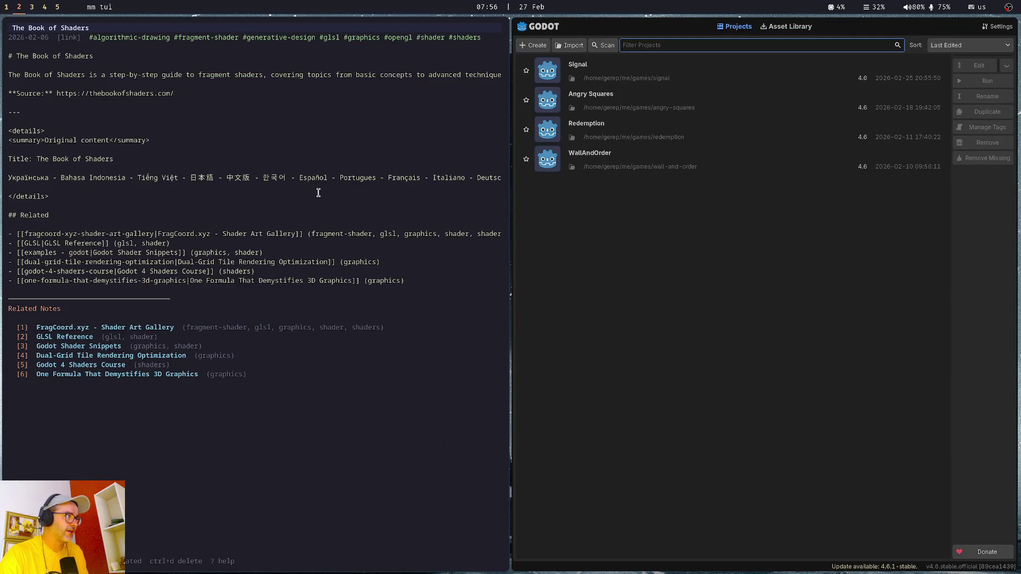
key(Escape)
key(q)
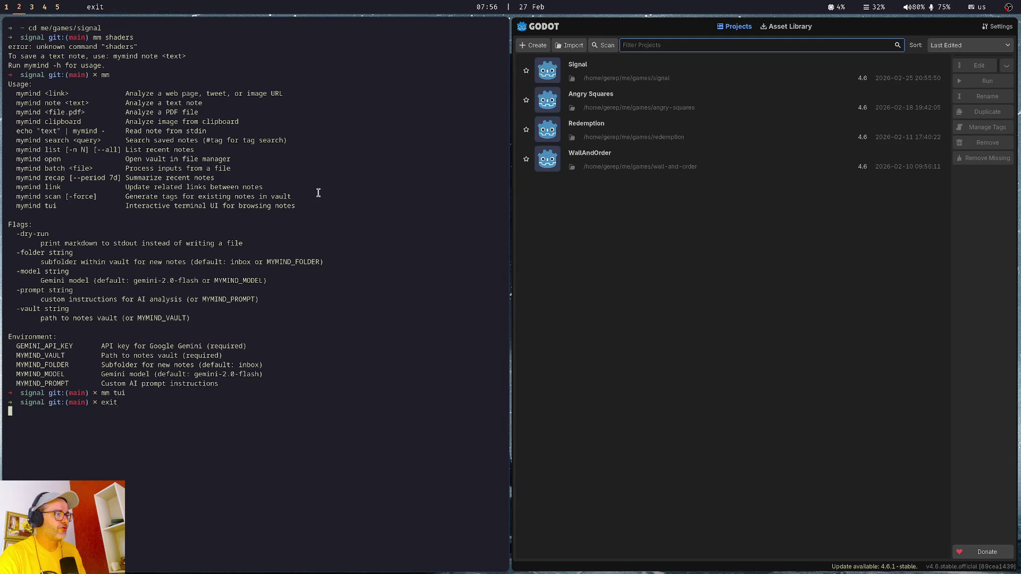
key(Return)
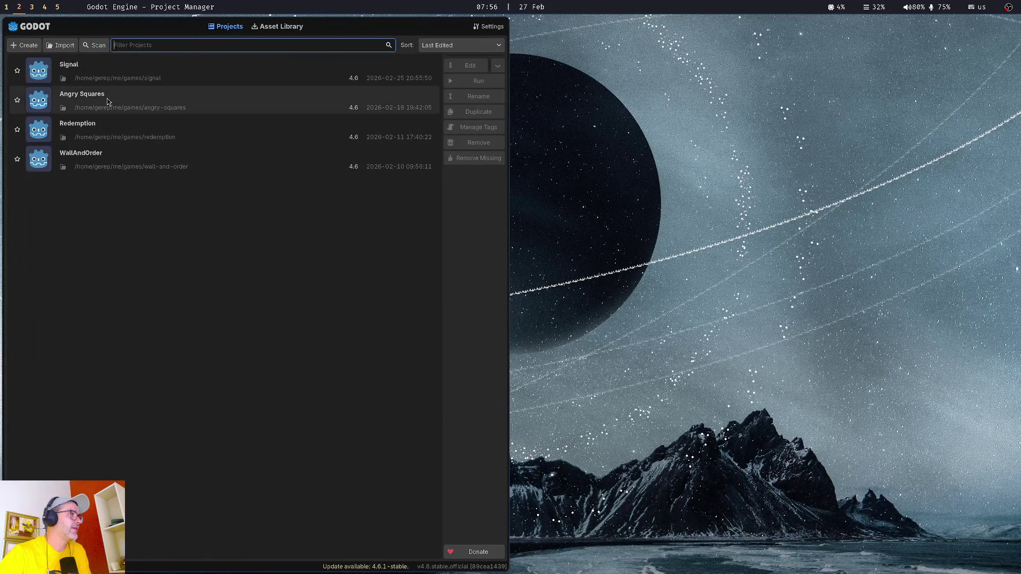
double_click(108, 101)
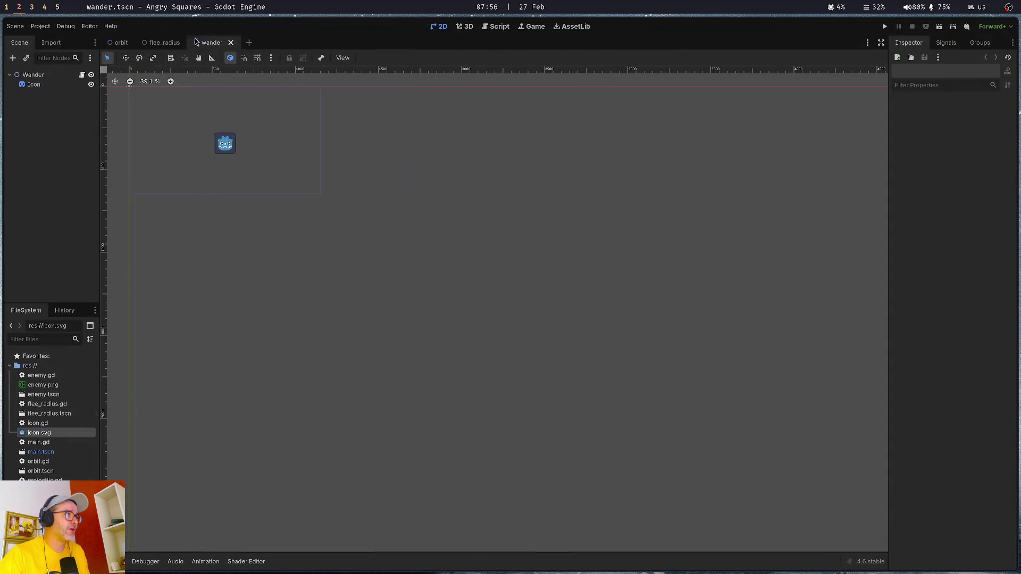
Switch to the orbit.tscn tab and run that scene with F6.
click(167, 43)
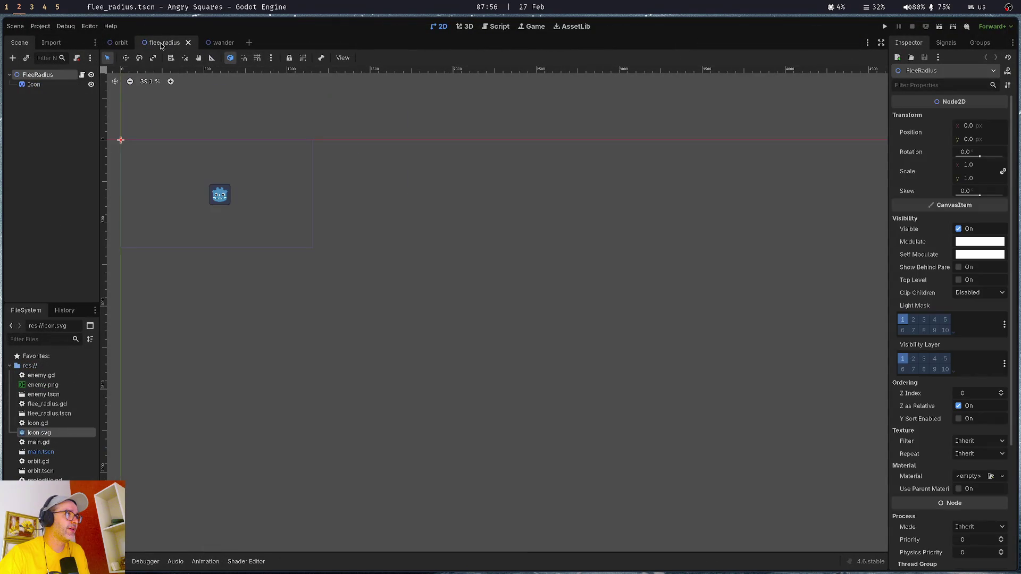
click(120, 44)
key(F6)
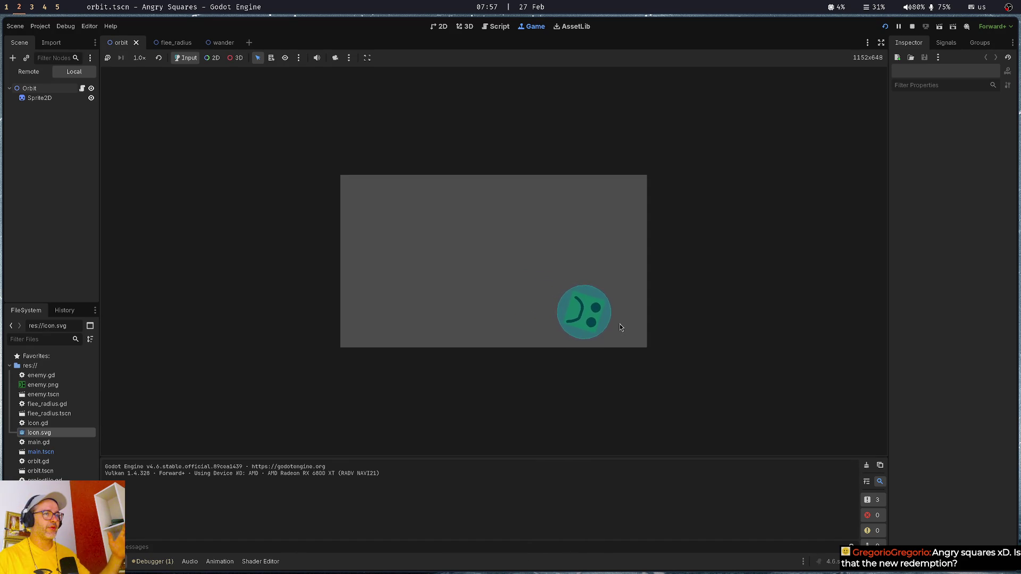
Drop a marker in the running orbit game, then stop the debug run.
click(469, 262)
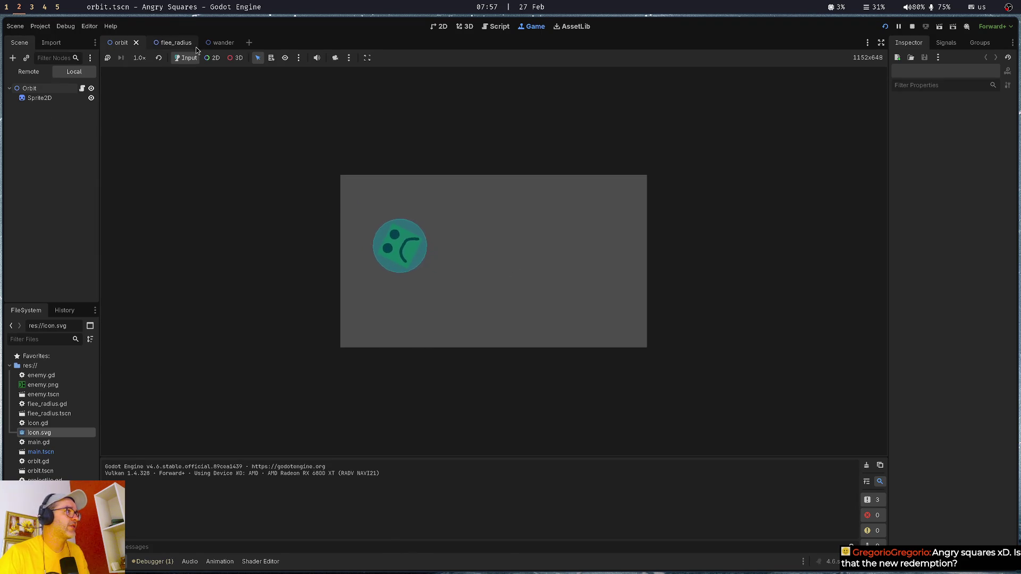
click(911, 26)
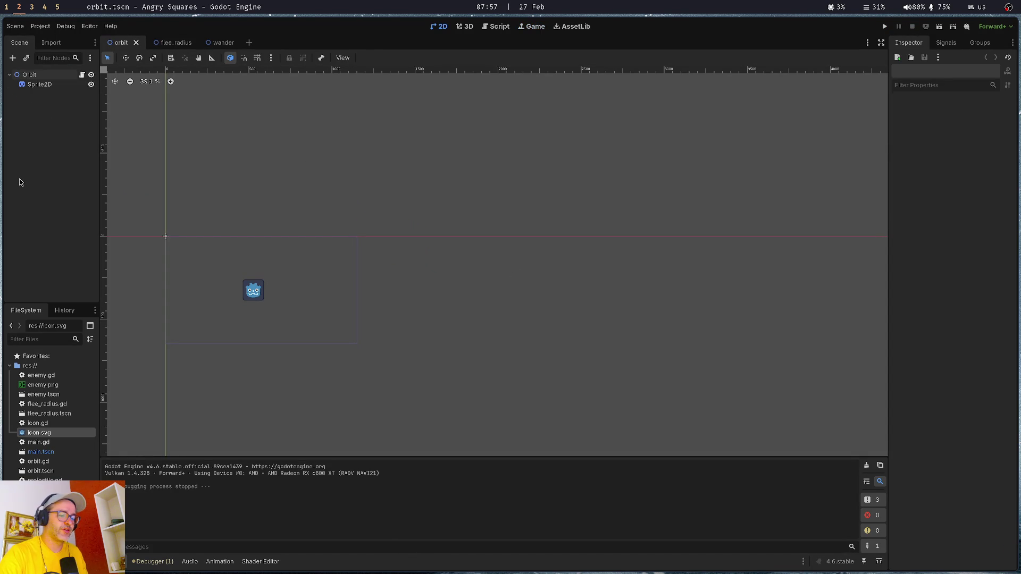
Load main.tscn through the quick file search.
key(shift+alt+o)
text(main)
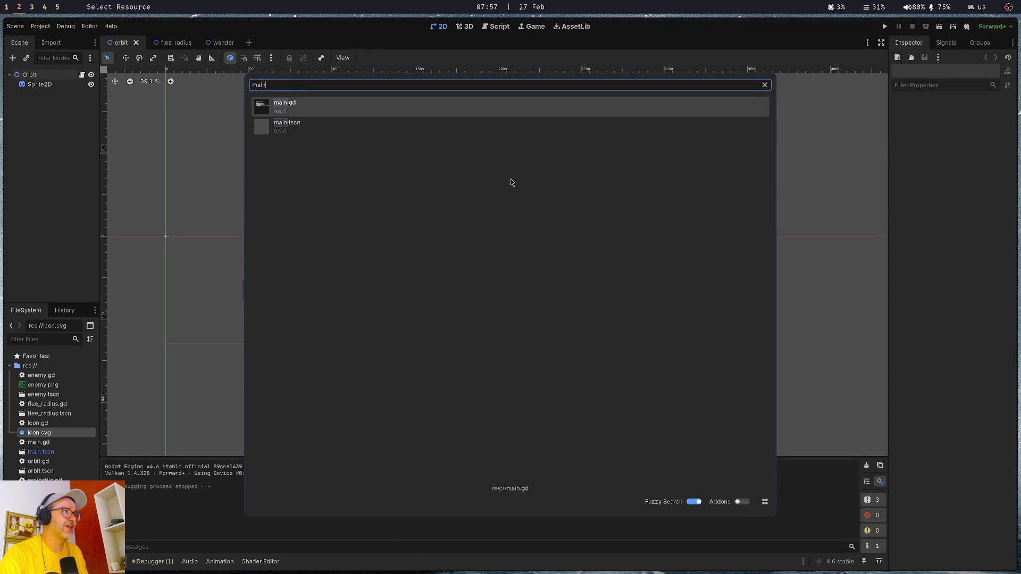
key(Return)
Duplicate Enemy into Enemy2 and Enemy3 at new positions, then run the main scene.
click(37, 84)
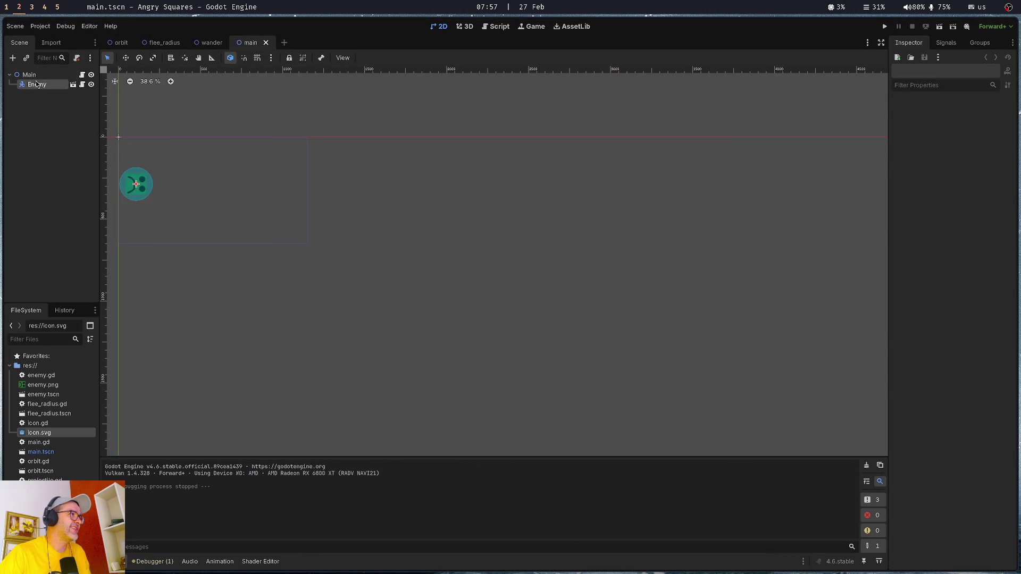
key(ctrl+d)
key(w)
drag(150, 192, 276, 182)
key(ctrl+d)
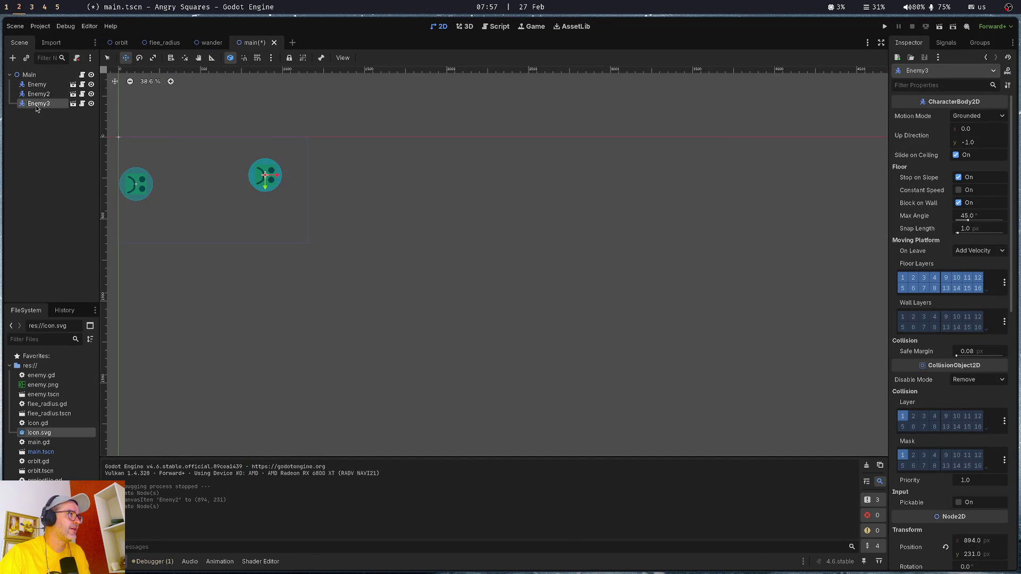
drag(275, 167, 207, 221)
key(F5)
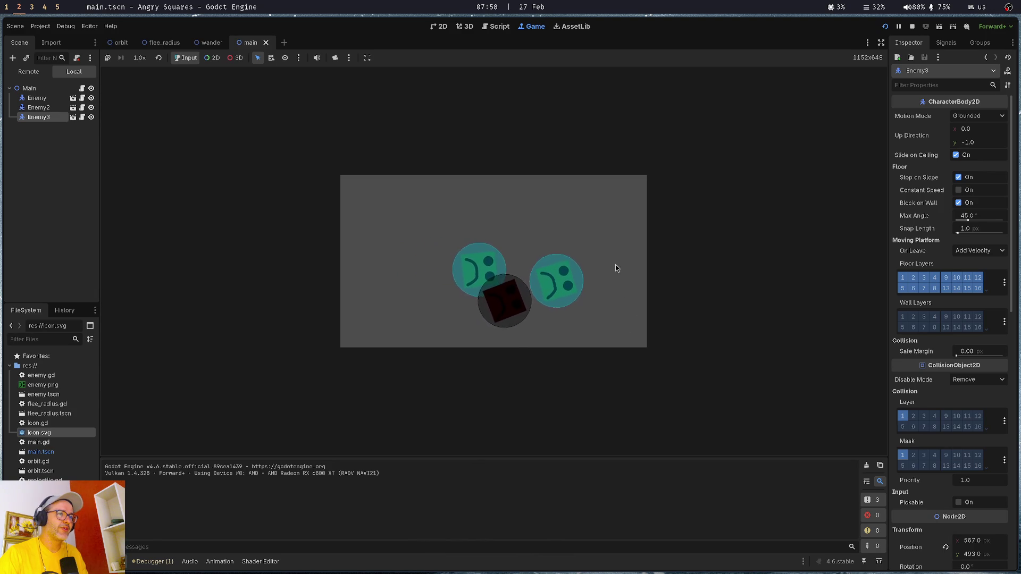
Stop the running game and bring up enemy.gd in the Script editor.
key(F8)
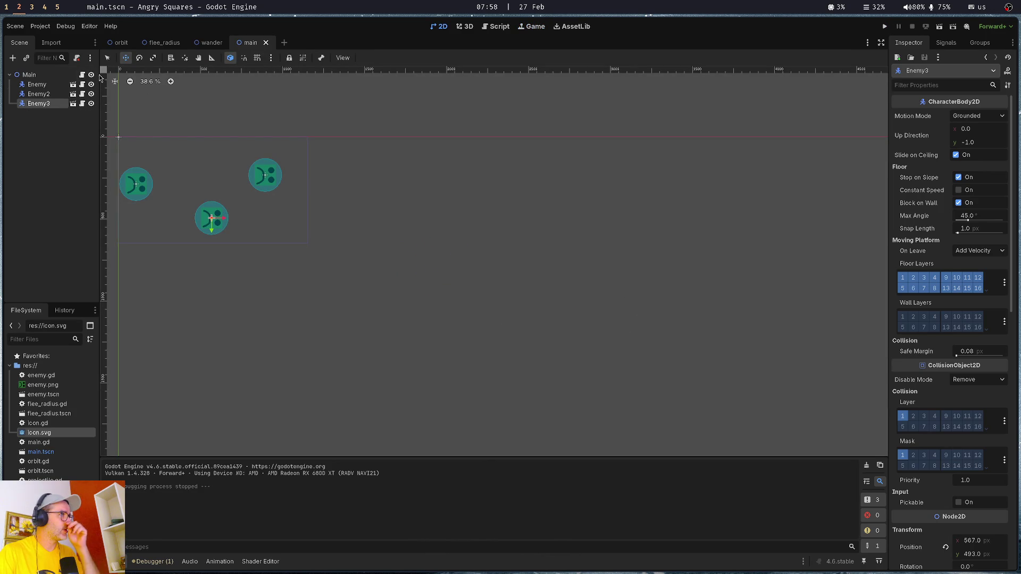
click(82, 94)
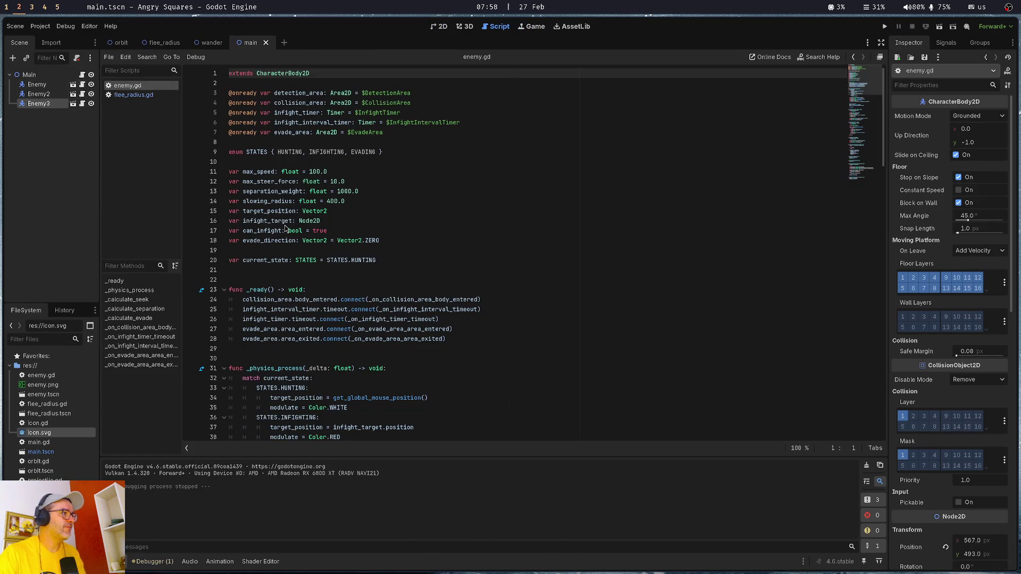
click(415, 272)
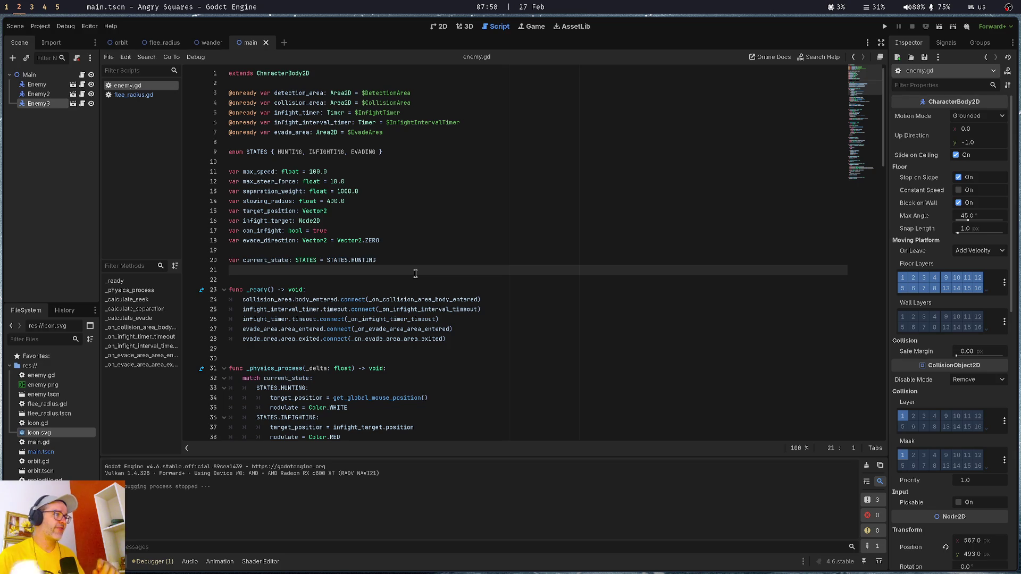
scroll(417, 283, down, 4)
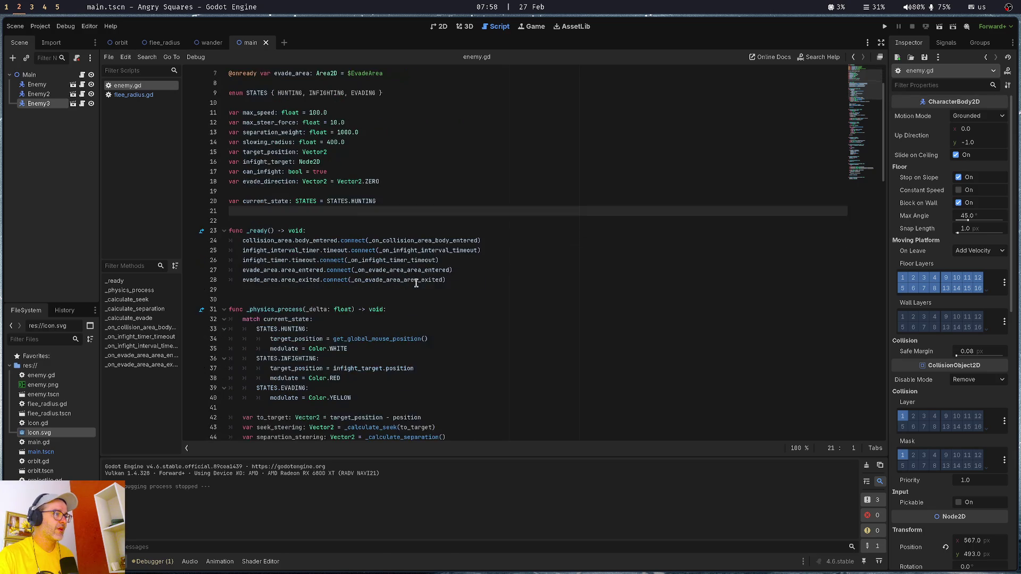
mouse_move(380, 342)
mouse_down()
mouse_move(182, 280)
mouse_move(183, 265)
mouse_up()
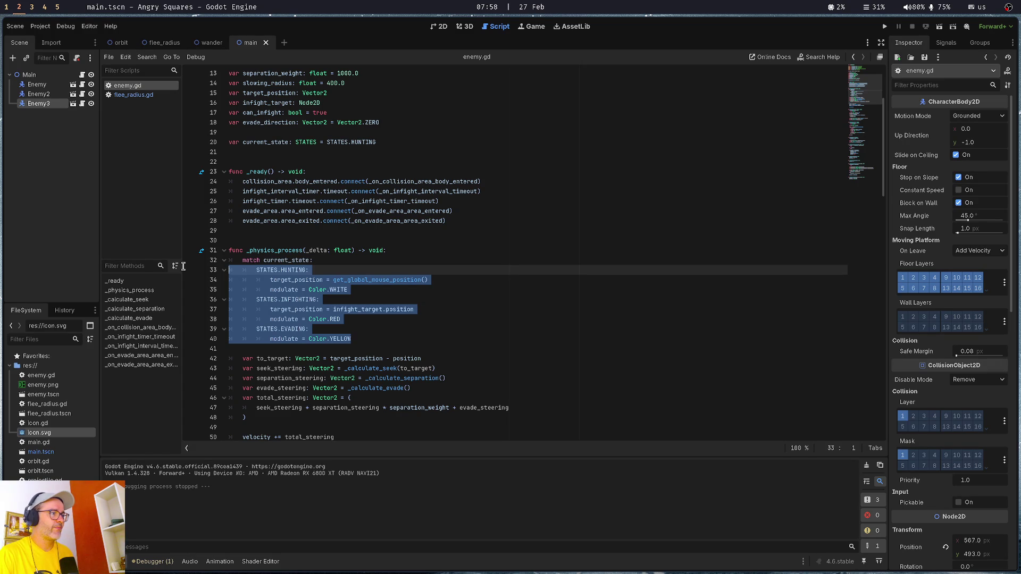
click(342, 290)
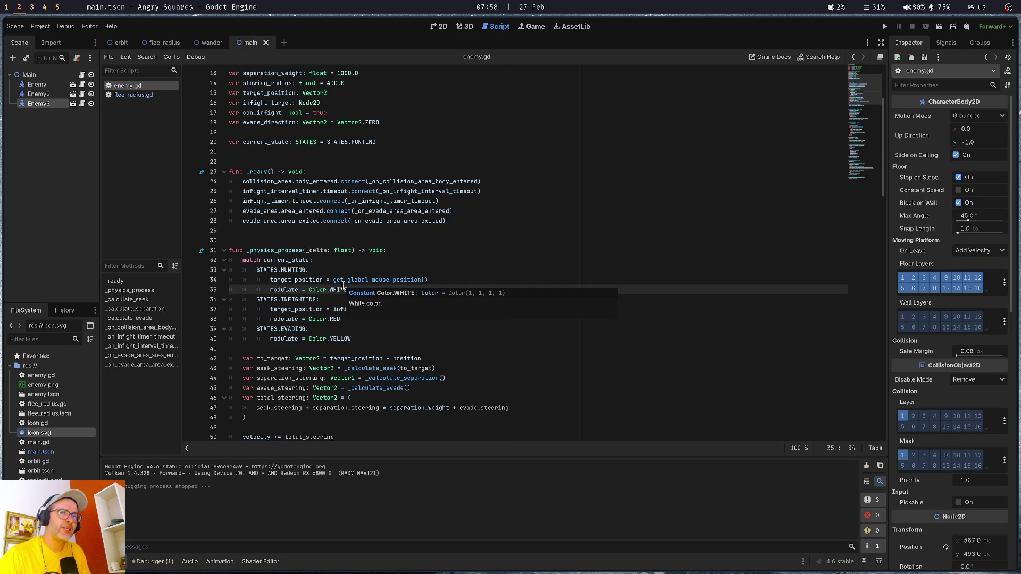
scroll(343, 289, down, 5)
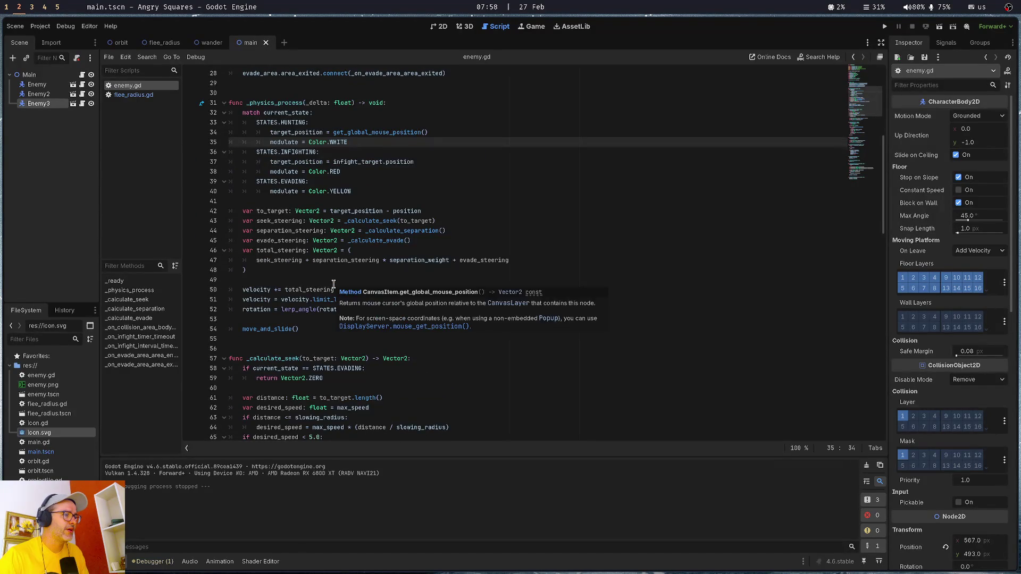
click(343, 368)
click(356, 330)
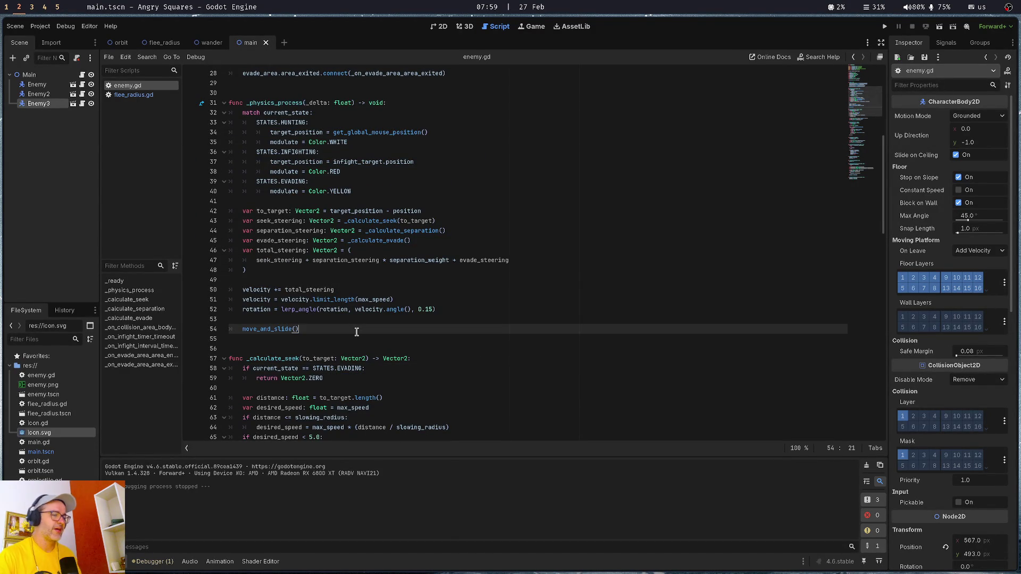
click(357, 320)
scroll(355, 318, down, 2)
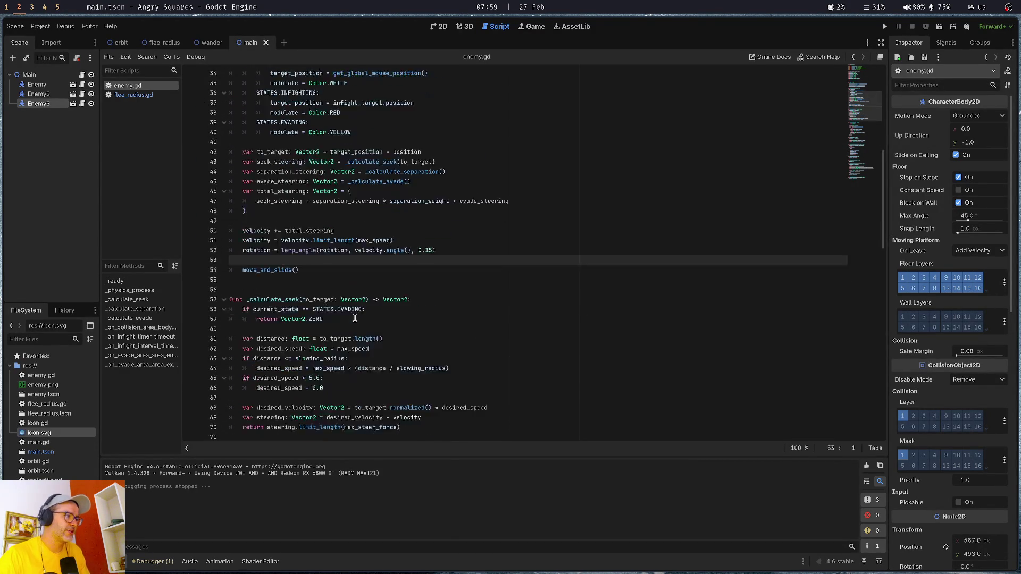
click(364, 325)
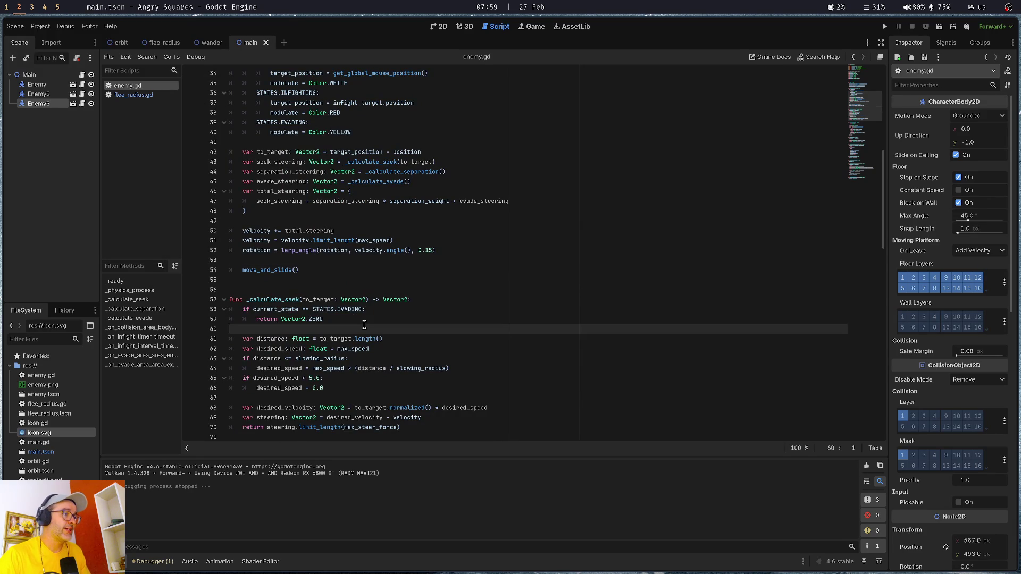
scroll(364, 325, down, 2)
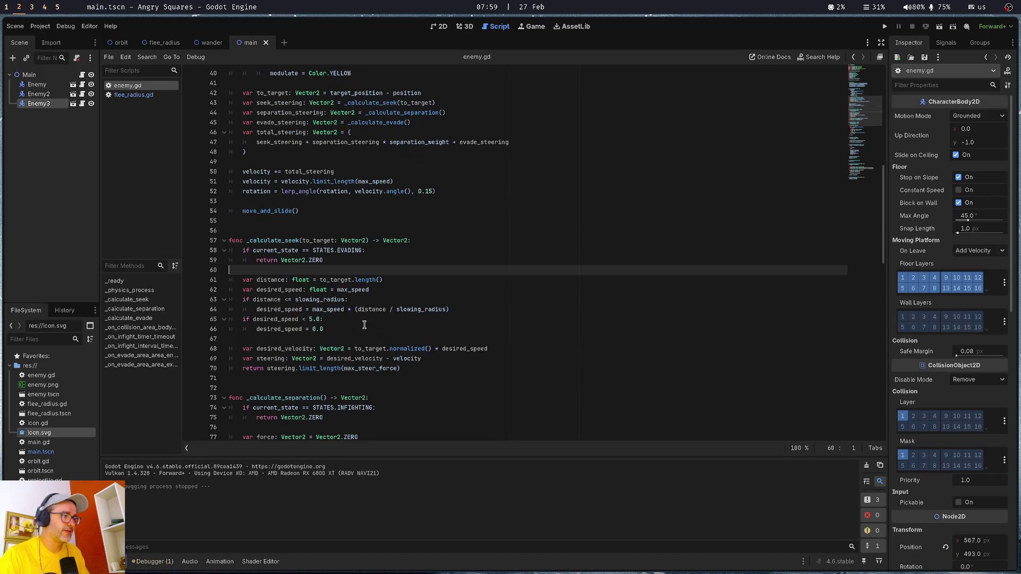
click(371, 333)
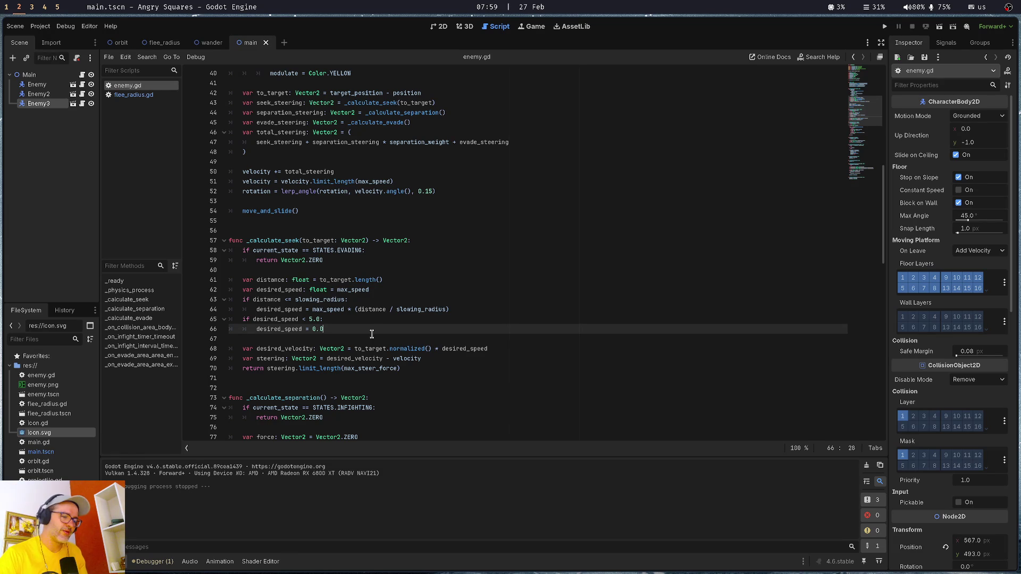
click(387, 268)
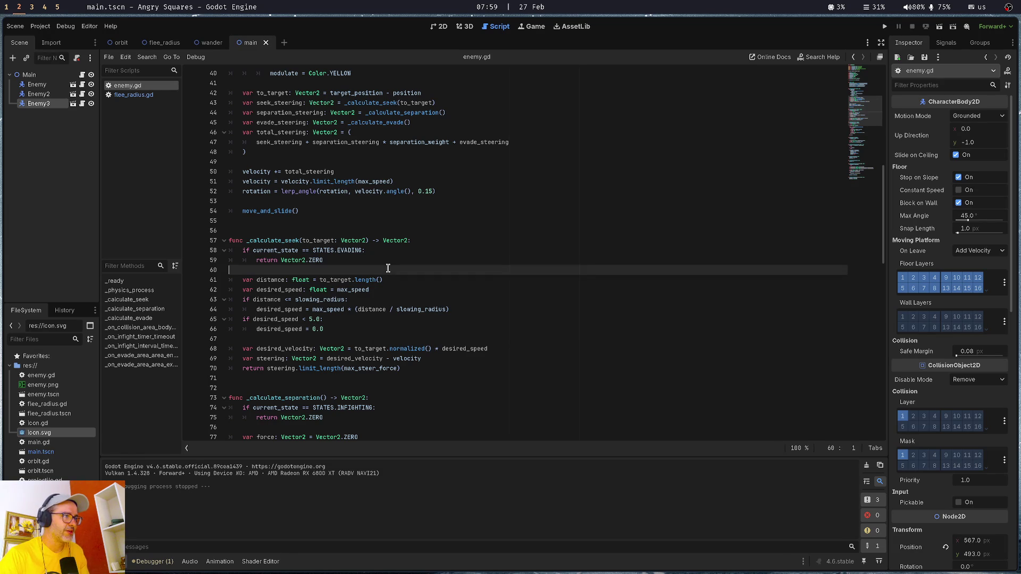
click(410, 218)
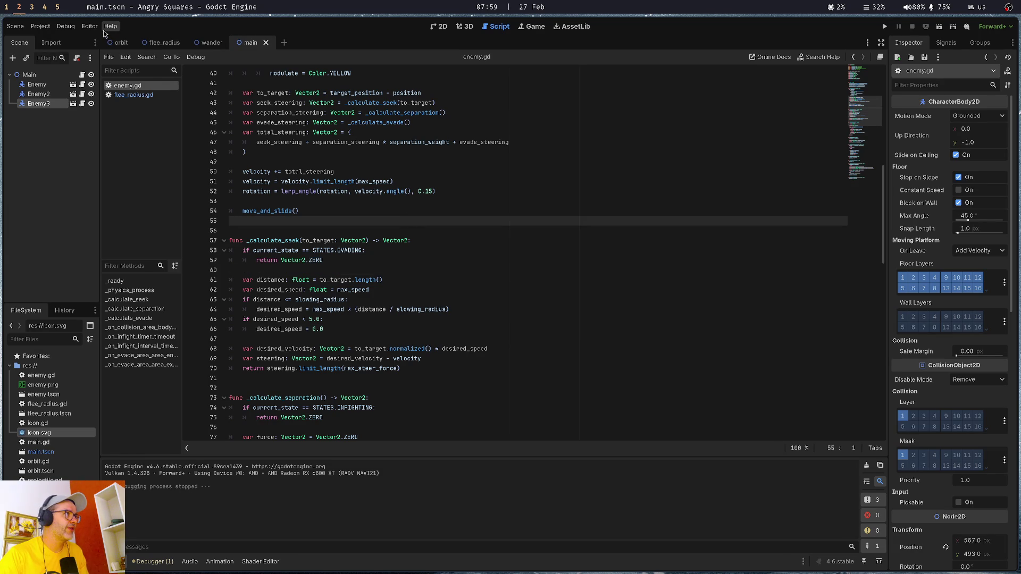
click(435, 276)
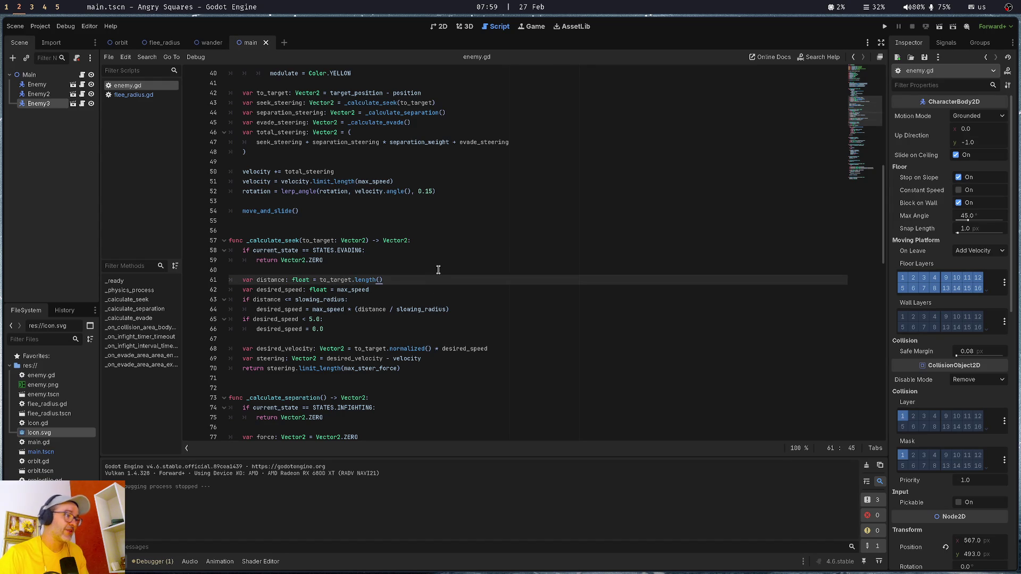
click(438, 269)
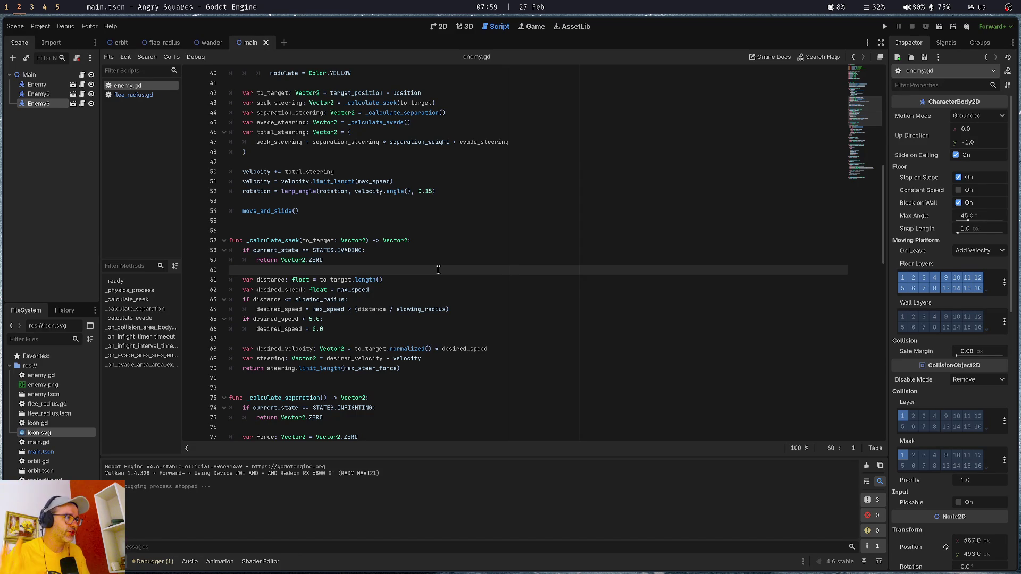
mouse_move(423, 310)
scroll(408, 263, up, 4)
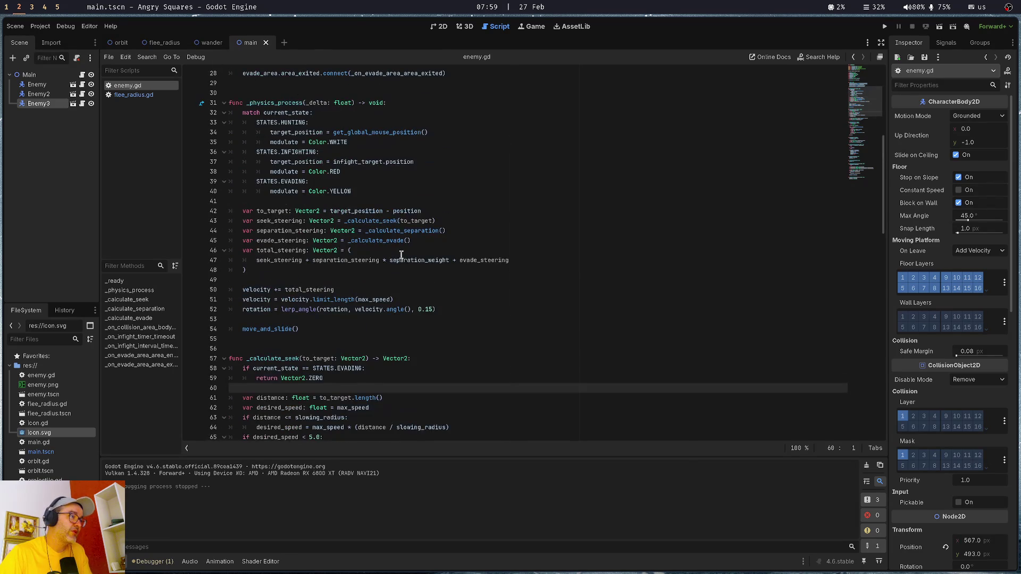
Review the to_target and seek_steering lines 41–43 of enemy.gd, then show the Project menu.
click(443, 198)
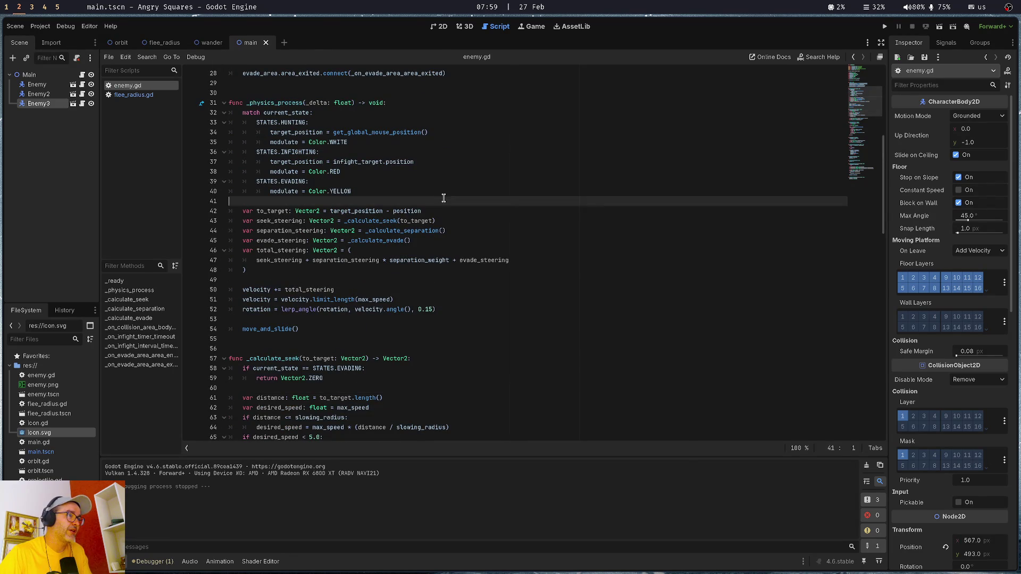
triple_click(347, 210)
drag(432, 211, 192, 210)
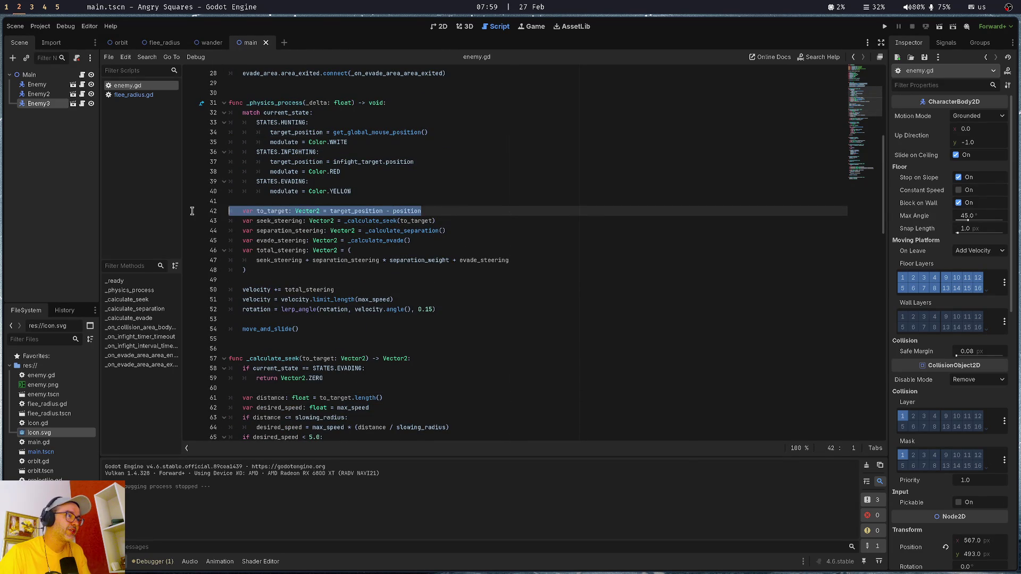
click(519, 203)
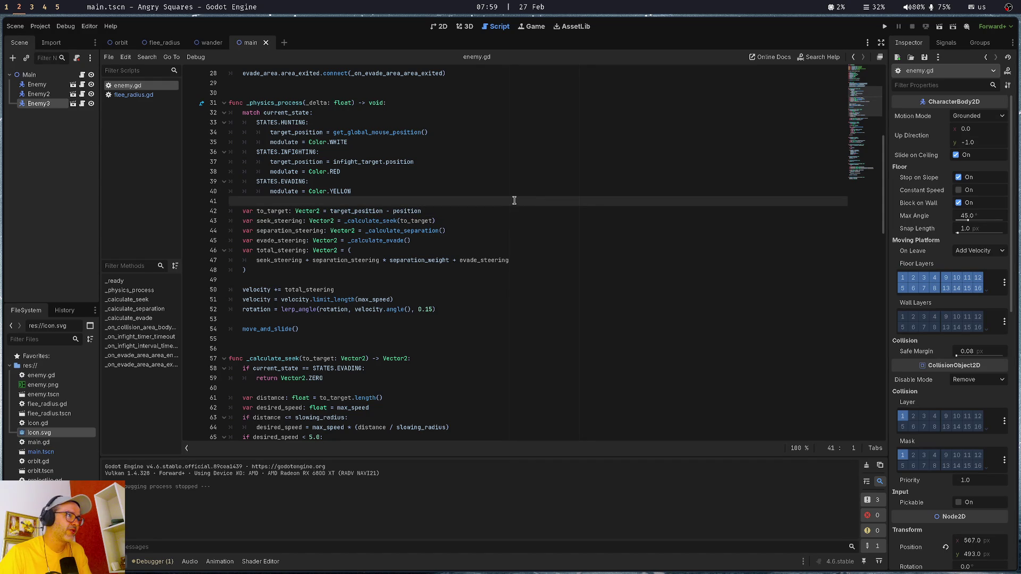
click(510, 220)
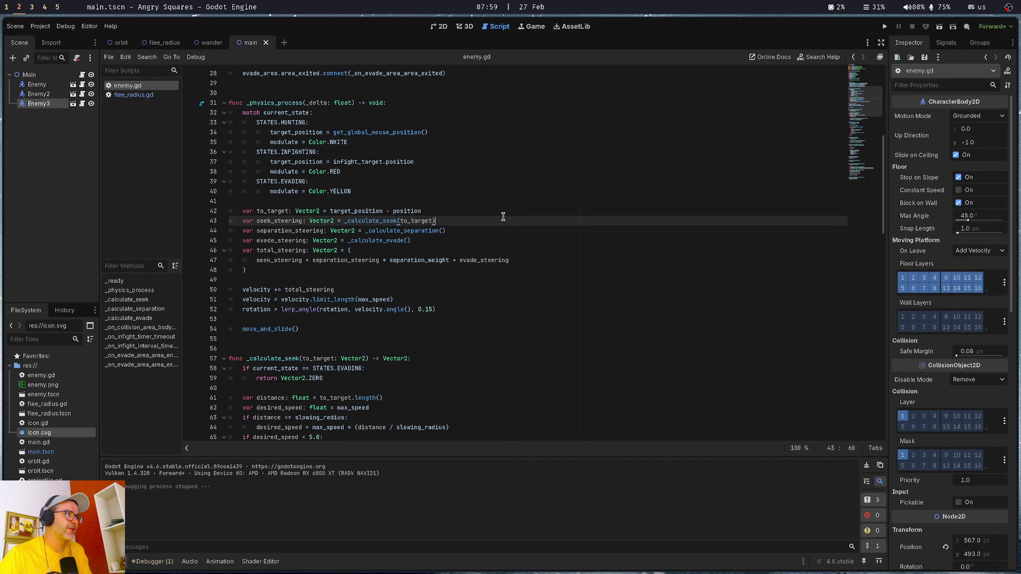
click(39, 27)
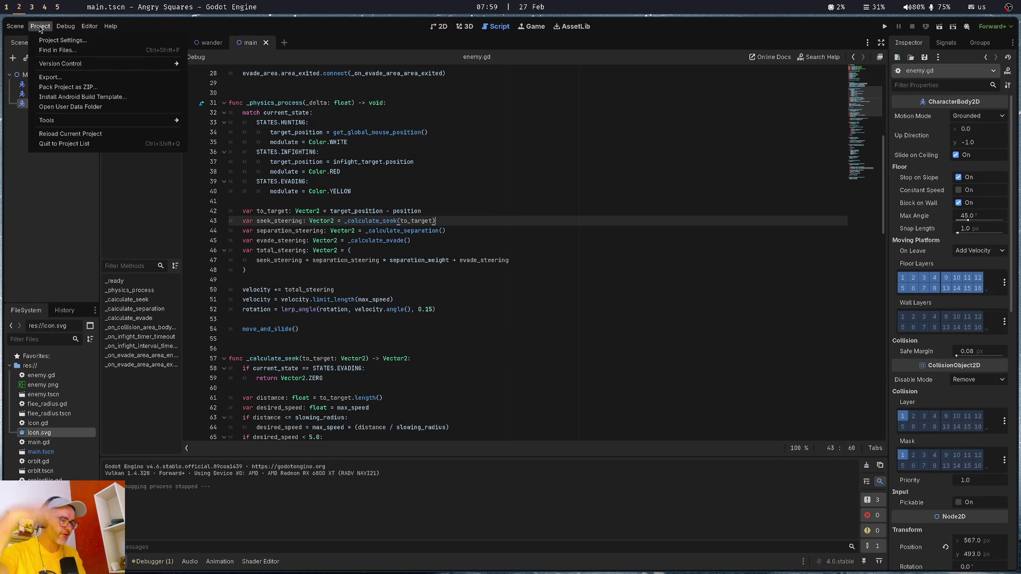
Quit to the Project List and load the Signal project.
click(66, 144)
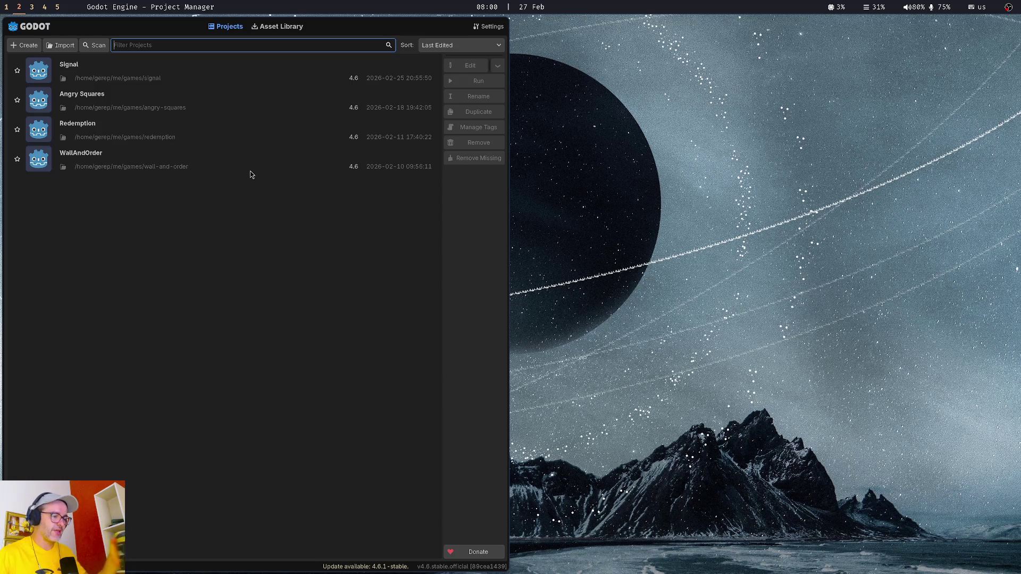
double_click(179, 75)
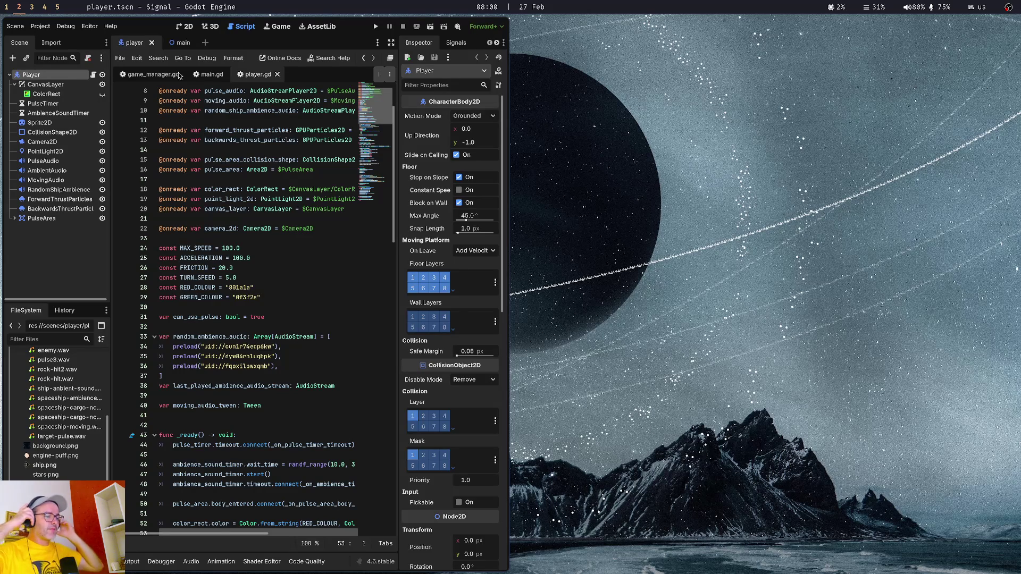
Maximise the editor, review player.gd lines 20–23 around camera_2d, and save.
click(281, 209)
key(super+f)
click(543, 226)
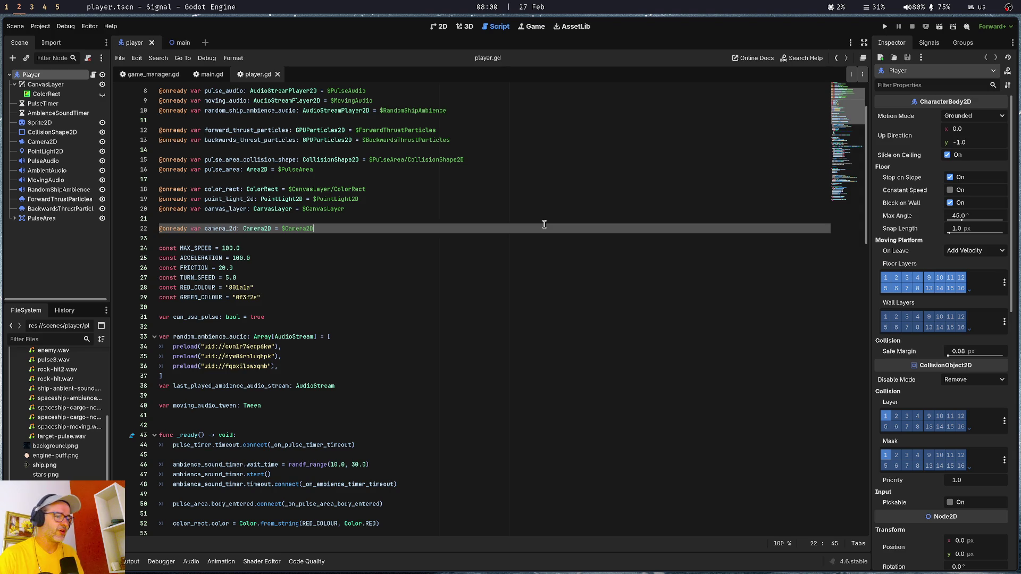
click(341, 239)
key(ctrl+s)
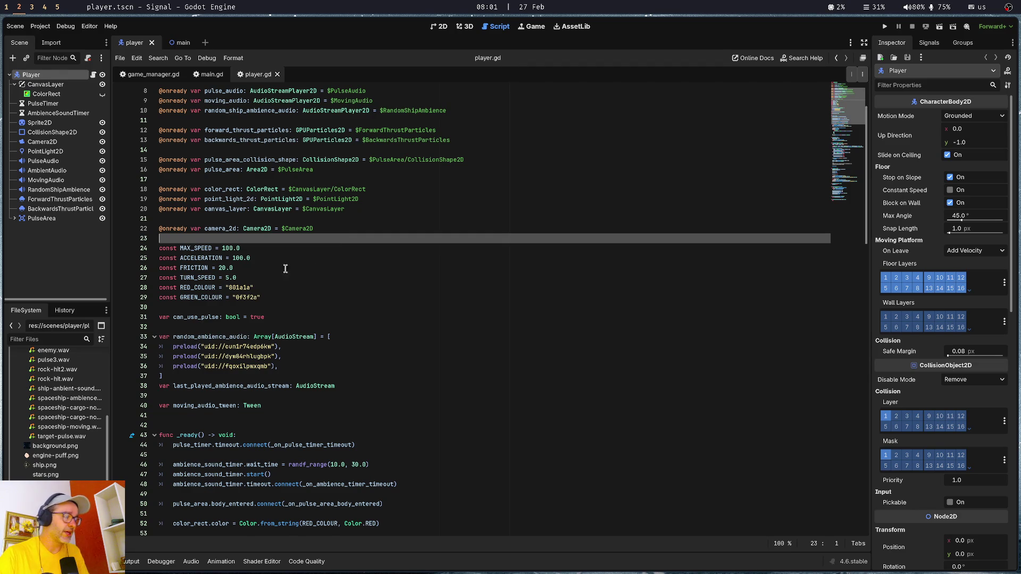
Review the FRICTION, RED_COLOUR and GREEN_COLOUR constants, collapsing the CanvasLayer node.
click(263, 272)
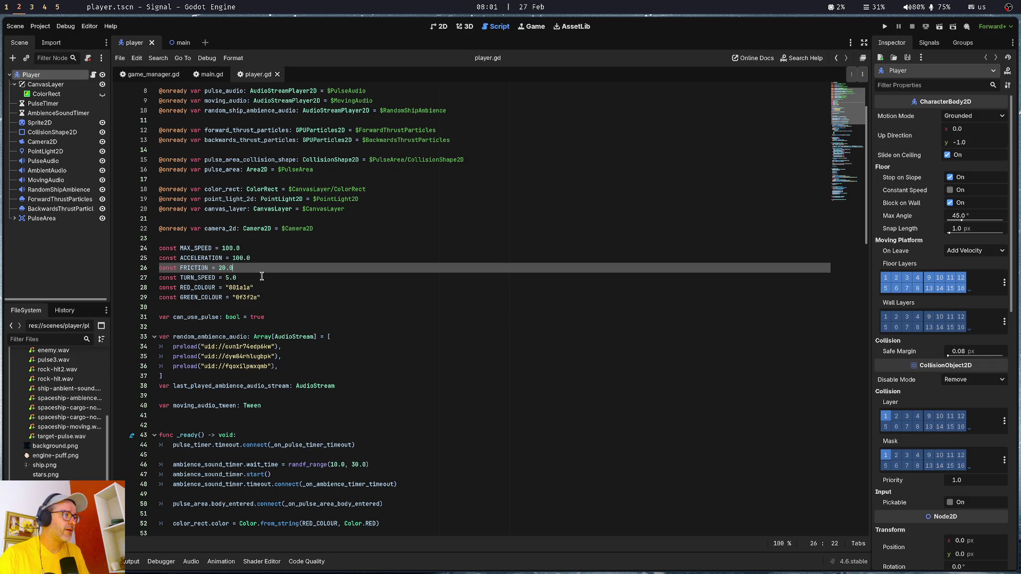
click(16, 259)
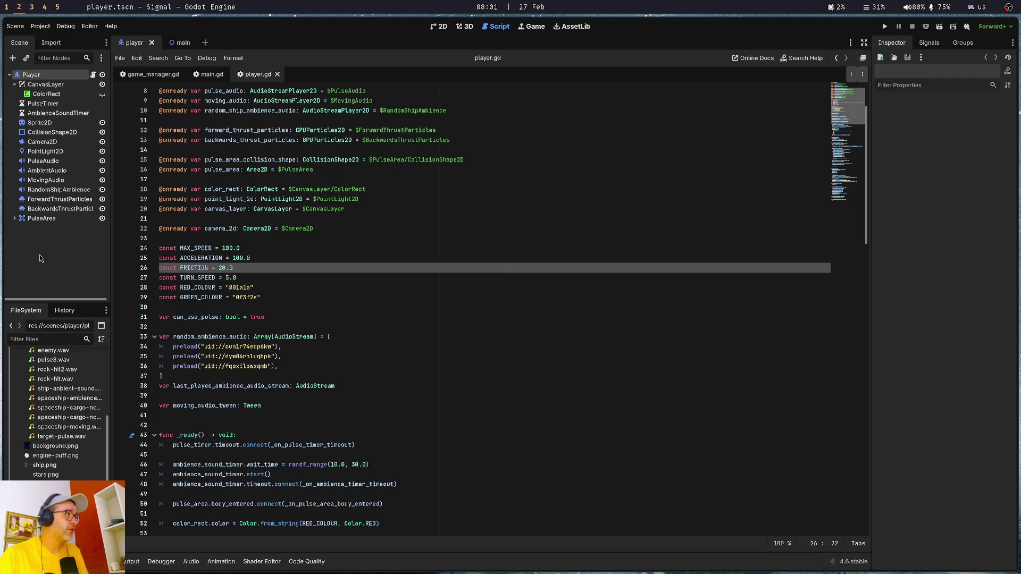
click(15, 85)
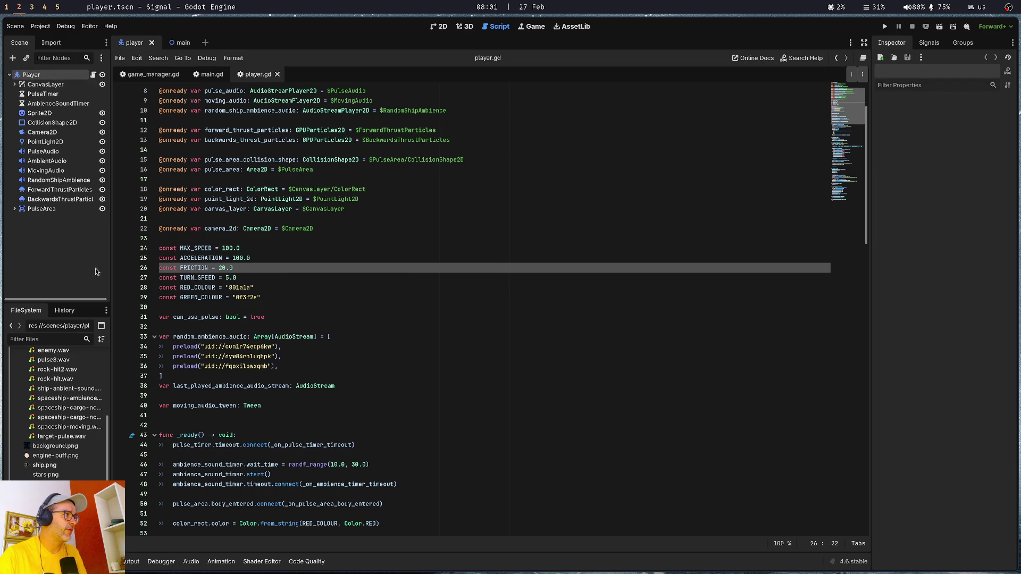
key(Down)
key(Down)
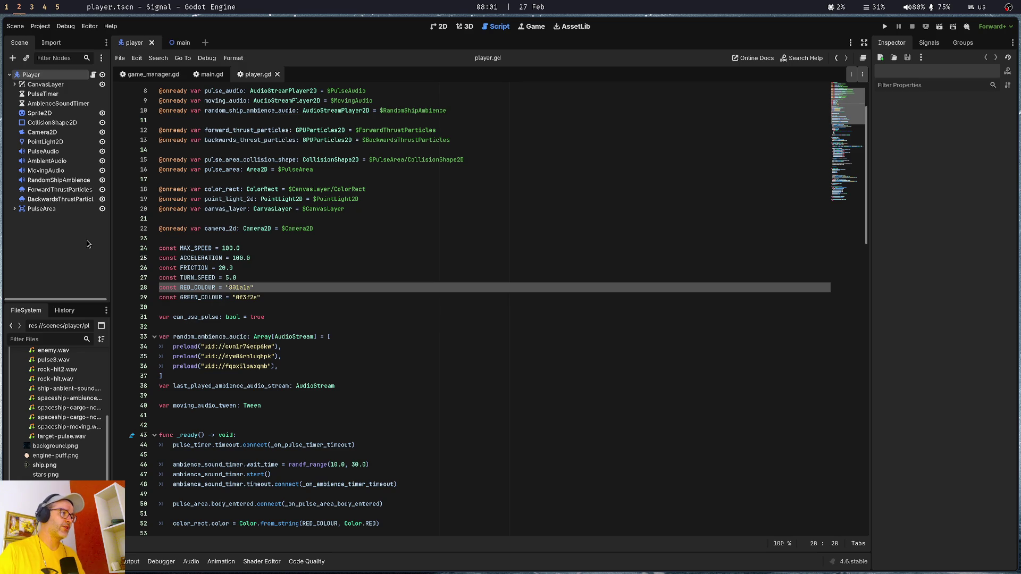
click(371, 294)
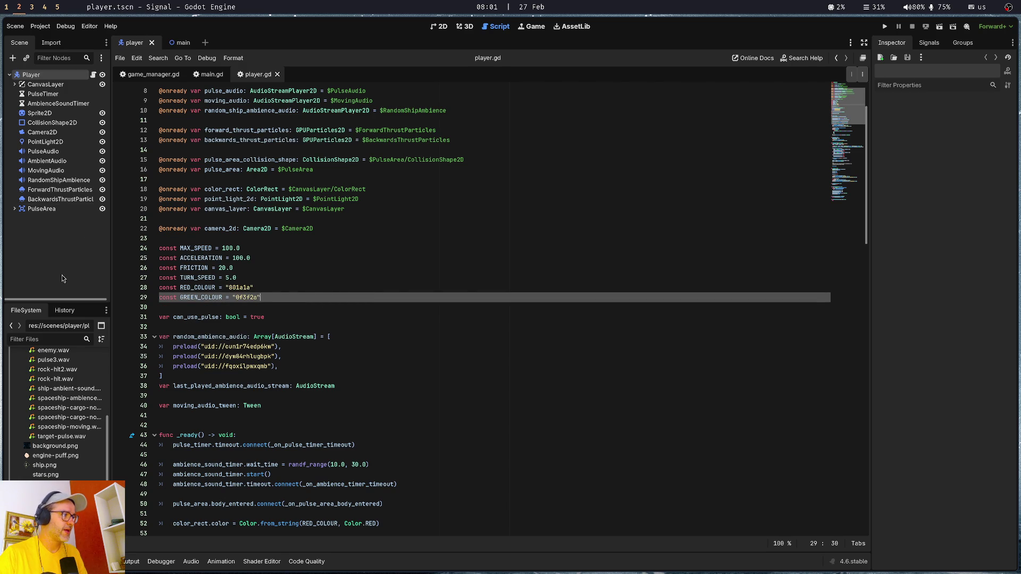
Find anomaly.tscn in the FileSystem dock and show it in the 2D view.
scroll(59, 404, down, 2)
scroll(58, 404, up, 2)
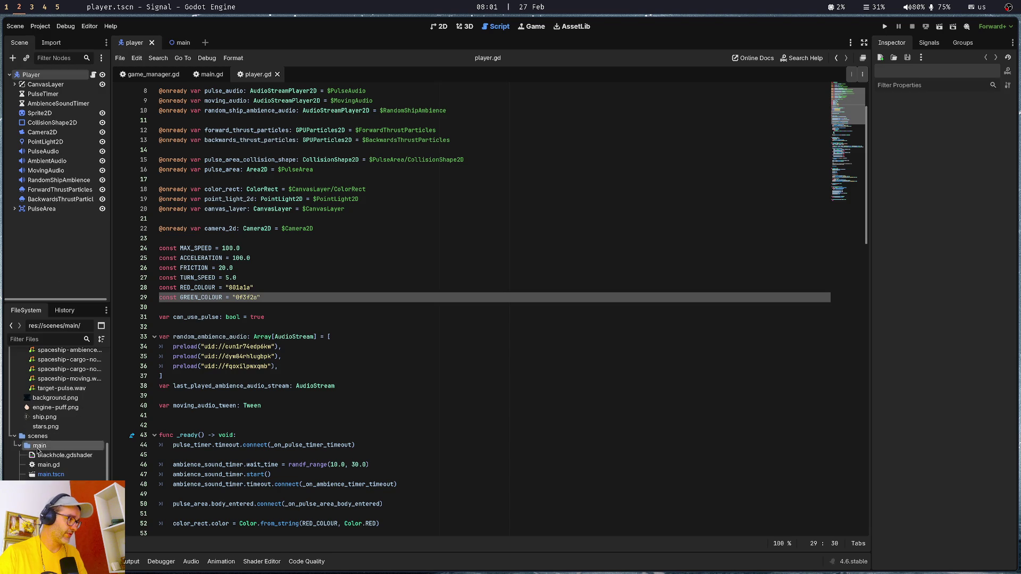
scroll(58, 404, up, 2)
scroll(59, 404, up, 1)
double_click(53, 493)
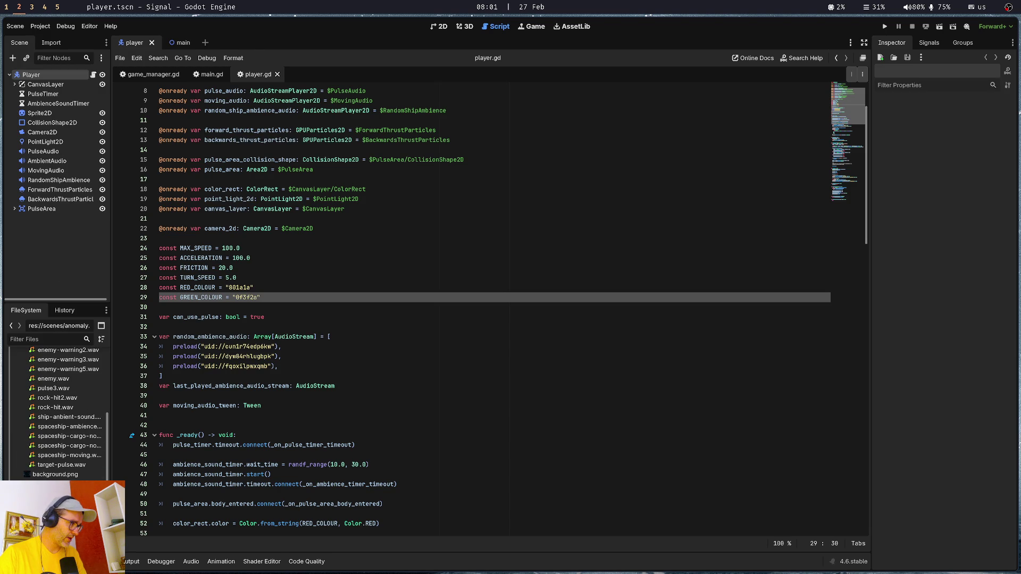
click(439, 27)
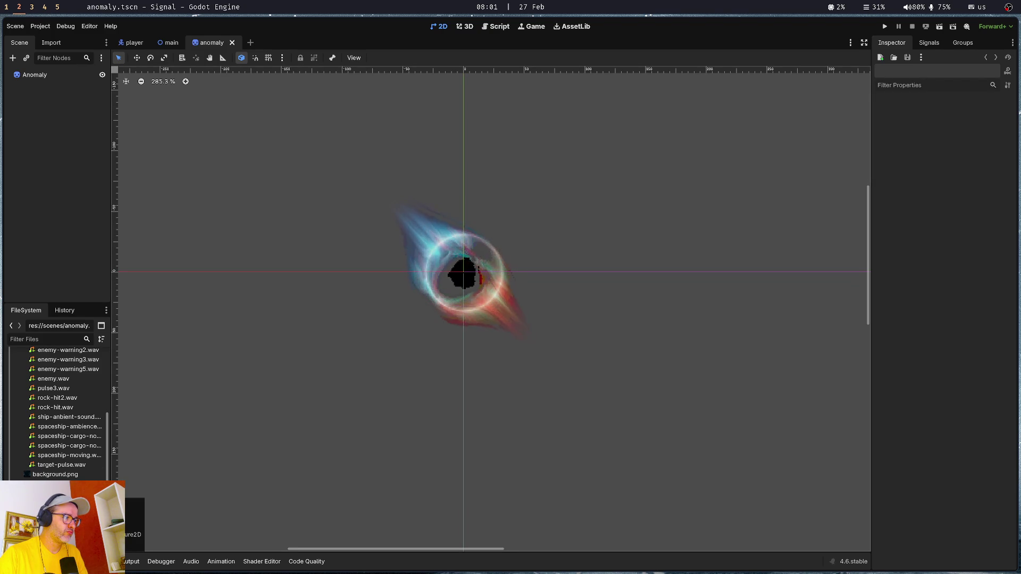
Create an obstacle folder inside res://scenes/, then select the Anomaly node.
right_click(47, 412)
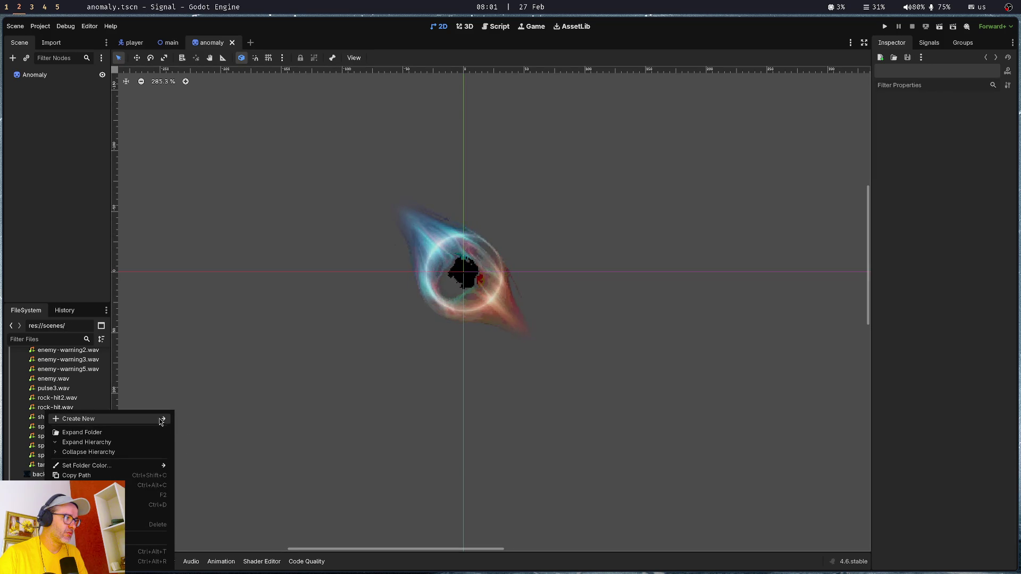
mouse_move(154, 419)
click(212, 419)
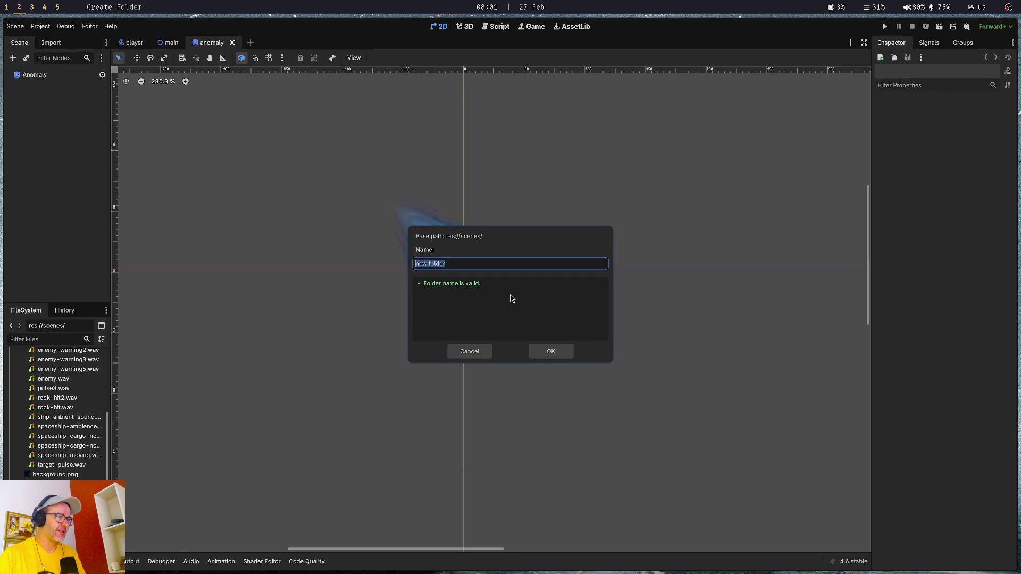
text(o)
text(acles)
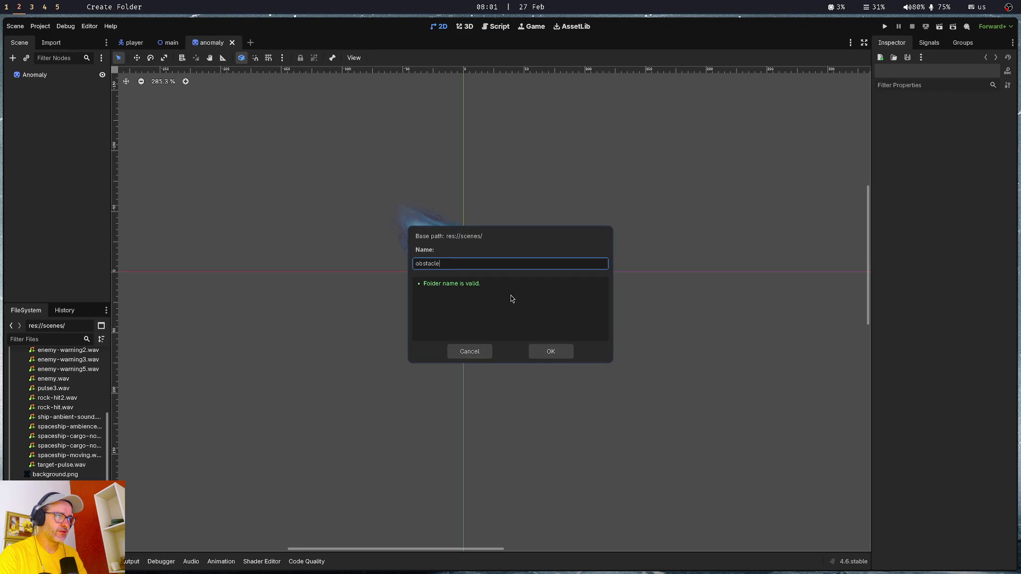
key(Return)
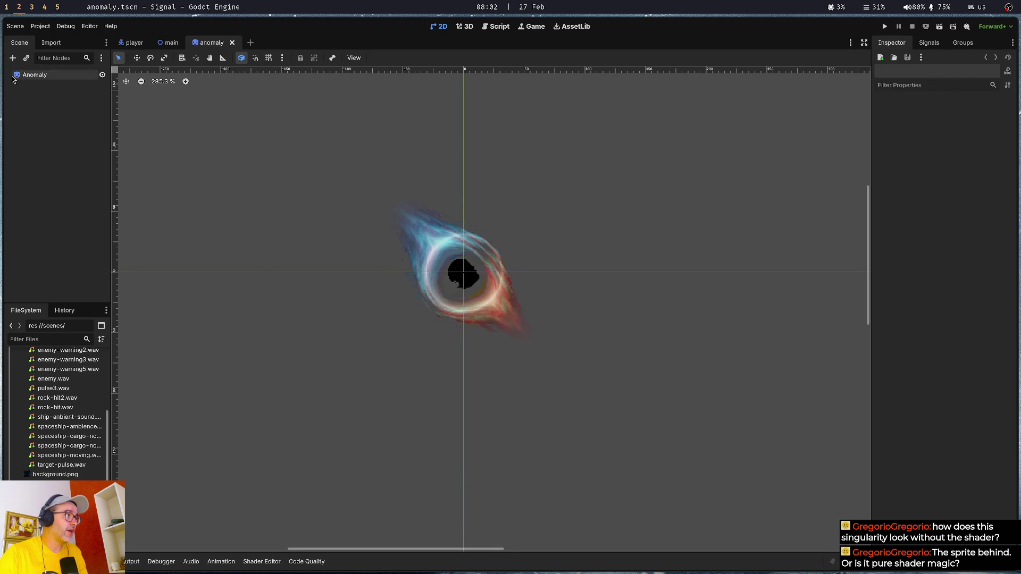
click(35, 74)
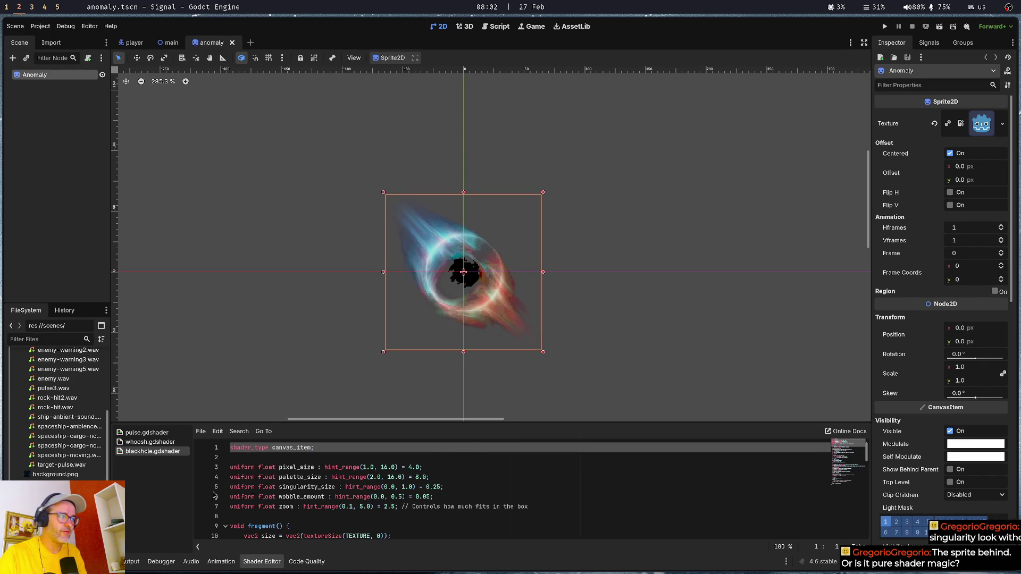
Read through the blackhole shader's alpha, singularity wobble and uniform settings.
click(368, 460)
scroll(367, 461, down, 15)
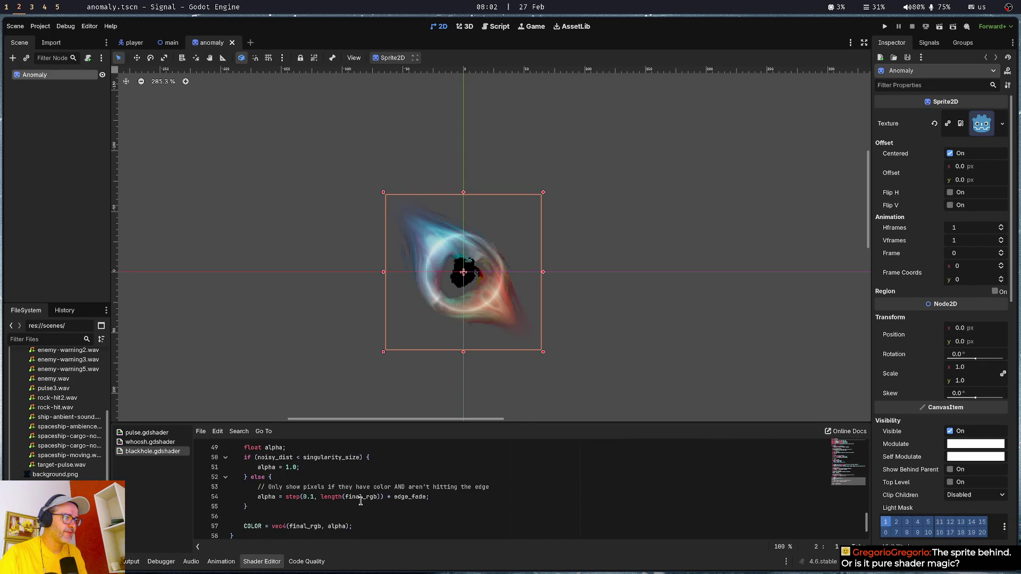
click(357, 516)
scroll(356, 515, up, 5)
scroll(357, 514, up, 1)
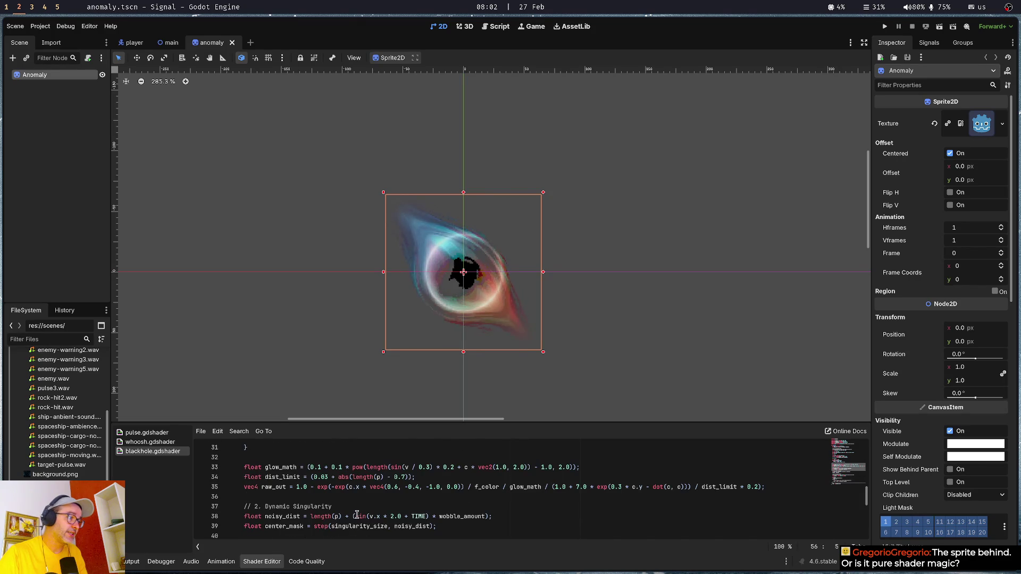
click(357, 511)
scroll(364, 509, up, 5)
scroll(365, 509, up, 5)
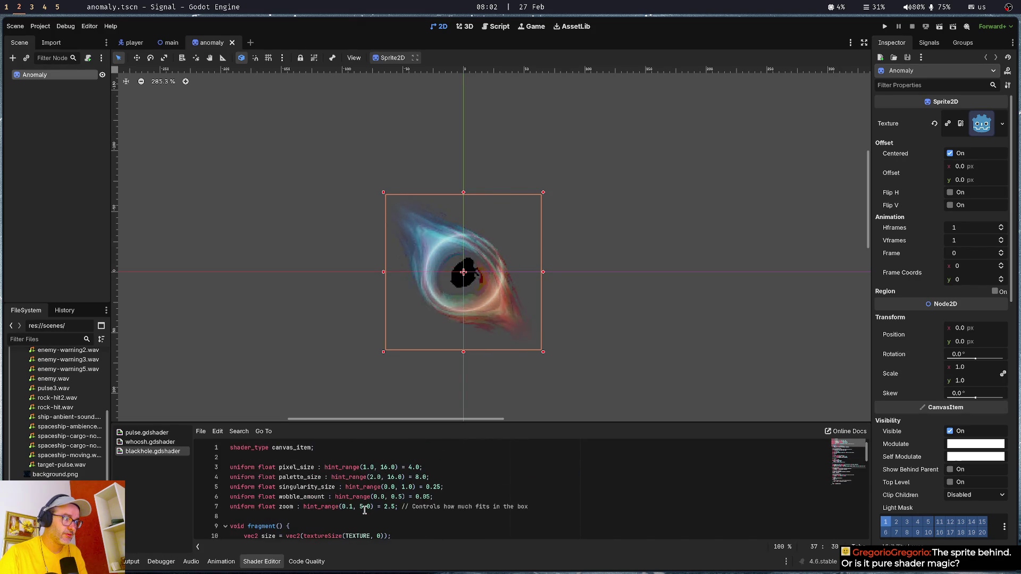
click(344, 456)
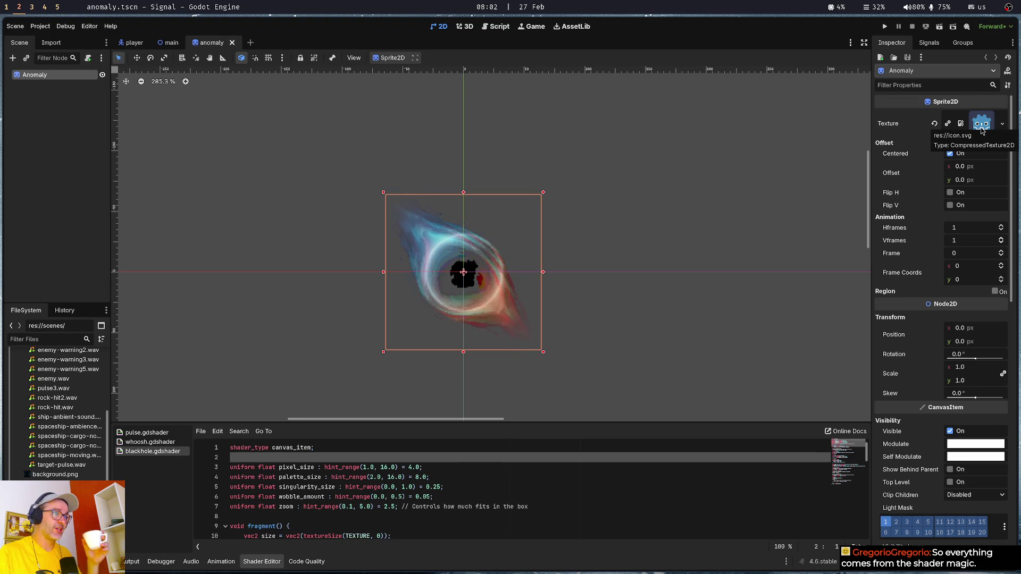
Compare the whoosh and pulse shaders, ending on whoosh.
click(158, 442)
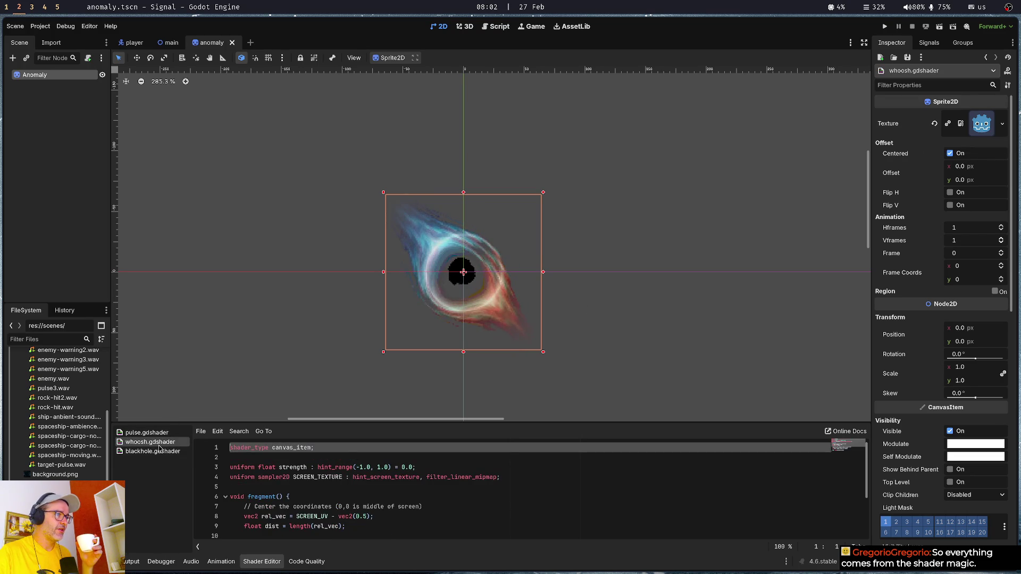
click(145, 433)
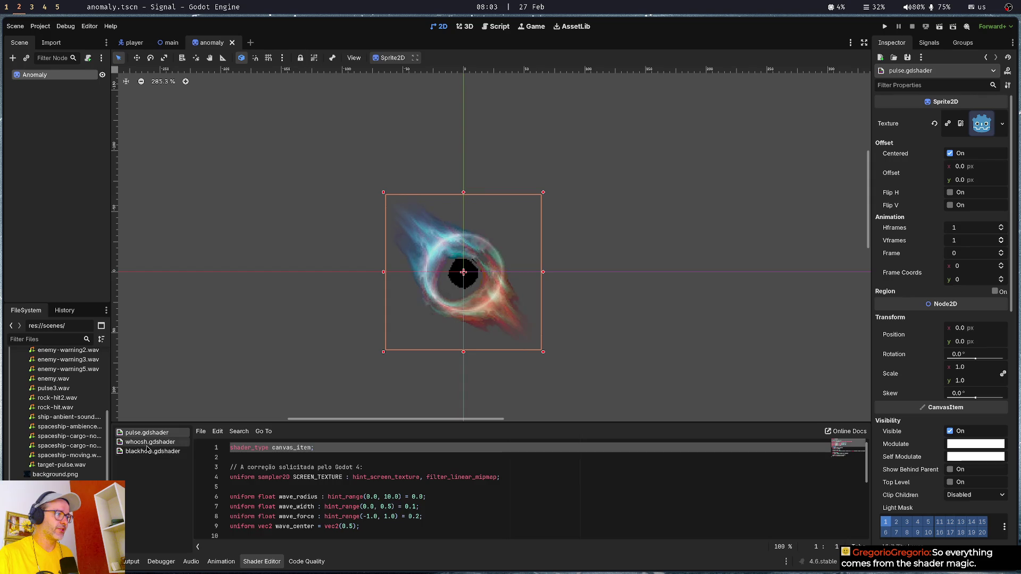
click(147, 442)
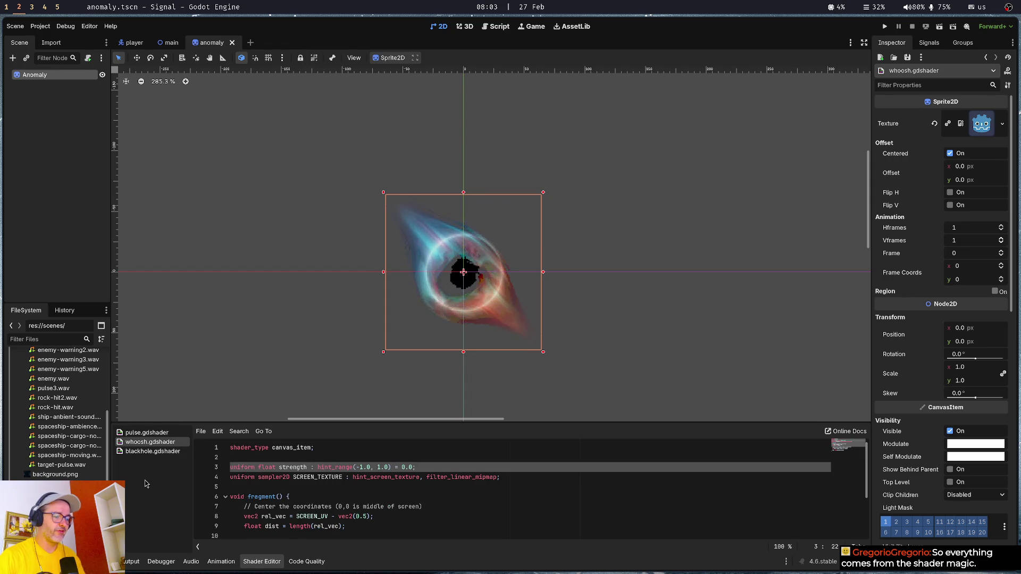
Test-run the game, stop it, save anomaly.tscn and deselect the Anomaly node.
key(F5)
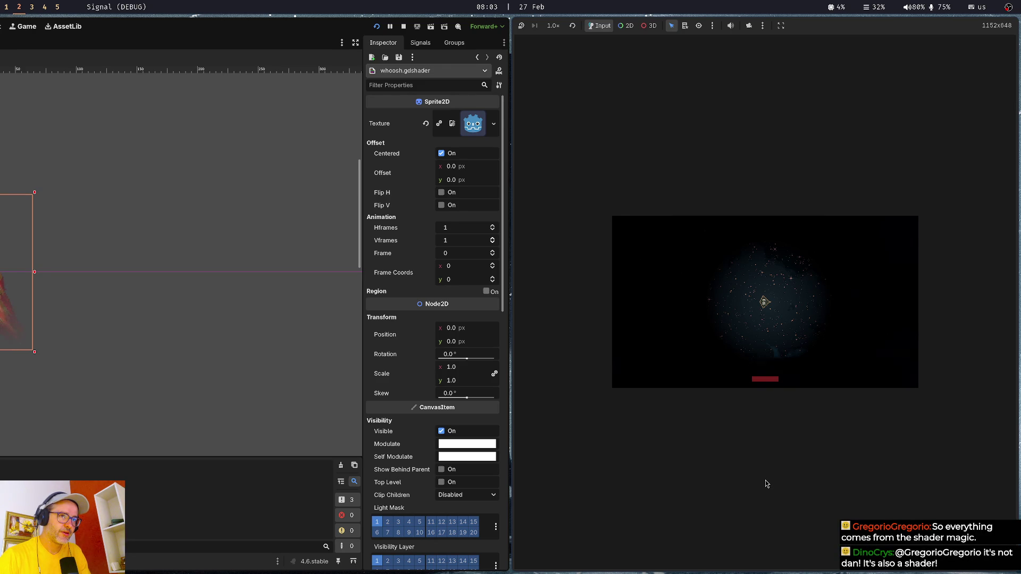
key(Escape)
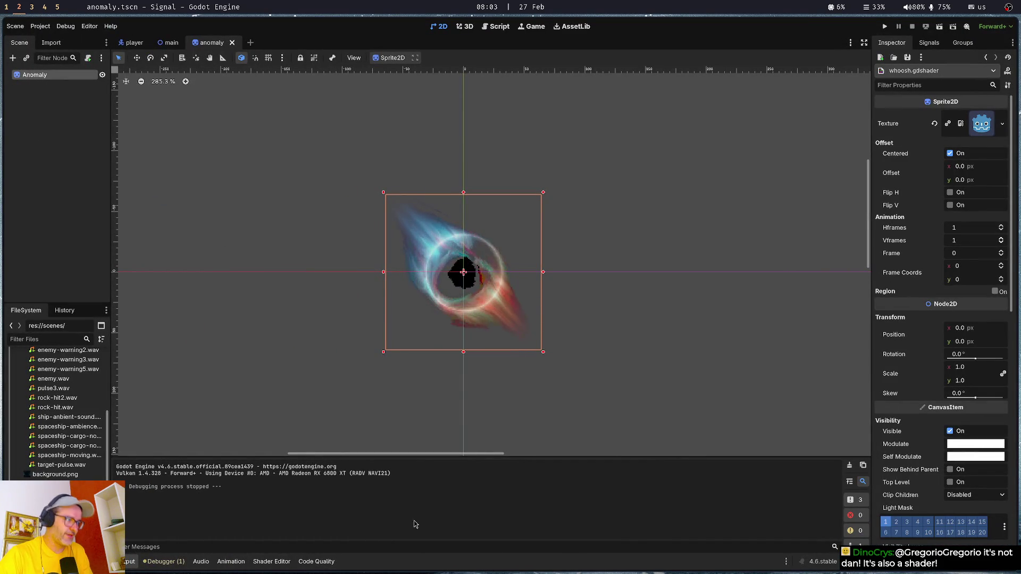
key(ctrl+s)
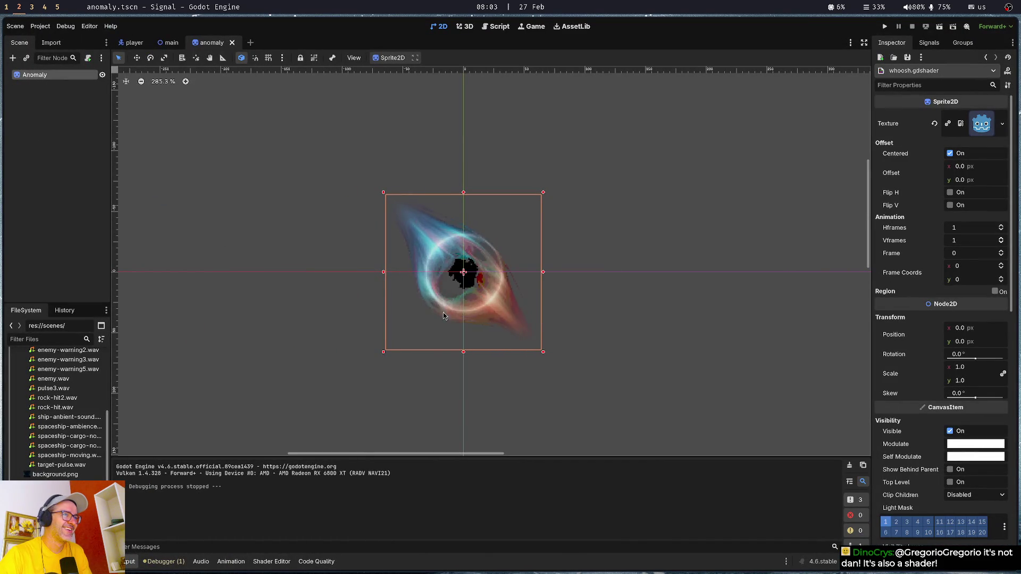
click(92, 225)
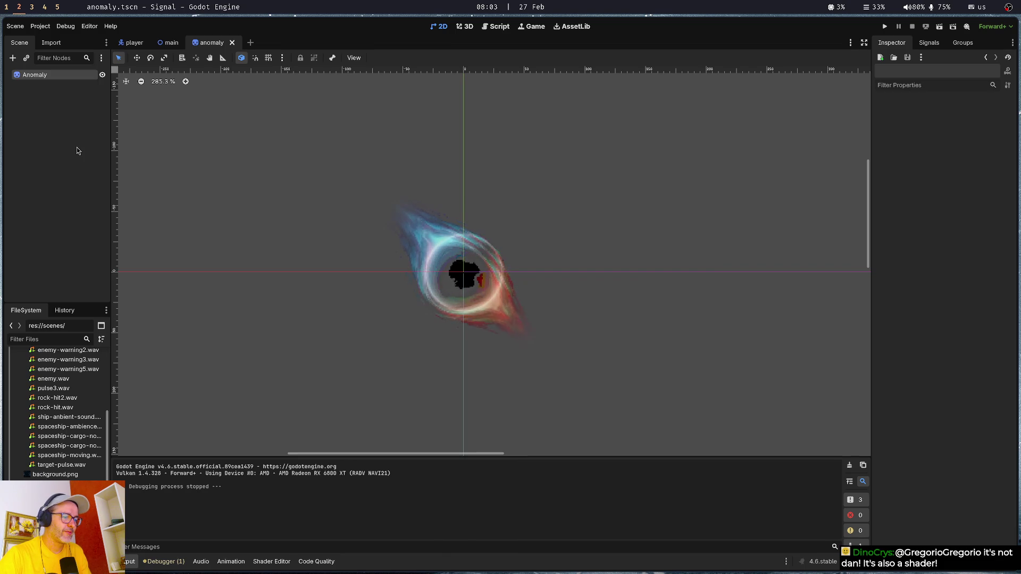
Close the anomaly tab and pan the 2D view to centre main.tscn.
middle_click(216, 44)
mouse_move(268, 249)
mouse_down()
mouse_move(489, 269)
mouse_move(663, 265)
mouse_move(695, 308)
mouse_move(685, 360)
mouse_move(588, 387)
mouse_move(499, 392)
mouse_move(416, 388)
mouse_move(345, 360)
mouse_move(340, 303)
mouse_move(405, 200)
mouse_move(437, 194)
mouse_move(489, 275)
mouse_up()
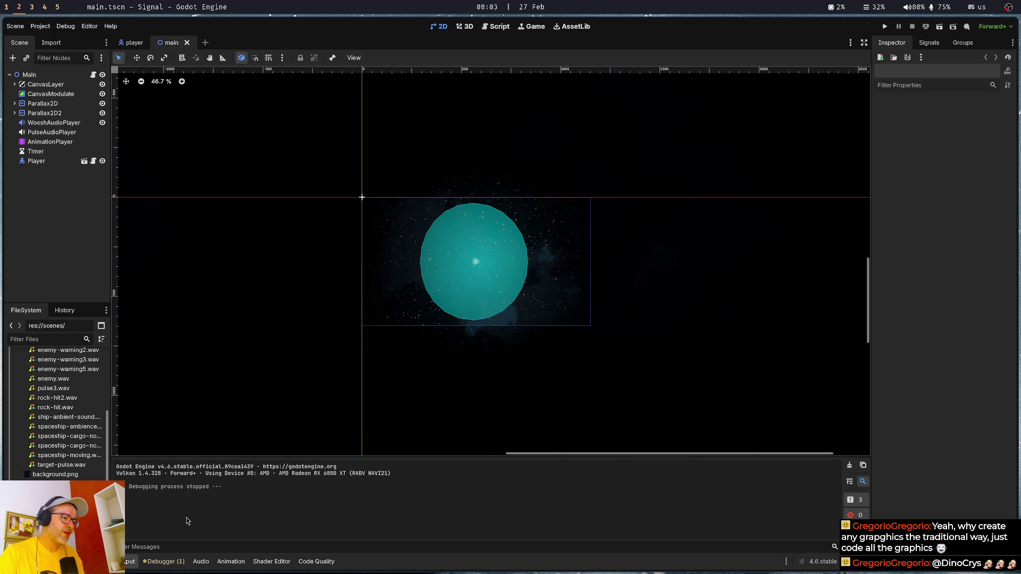
Preview the rock-hit.wav and rock-hit2.wav sounds.
click(58, 466)
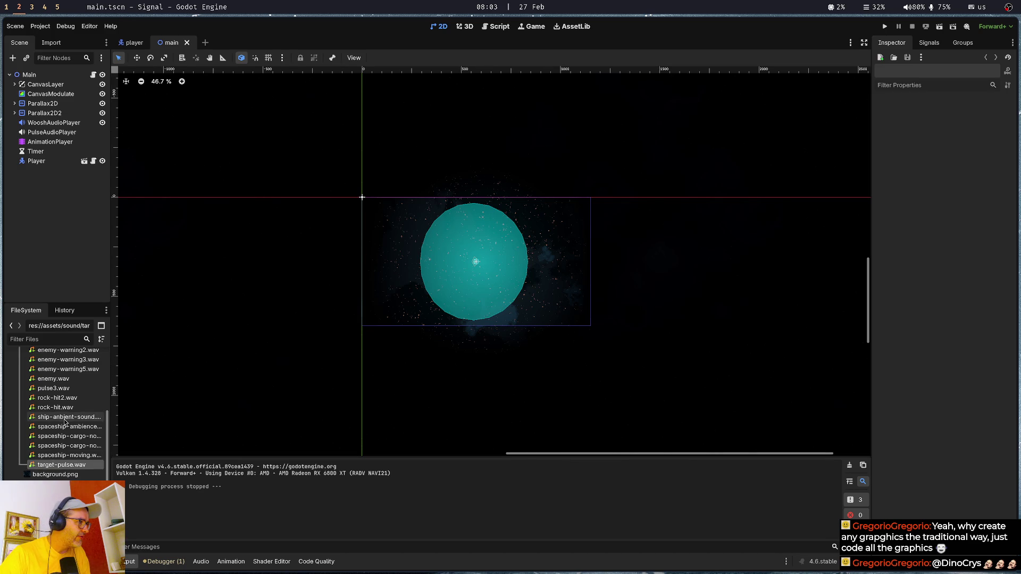
click(55, 408)
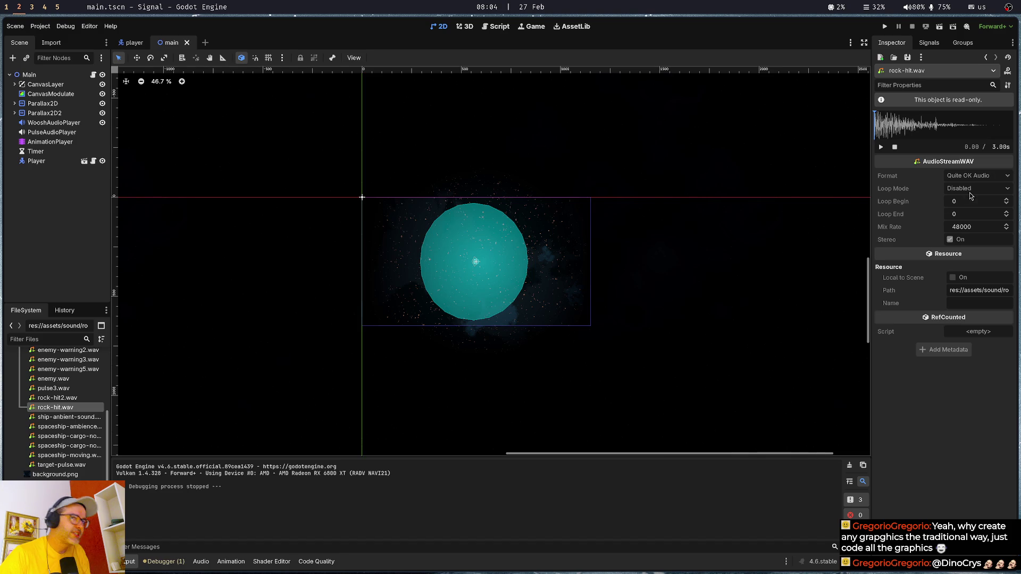
click(882, 149)
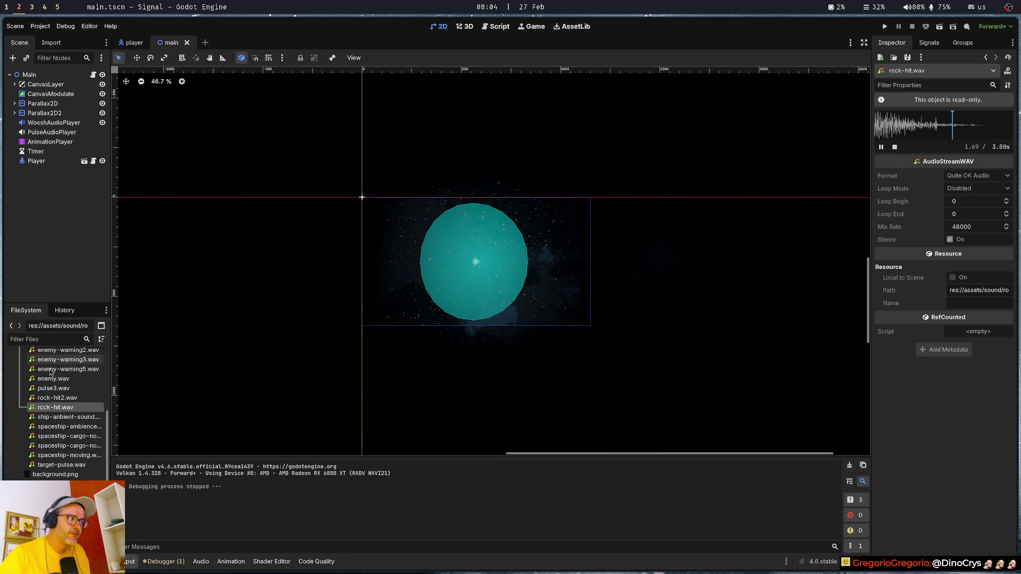
click(64, 398)
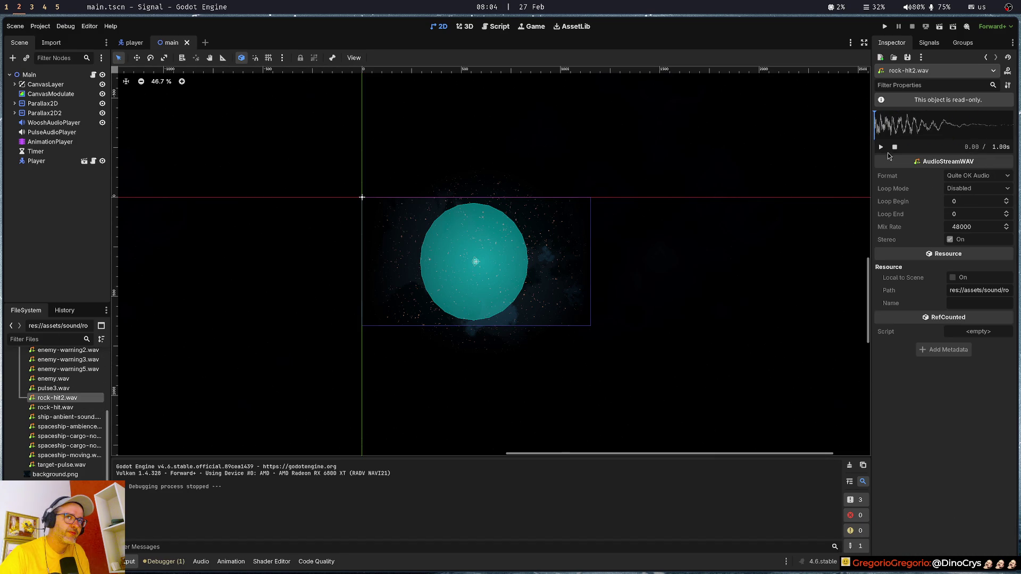
click(881, 149)
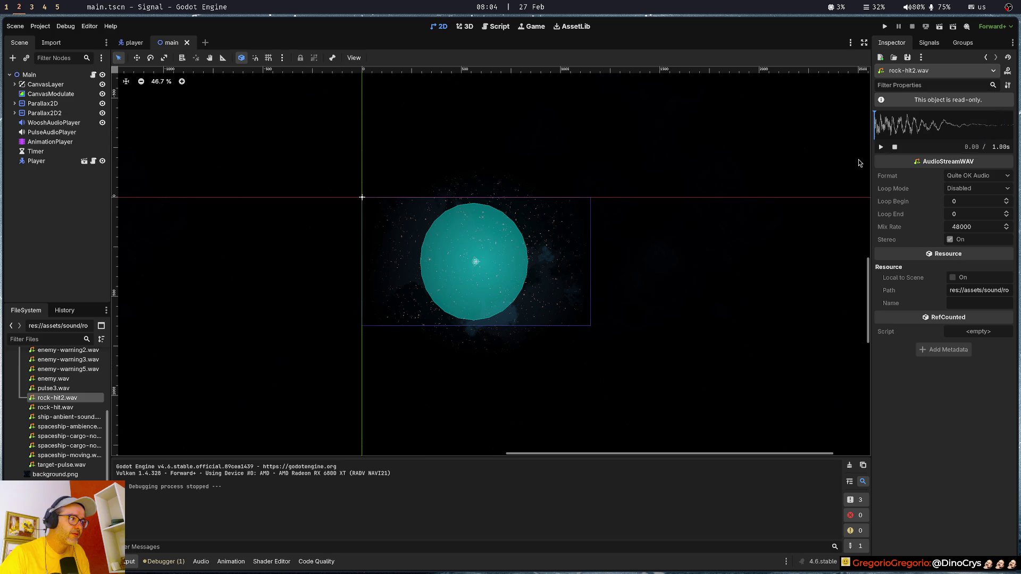
Preview enemy.wav, enemy-warning2.wav and enemy-warning3.wav.
click(53, 379)
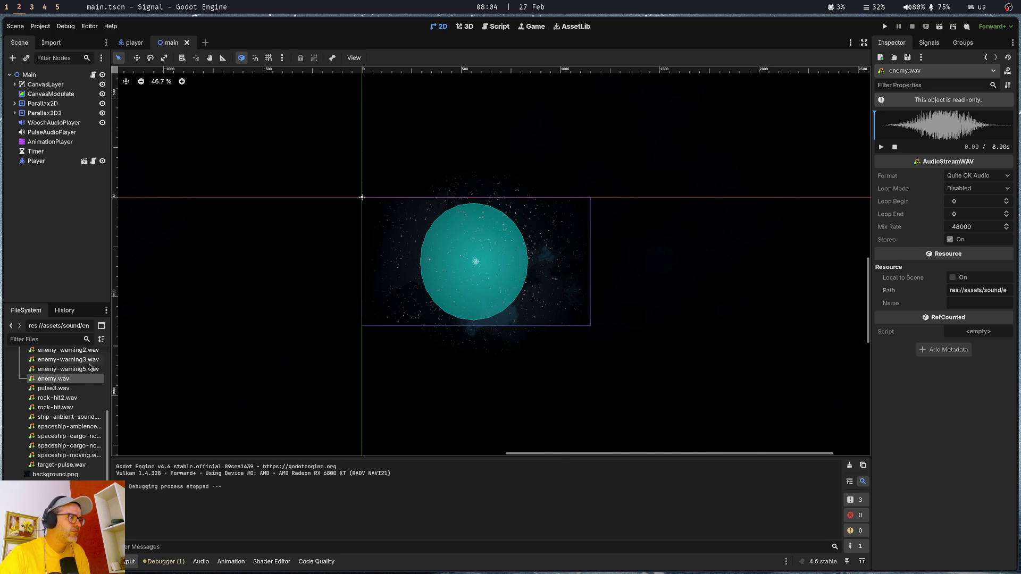
scroll(77, 387, up, 2)
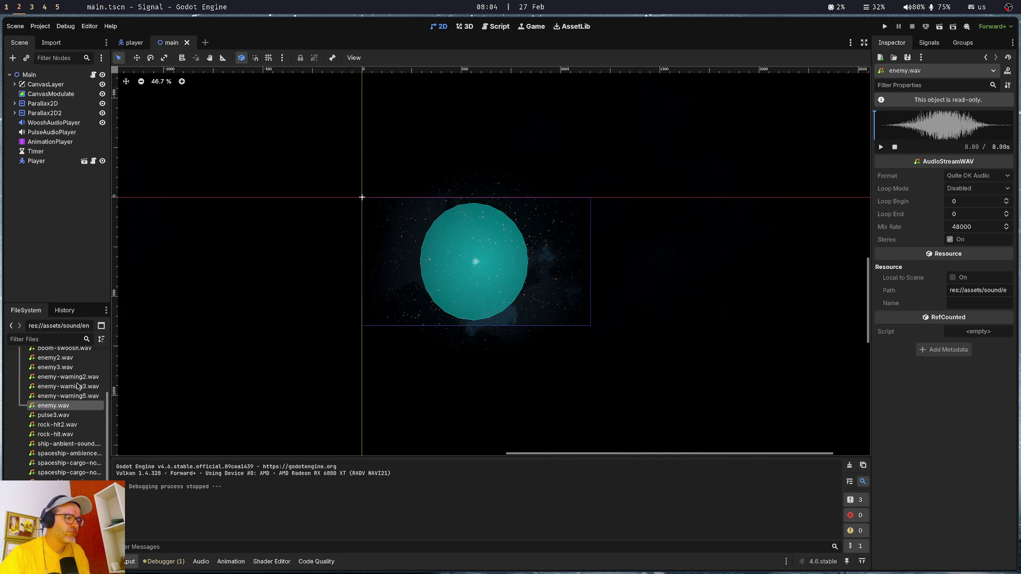
click(74, 377)
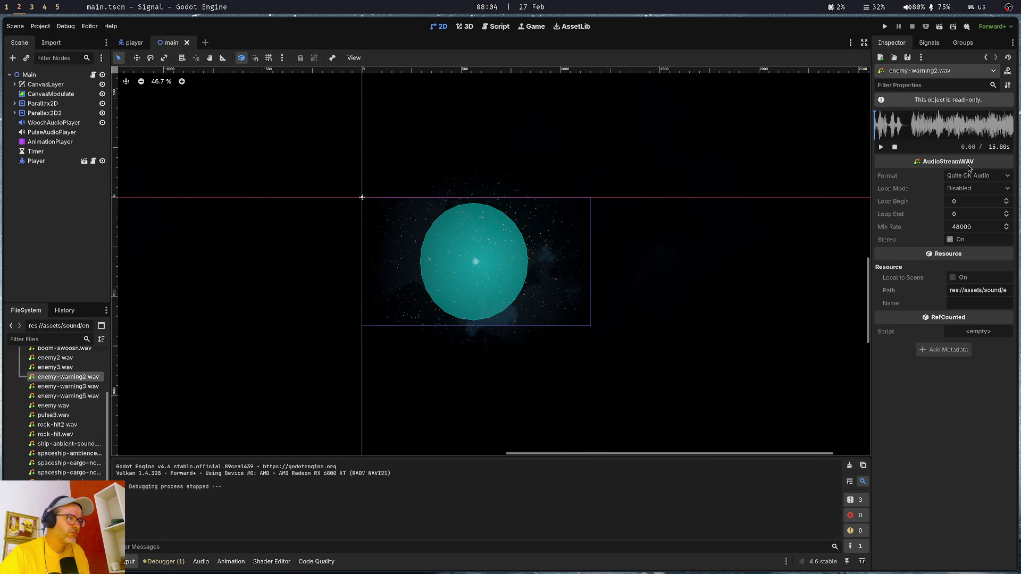
click(880, 148)
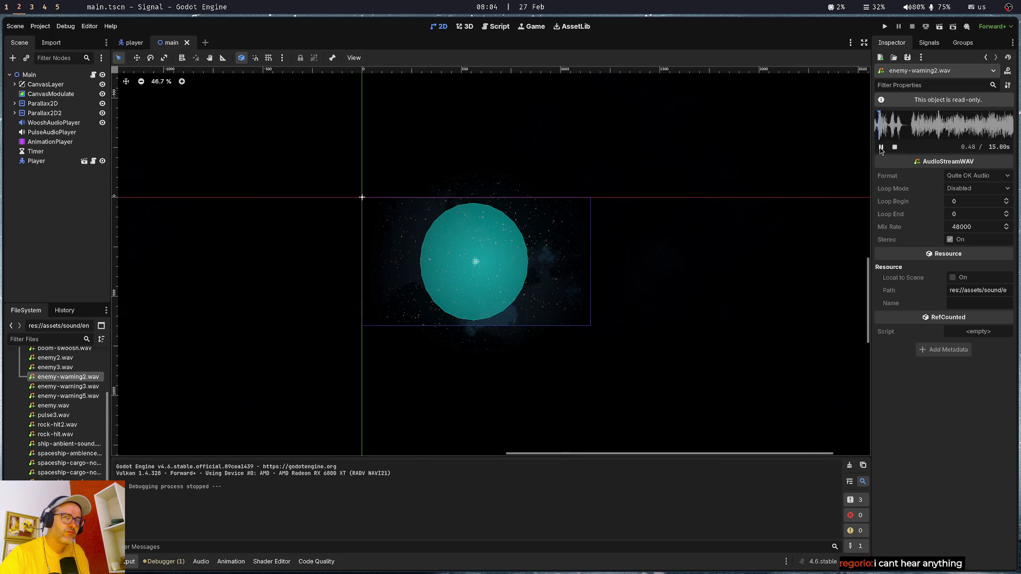
click(895, 148)
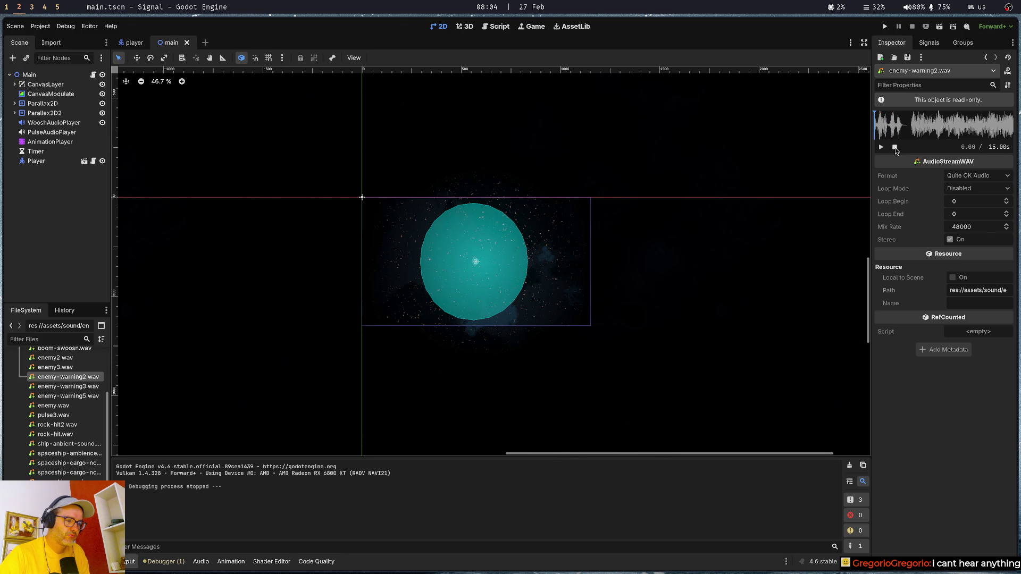
click(68, 386)
click(881, 147)
Raise the OBS Desktop Audio level and replay the sound preview in Godot.
key(super+5)
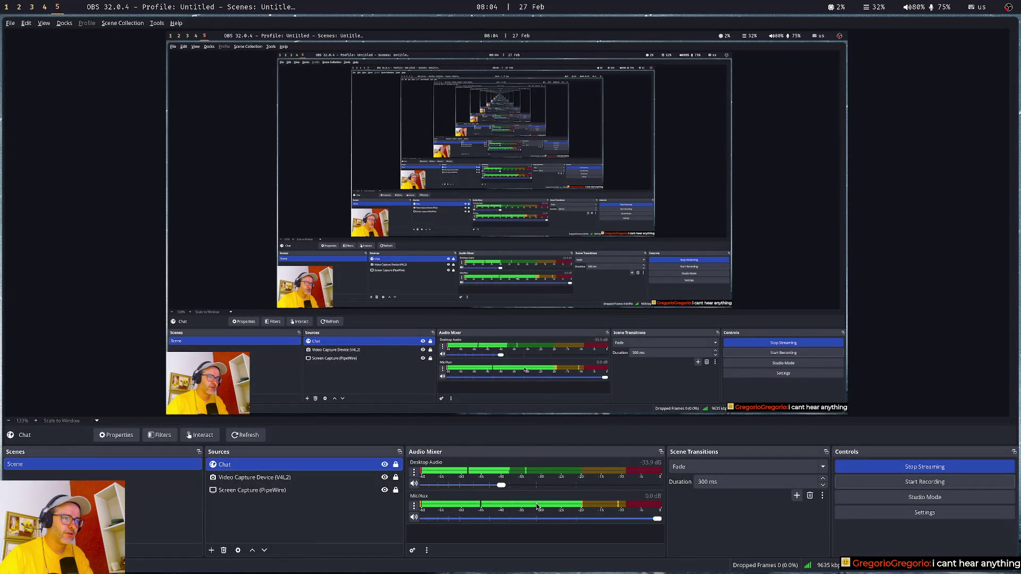
drag(503, 487, 521, 486)
key(super+2)
click(880, 148)
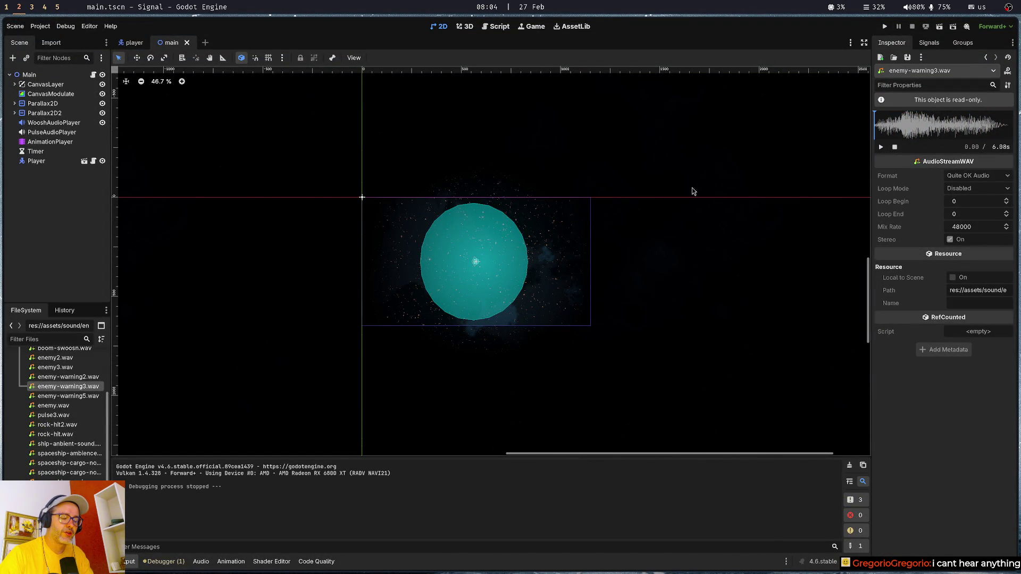
Preview enemy-warning5.wav, raise Desktop Audio to about -17.4 dB, and replay it.
key(Down)
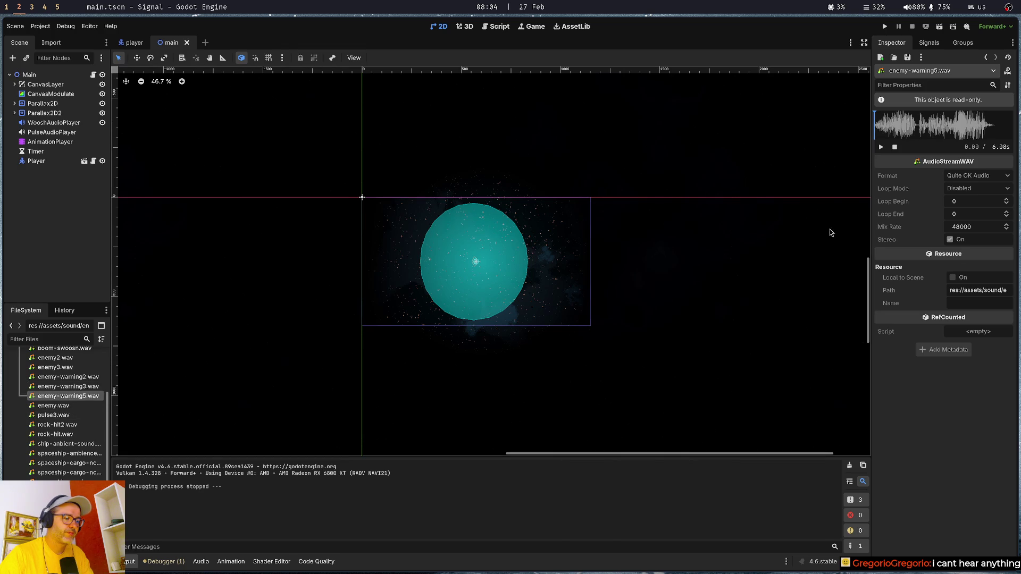
click(881, 148)
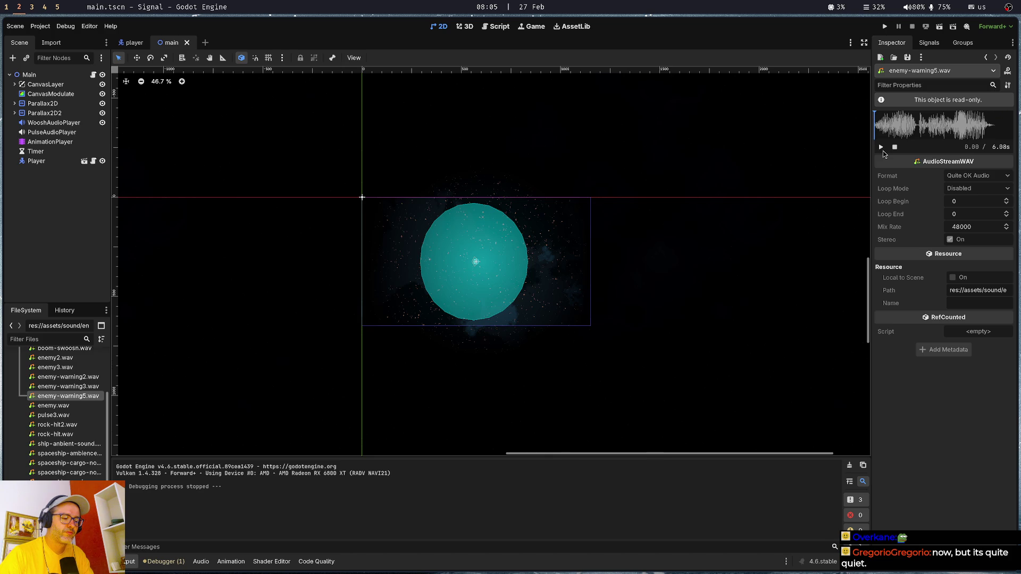
key(super+5)
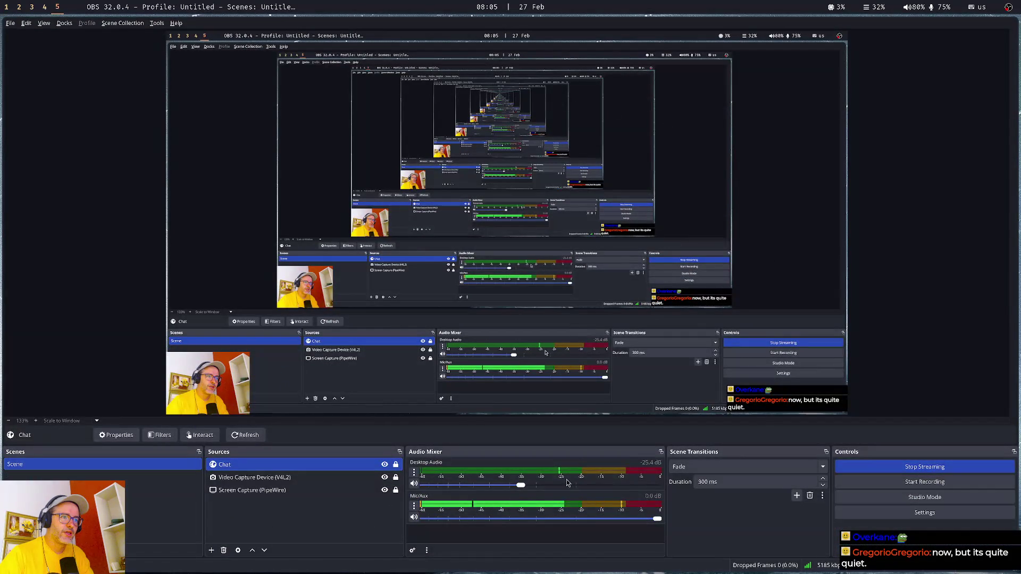
drag(525, 488, 545, 488)
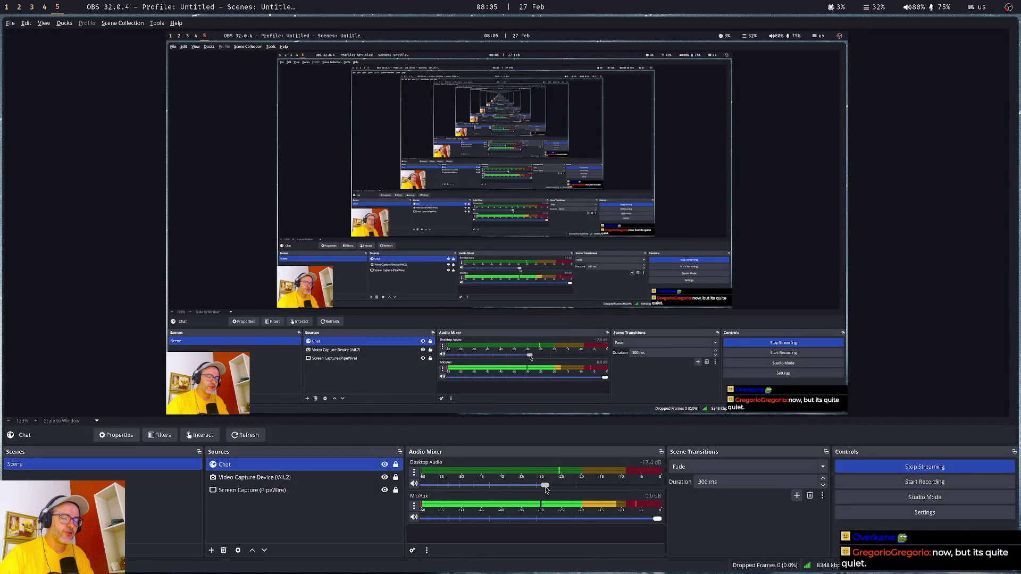
key(super+2)
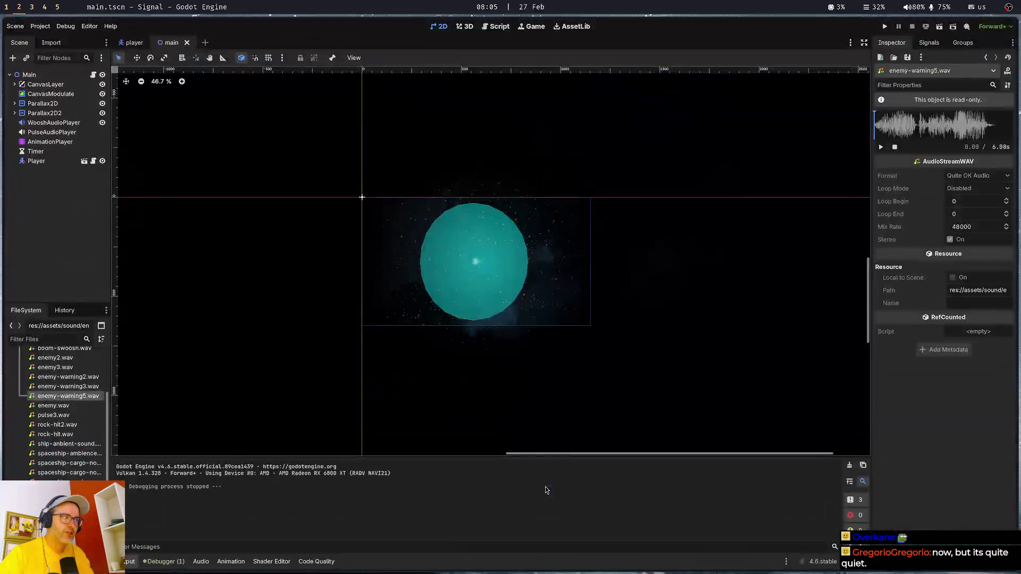
click(880, 147)
Preview the pulse3.wav, rock-hit2.wav and rock-hit.wav sound files in the Inspector.
key(super+5)
key(super+2)
click(96, 415)
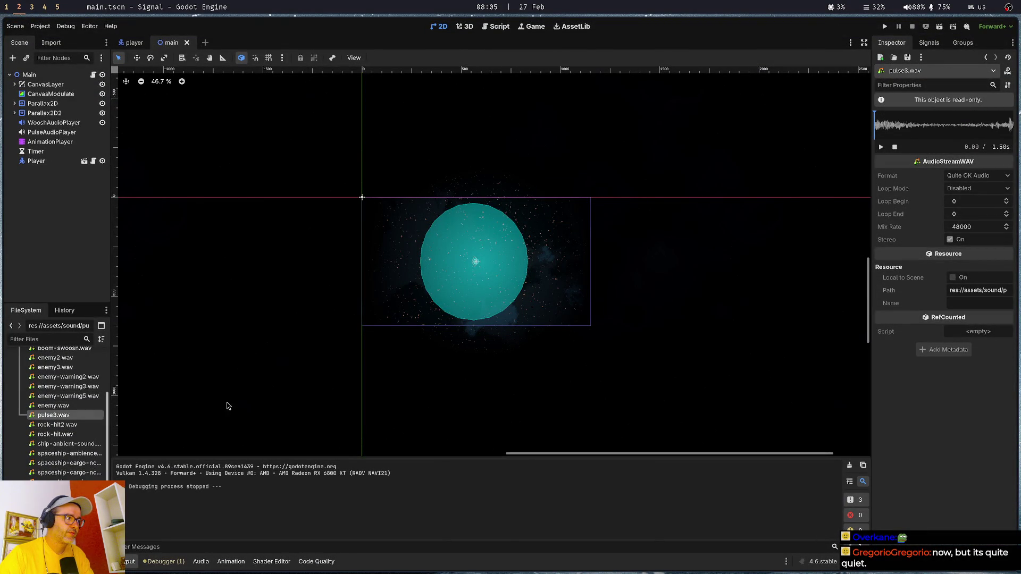
click(881, 147)
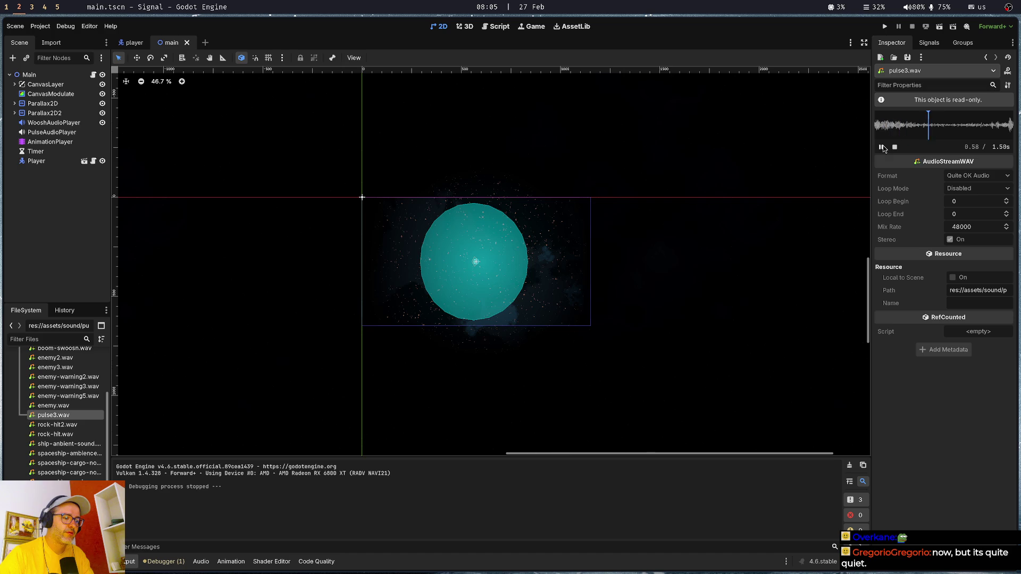
click(69, 424)
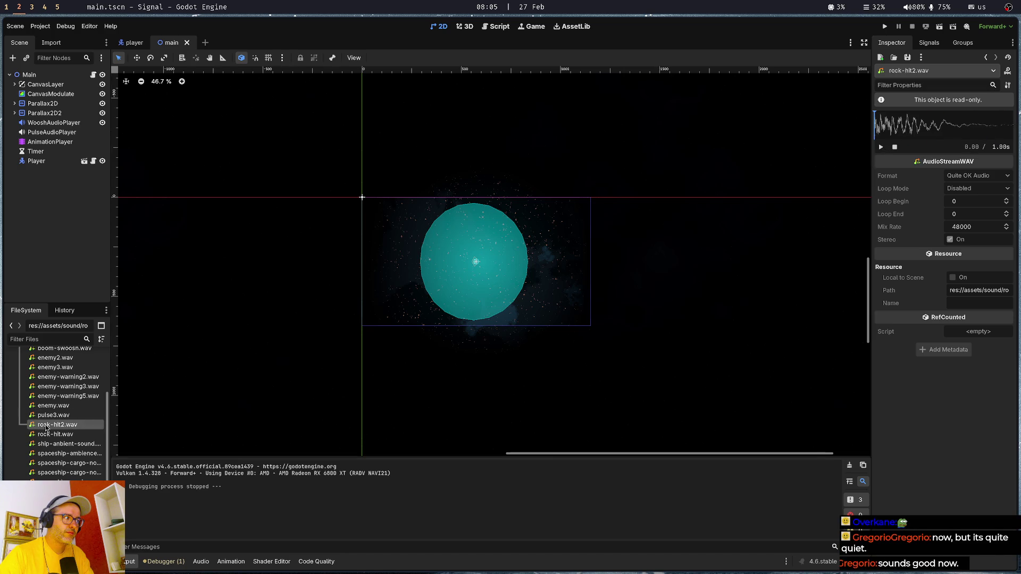
click(881, 148)
click(69, 436)
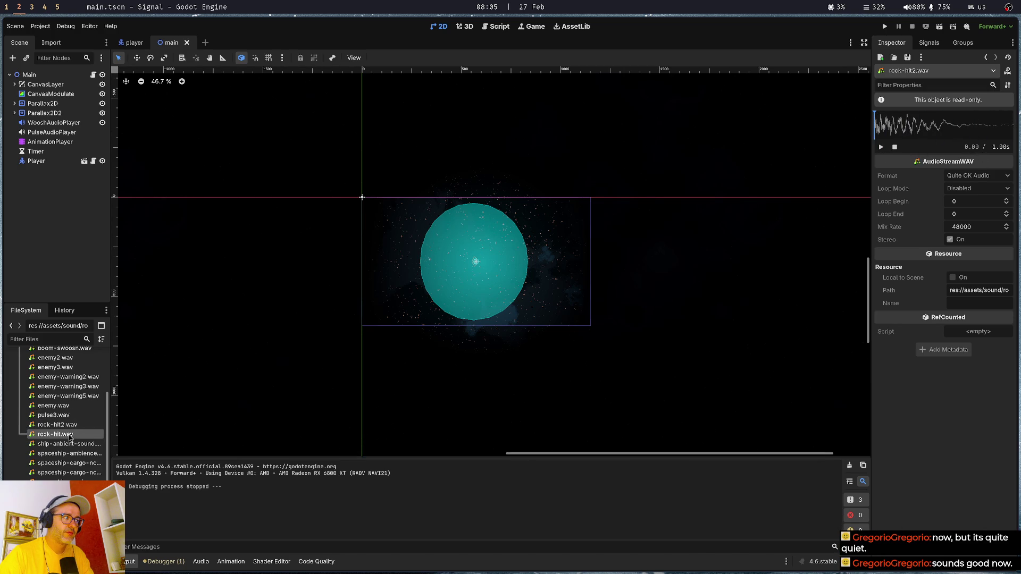
click(881, 148)
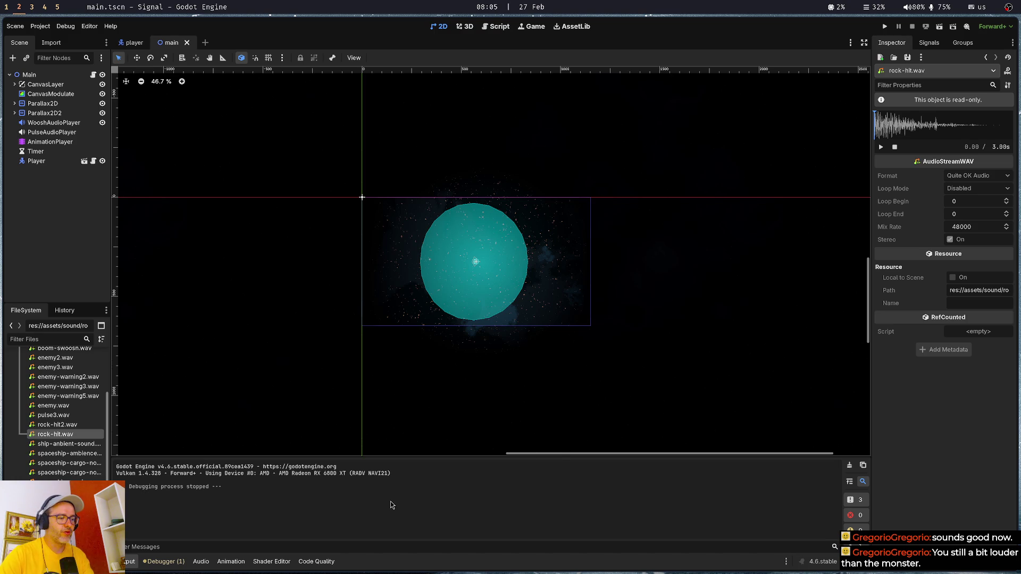
Test-run the game, stop it, and return to the browser's stream dashboard.
key(F5)
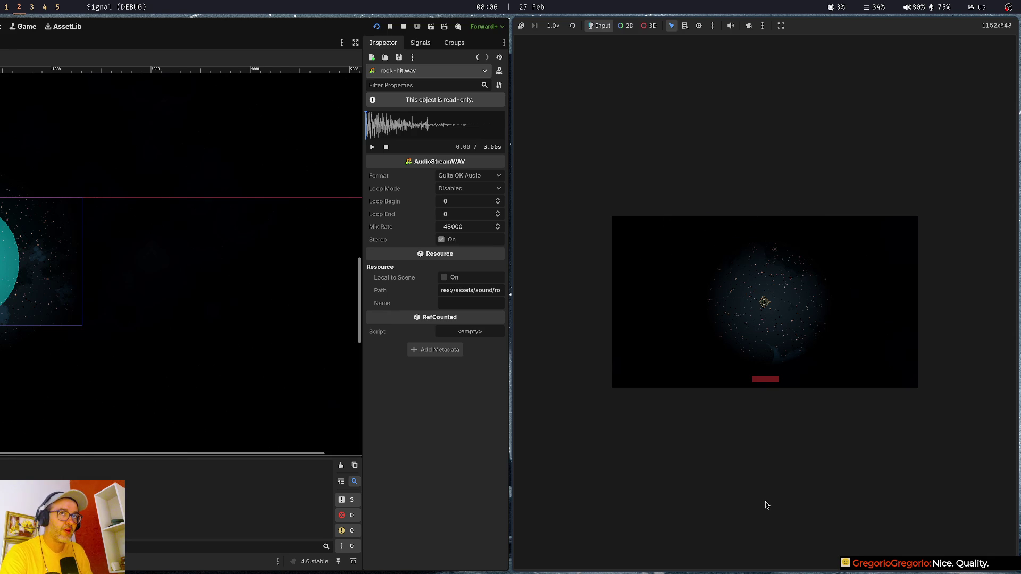
key(Escape)
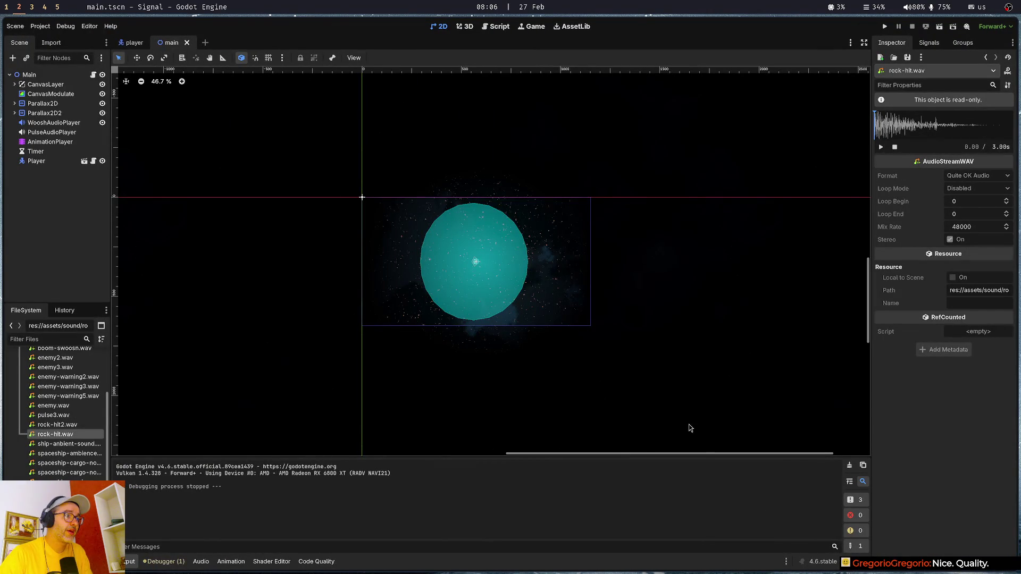
key(super+1)
key(ctrl+Tab)
key(ctrl+Tab)
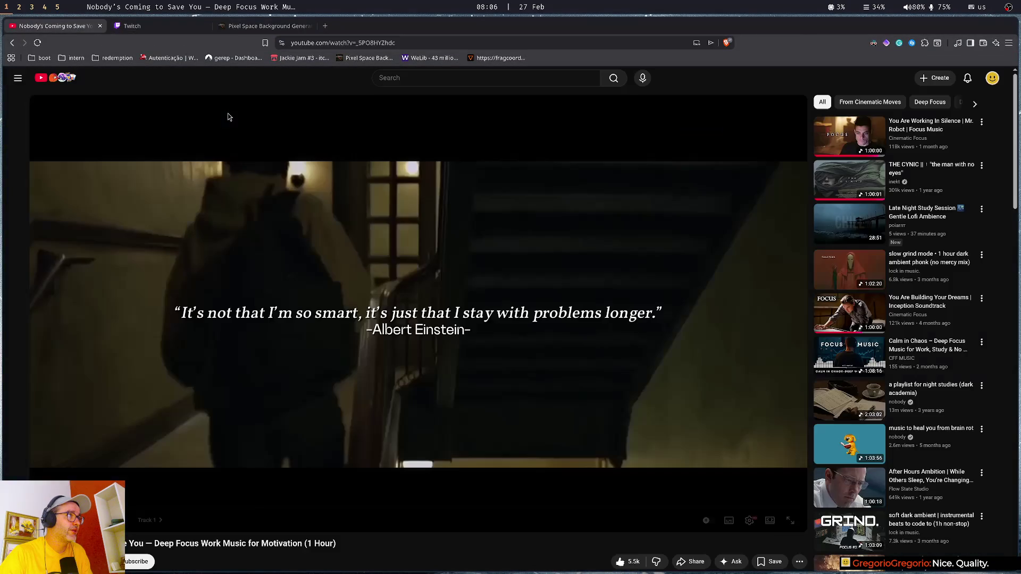
Close the Pixel Space Background tab, check the Power-ups & Rewards list, and return to Godot.
key(ctrl+Tab)
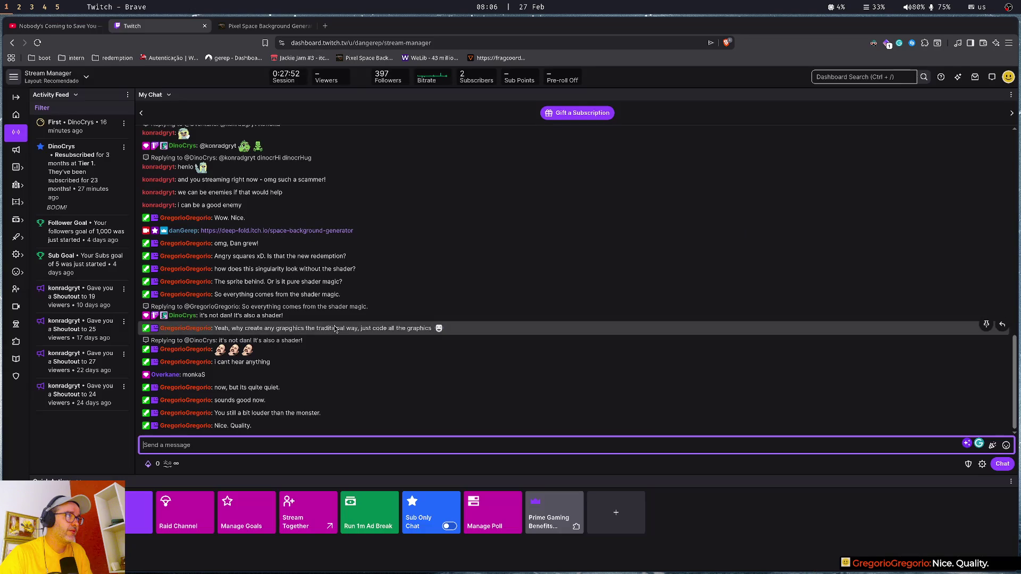
middle_click(263, 24)
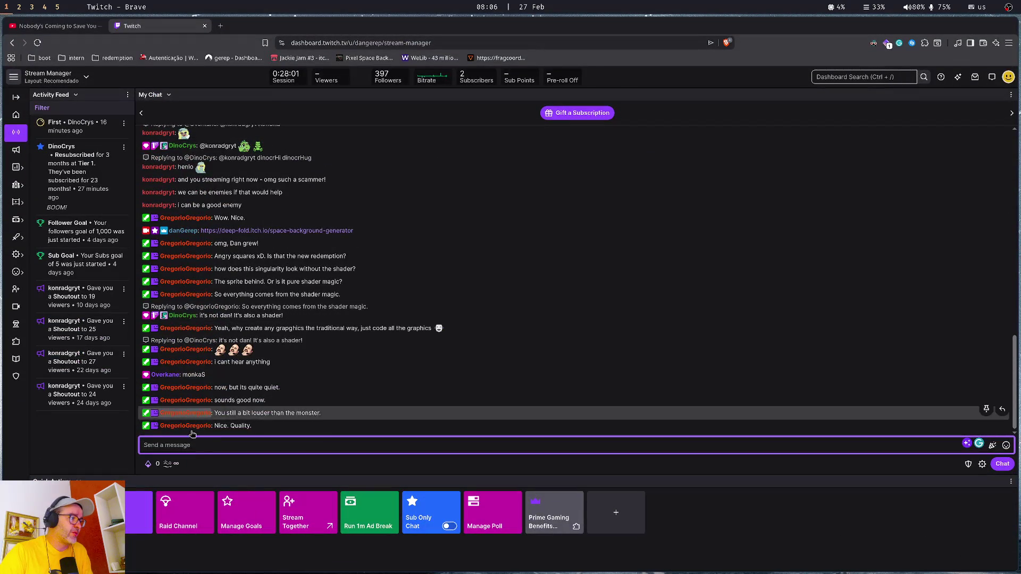
click(175, 471)
scroll(223, 394, down, 2)
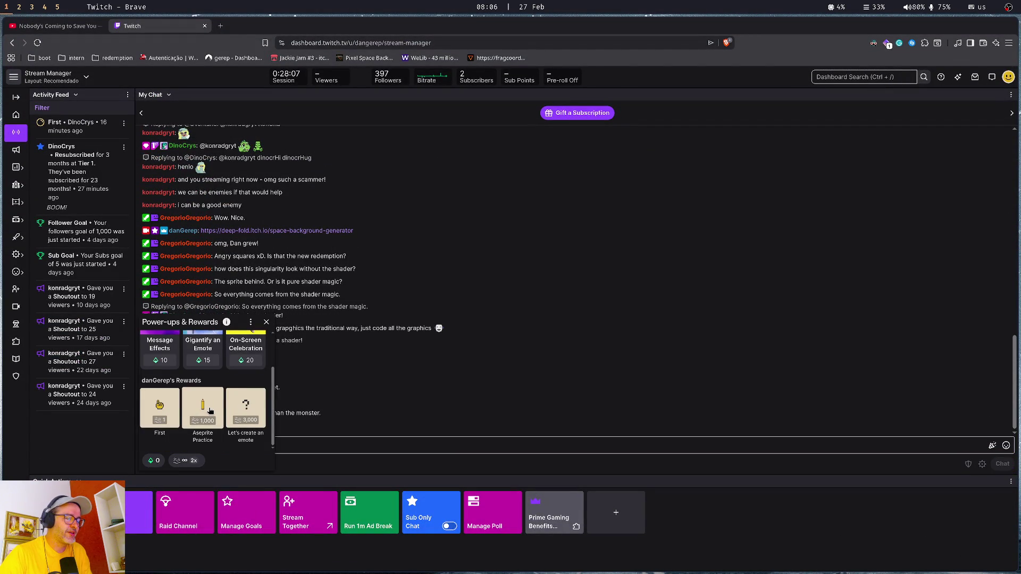
click(312, 412)
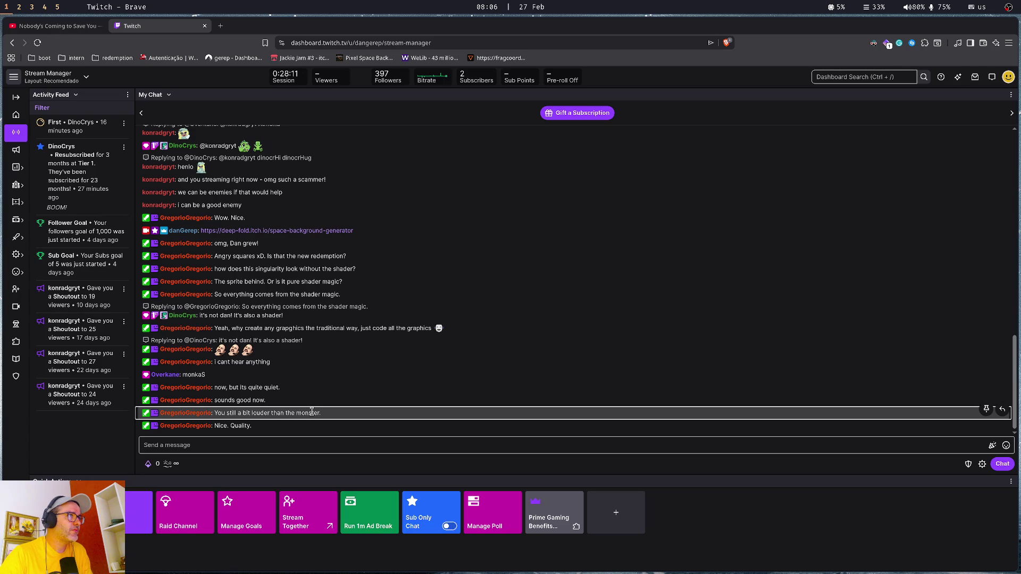
key(super+2)
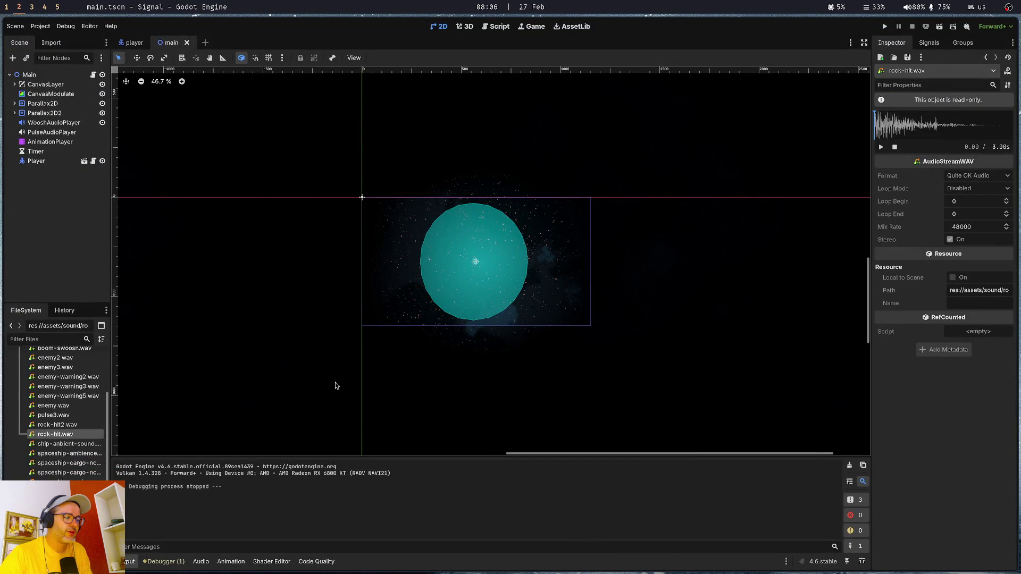
Collapse the sound folder and bring up the context menu for the scenes/obstacles folder.
drag(280, 273, 298, 285)
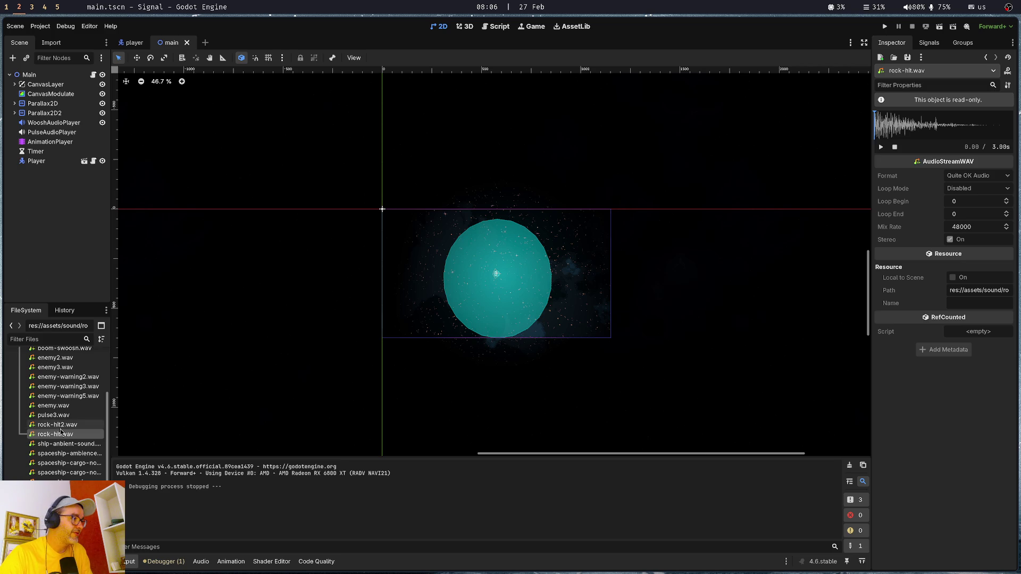
scroll(76, 439, up, 3)
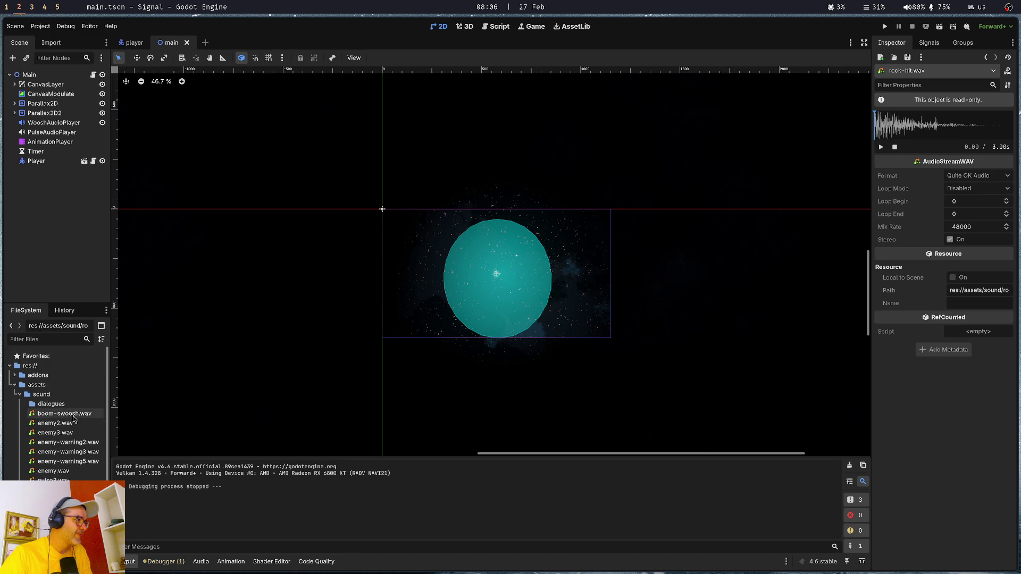
scroll(69, 426, down, 3)
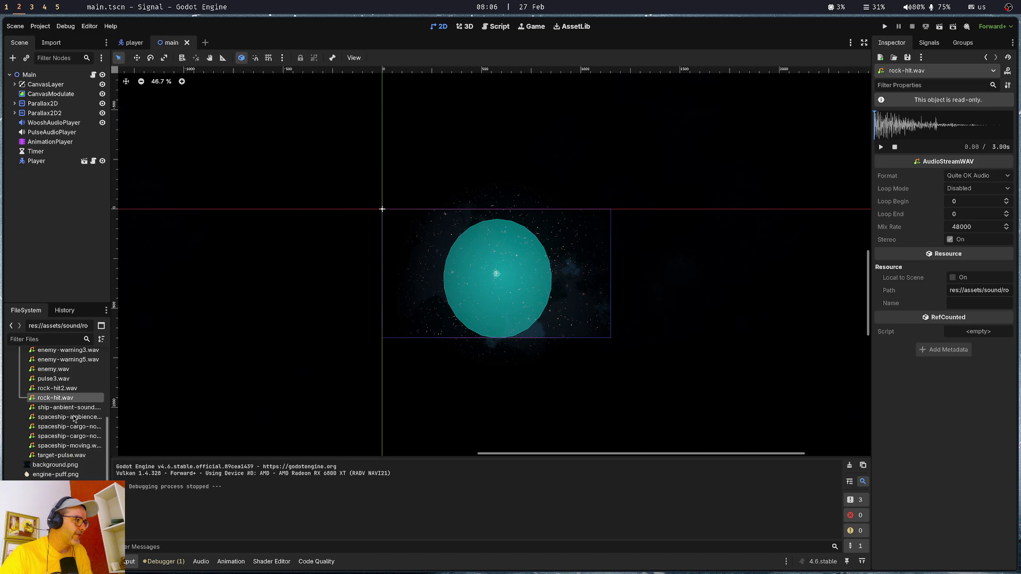
scroll(58, 472, up, 3)
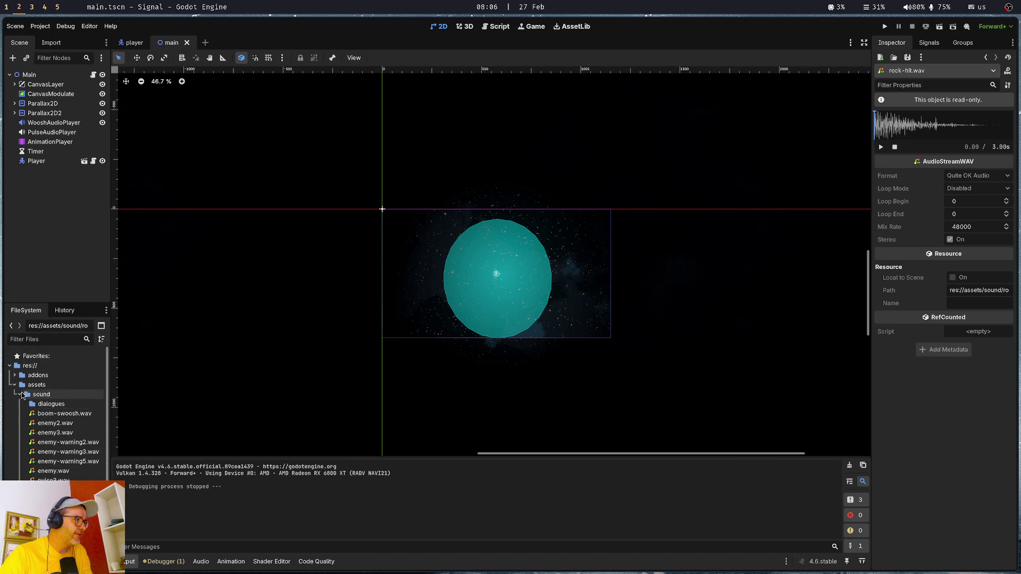
click(20, 394)
click(36, 462)
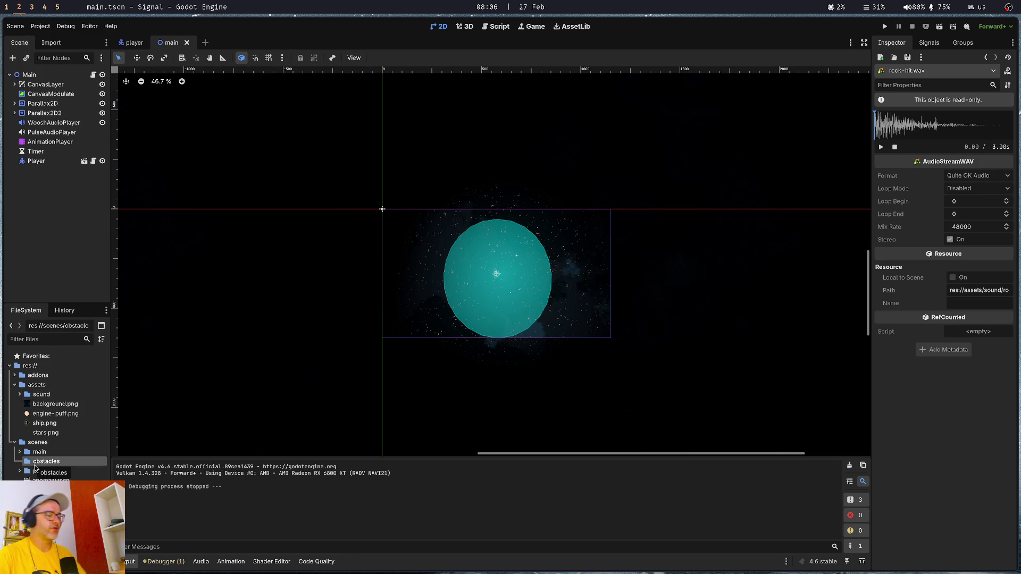
right_click(37, 468)
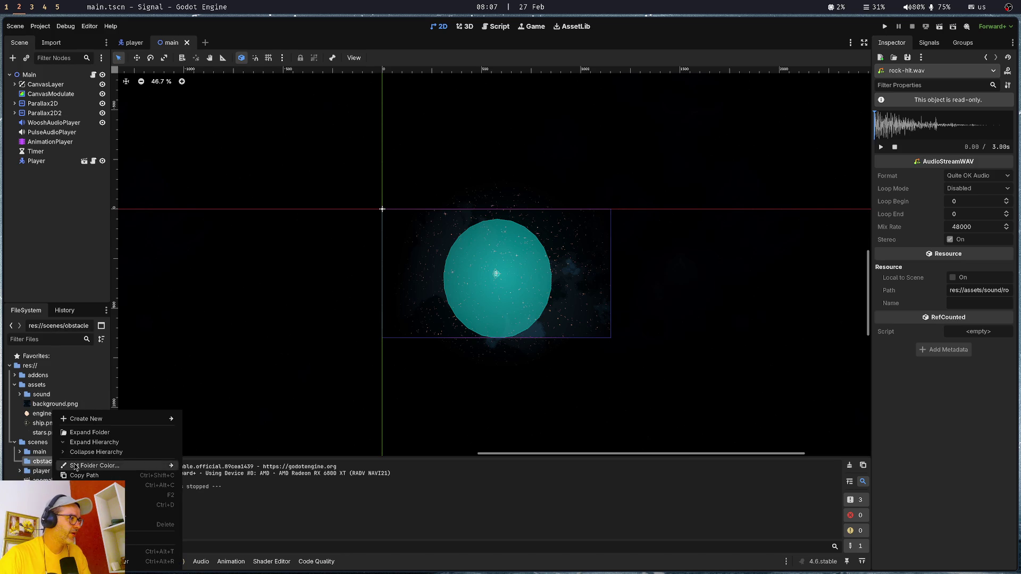
Create a new 2D scene named obstacle inside the obstacles folder.
mouse_move(116, 420)
click(226, 433)
text(obstacle)
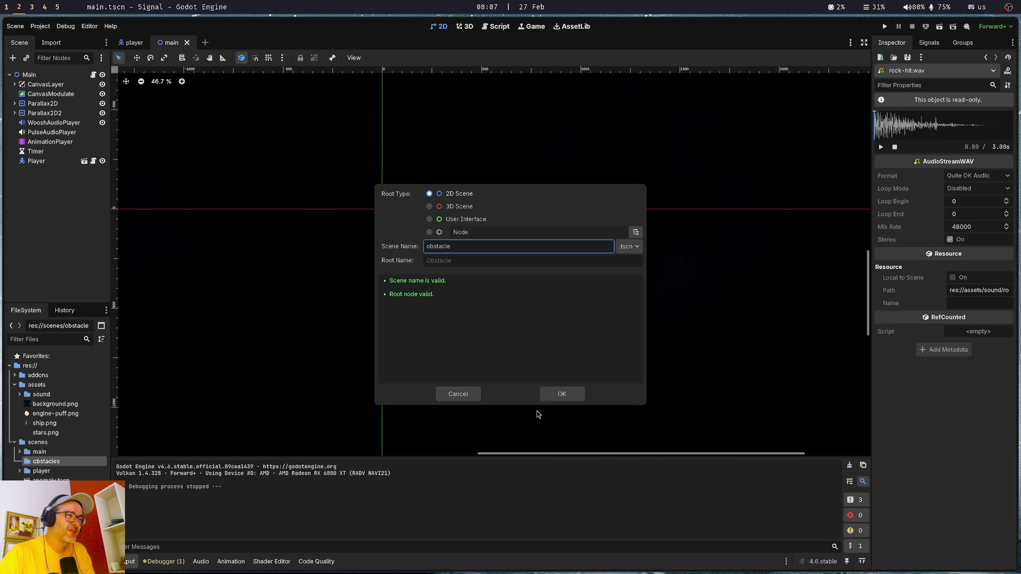
click(557, 394)
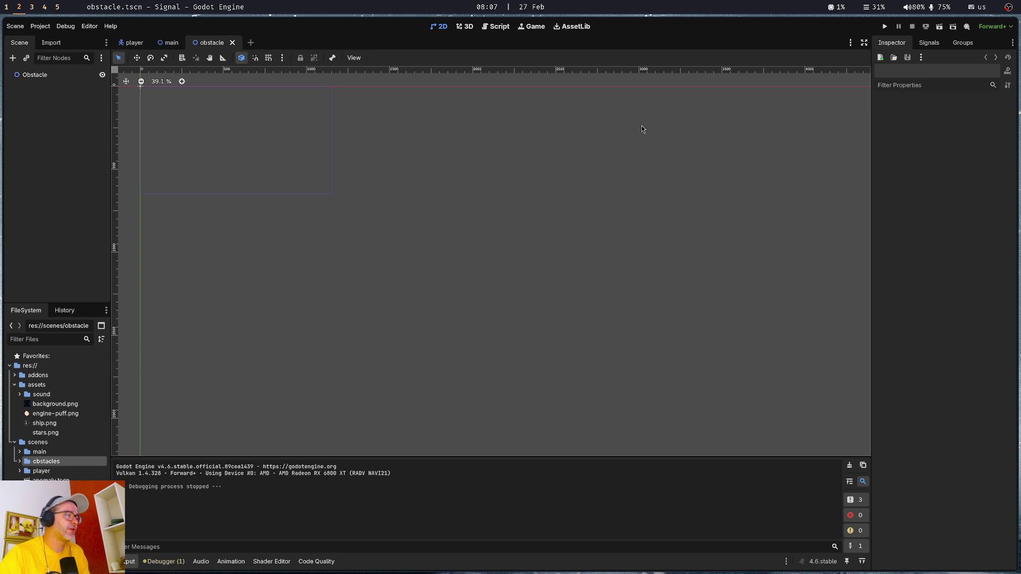
Add icon.svg as an Icon sprite, reset its position to 0,0, and save.
mouse_move(48, 490)
mouse_down()
mouse_move(106, 462)
mouse_move(193, 121)
mouse_move(333, 196)
mouse_up()
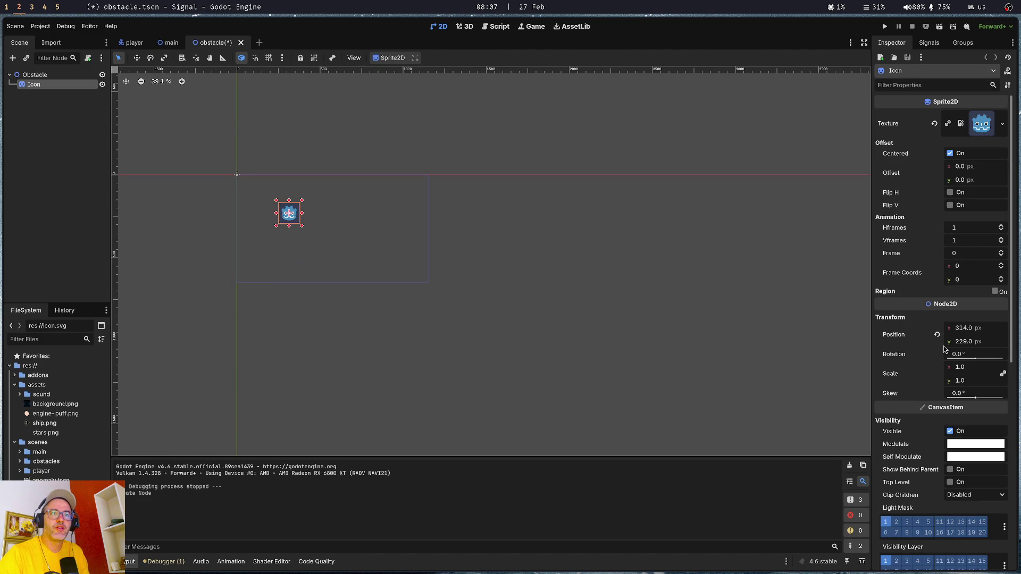
click(936, 335)
key(ctrl+s)
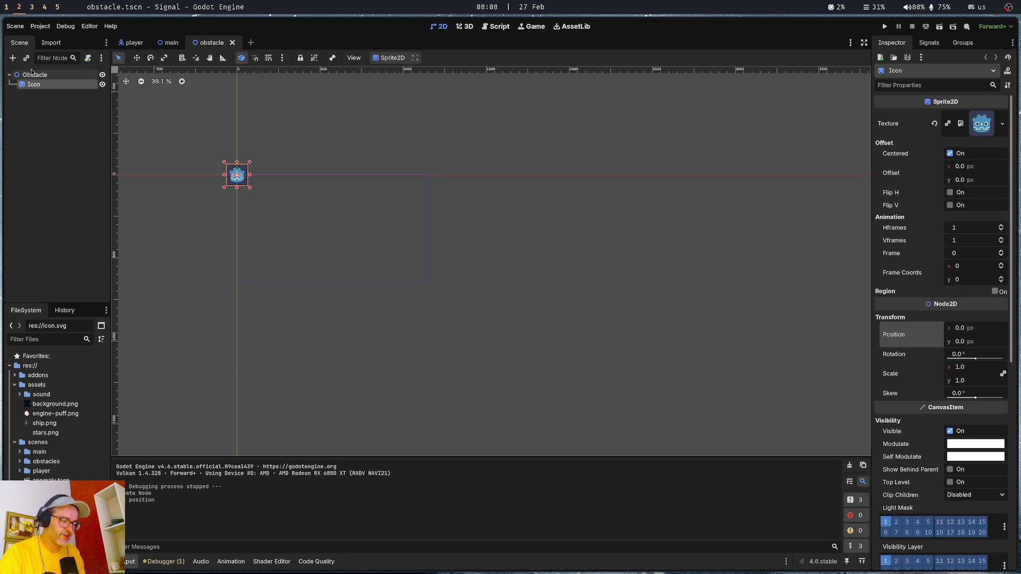
Inspect the Obstacle root, collapse the assets folder, and reselect the Obstacle node.
click(54, 189)
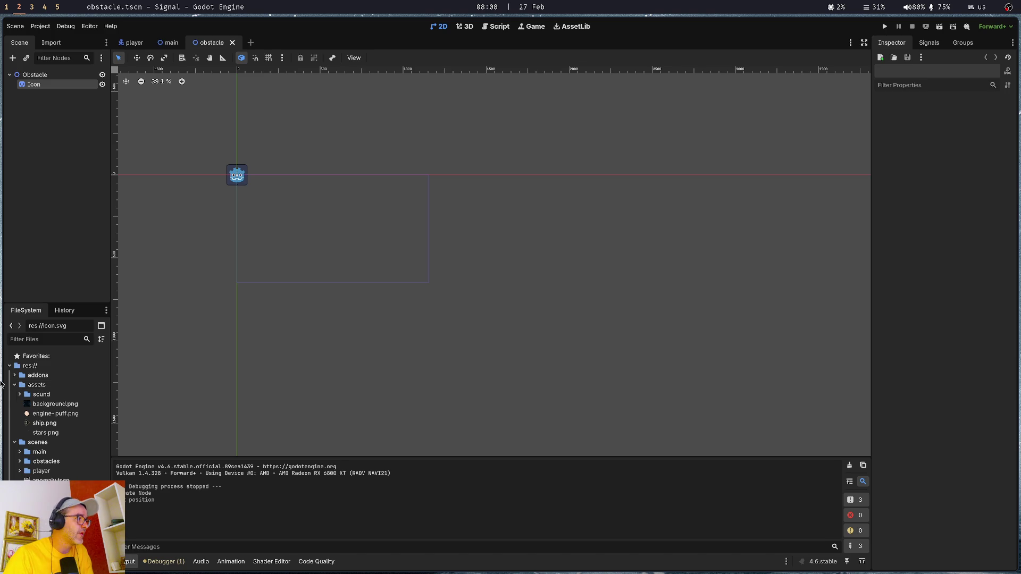
click(33, 75)
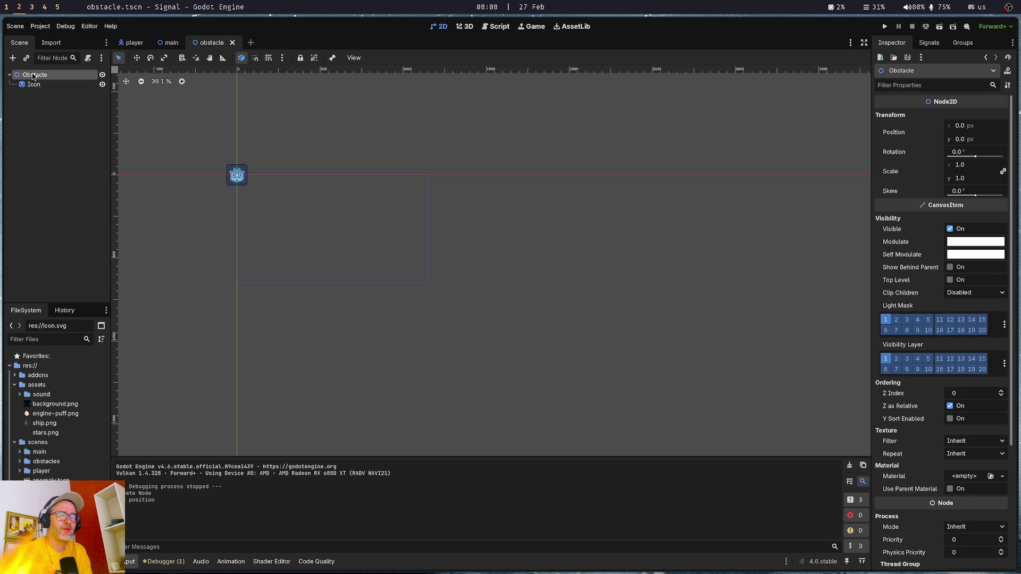
click(49, 152)
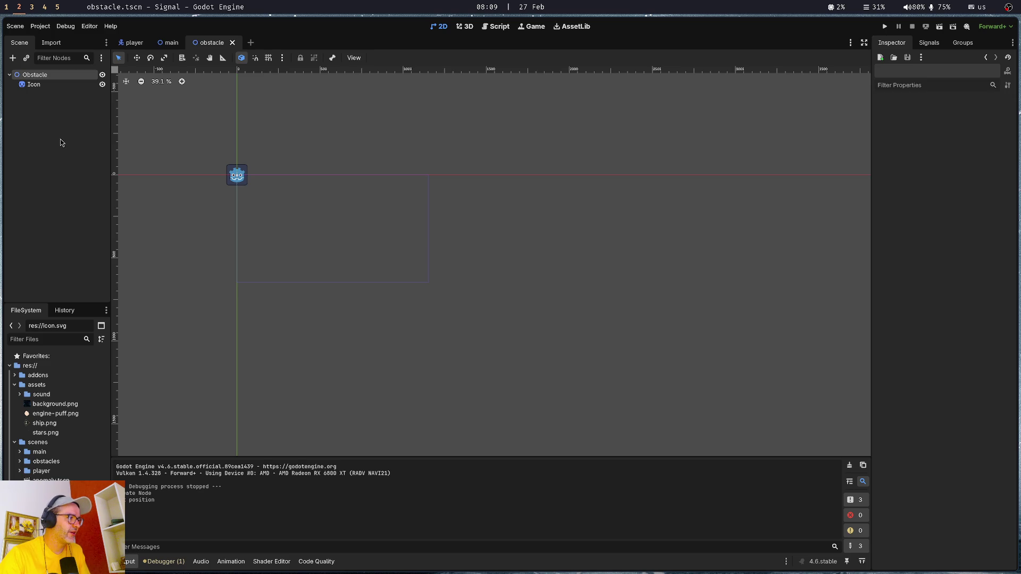
click(15, 388)
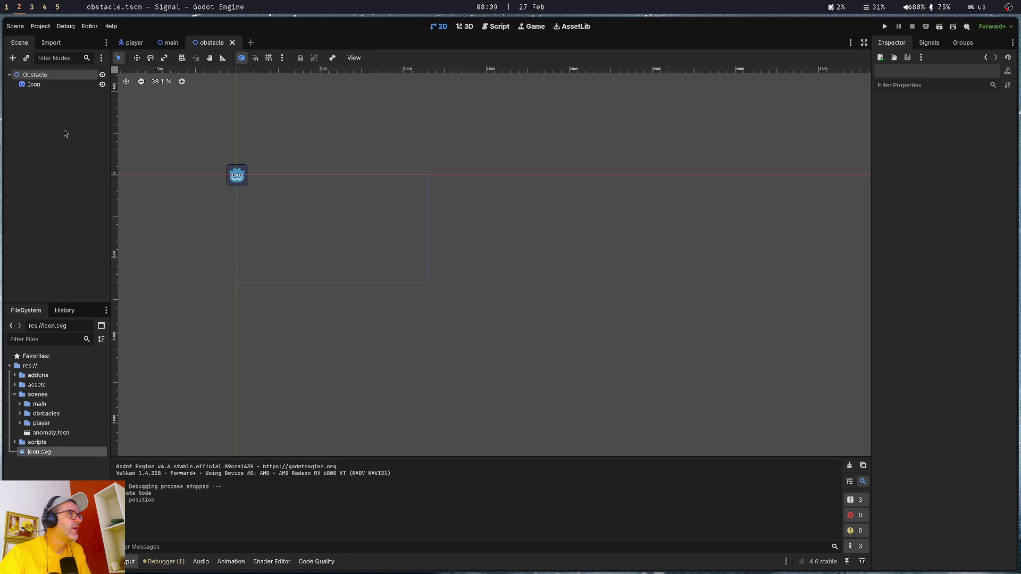
click(33, 85)
click(34, 75)
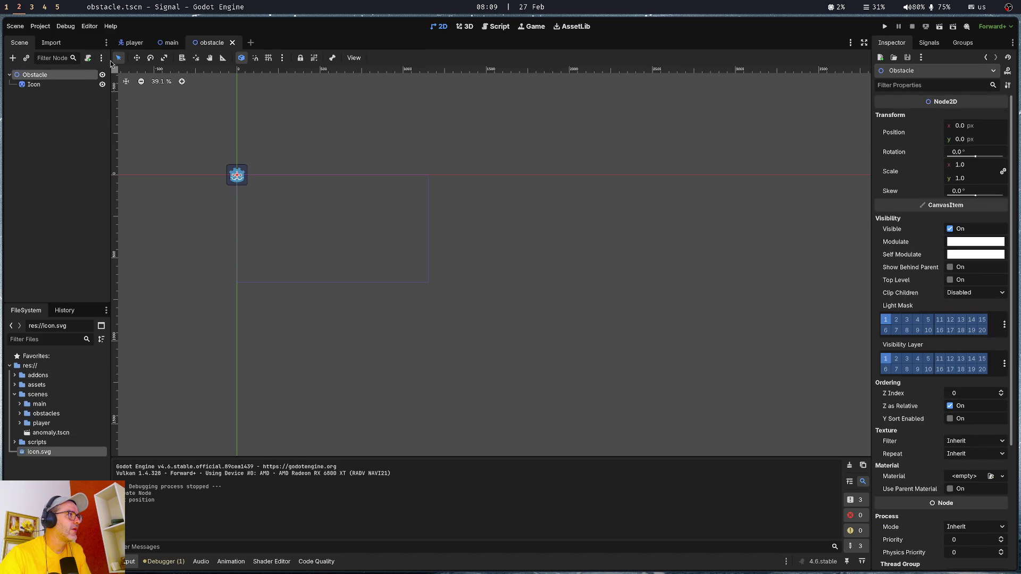
Attach a new obstacle.gd script to the Obstacle node and save the scene.
click(88, 58)
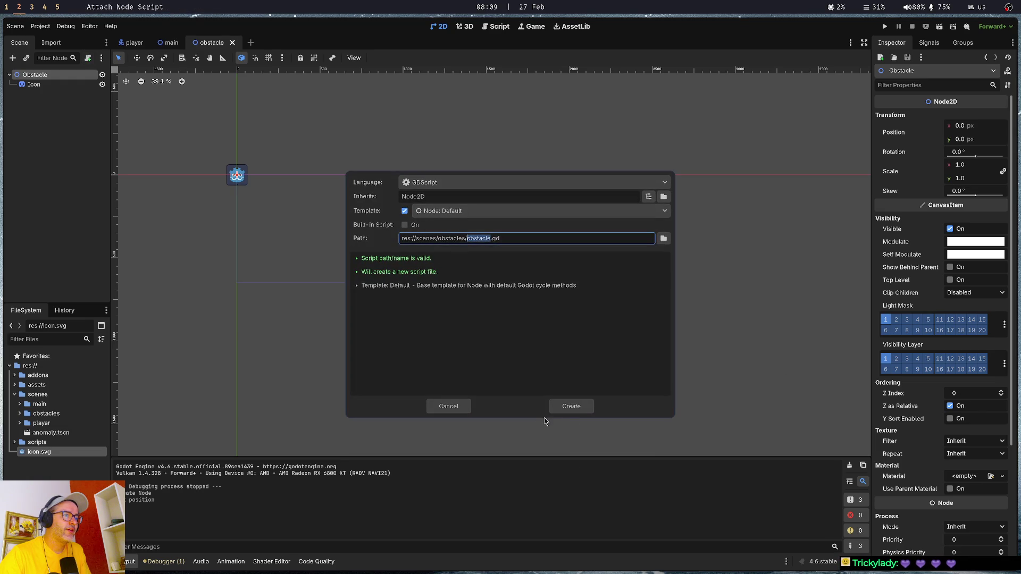
click(572, 407)
click(237, 93)
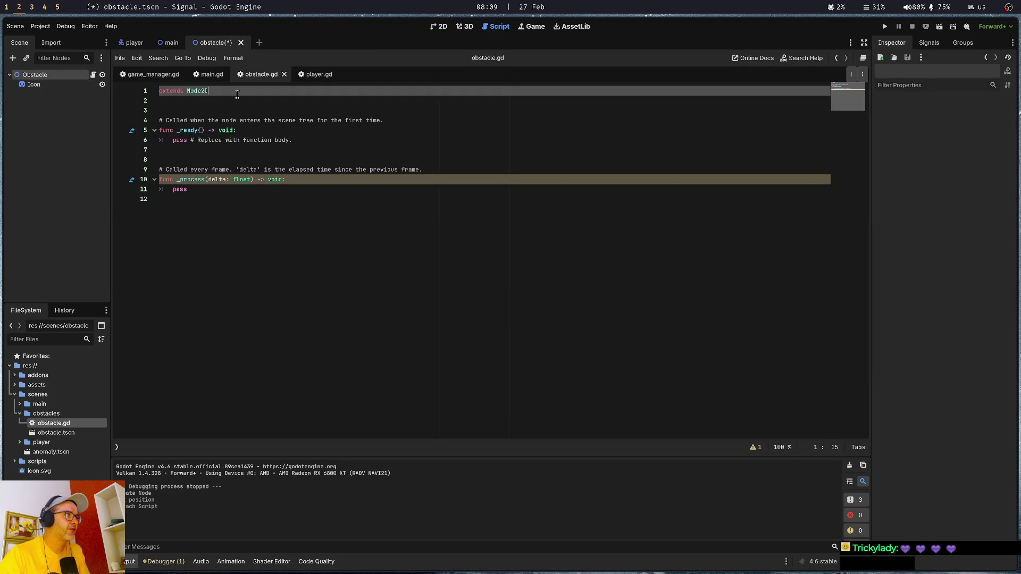
key(ctrl+s)
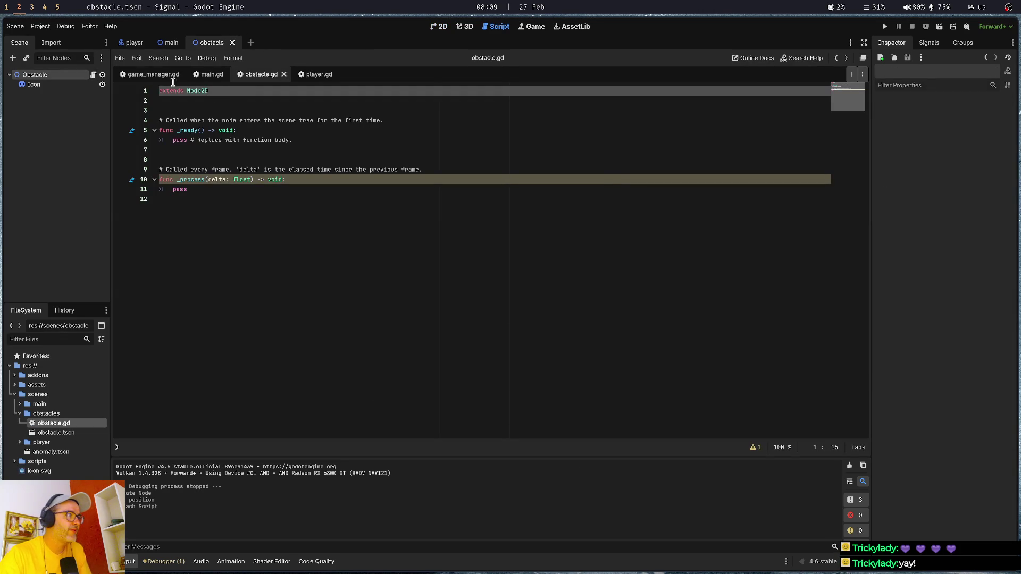
Add a plain Node child under Main in main.tscn and rename it Obstacles.
right_click(44, 229)
click(68, 232)
text(node)
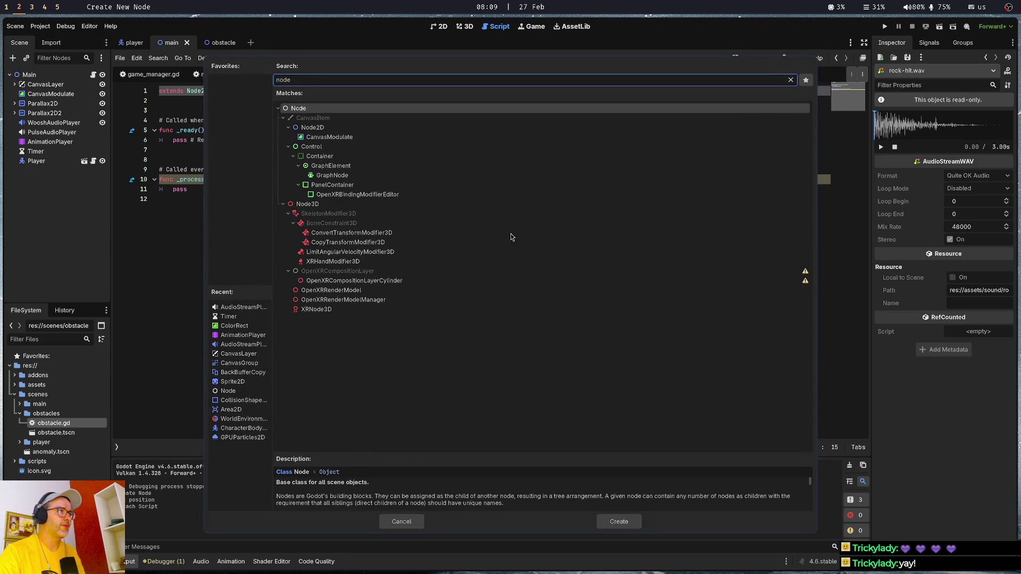
key(Return)
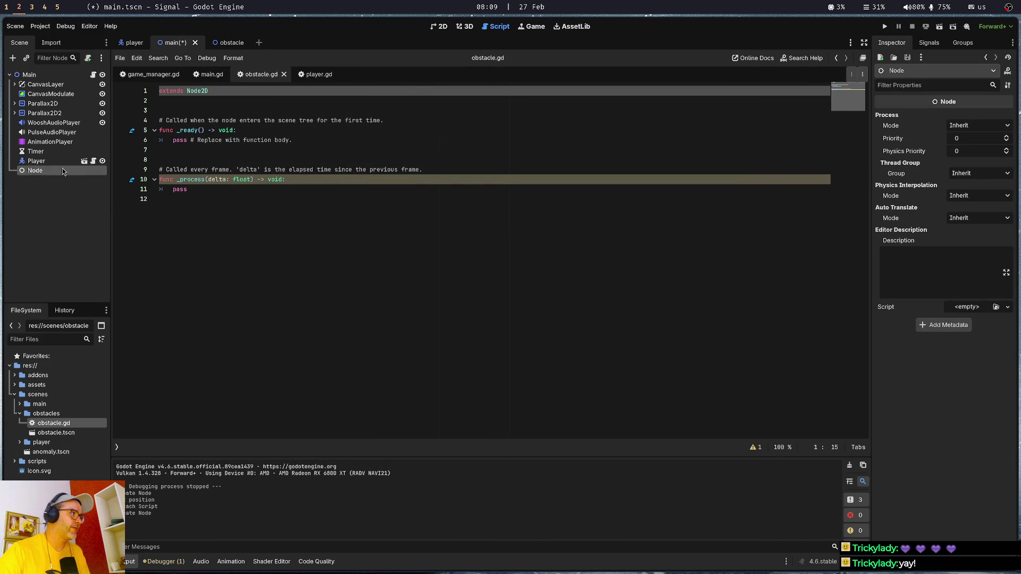
double_click(62, 170)
text(Ob)
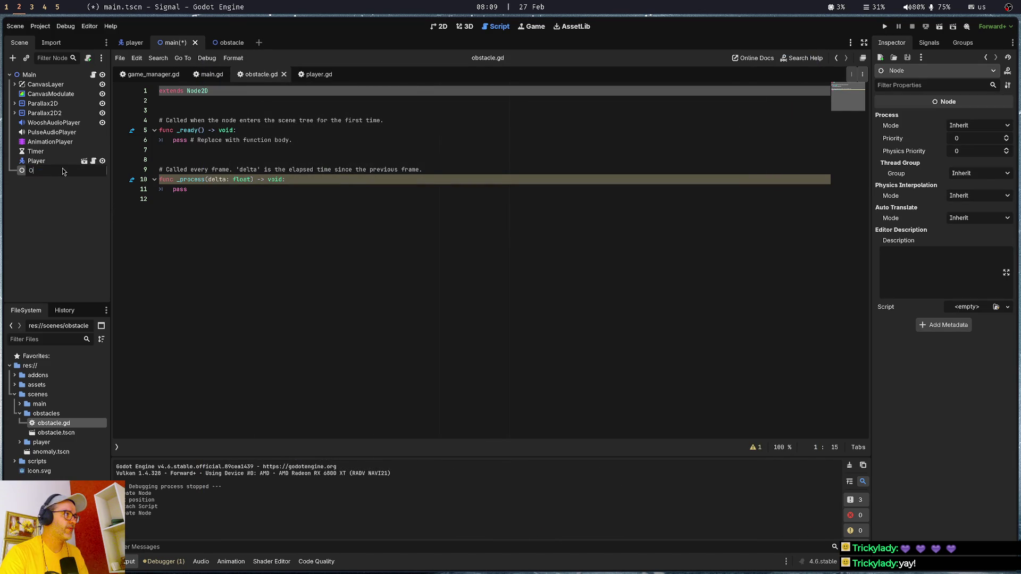
text(stacle)
key(Return)
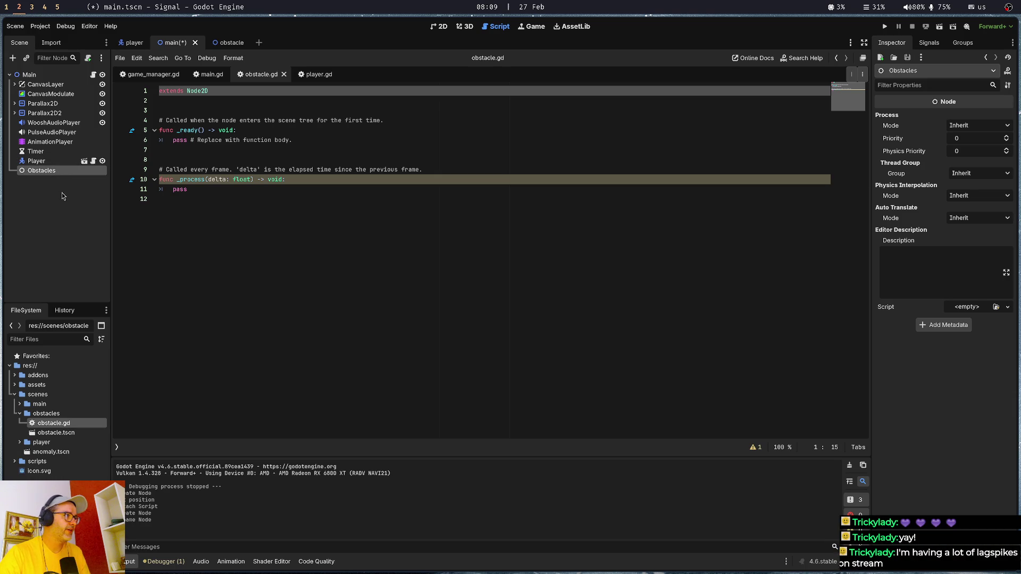
key(super+1)
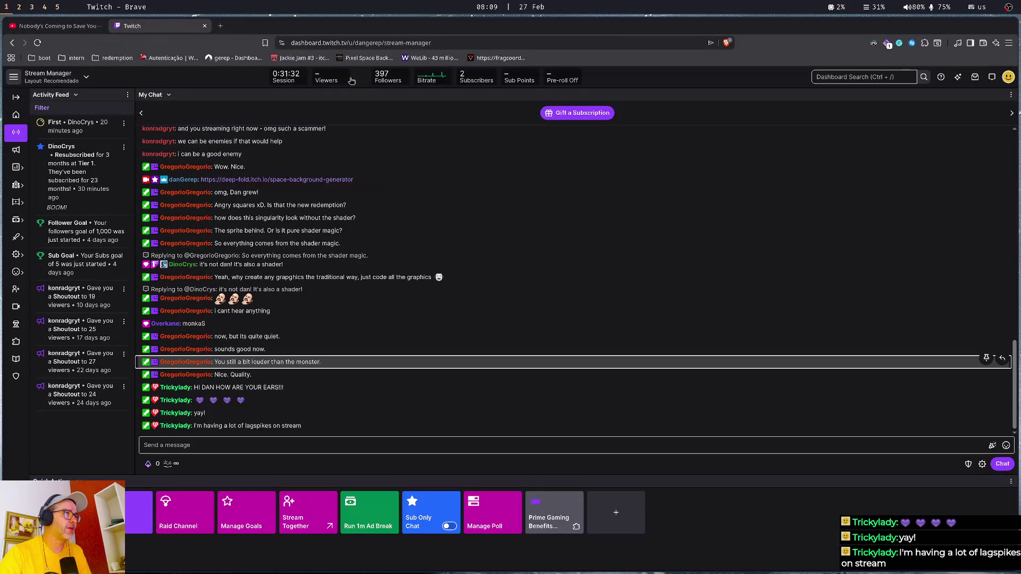
middle_click(304, 58)
click(244, 22)
click(306, 42)
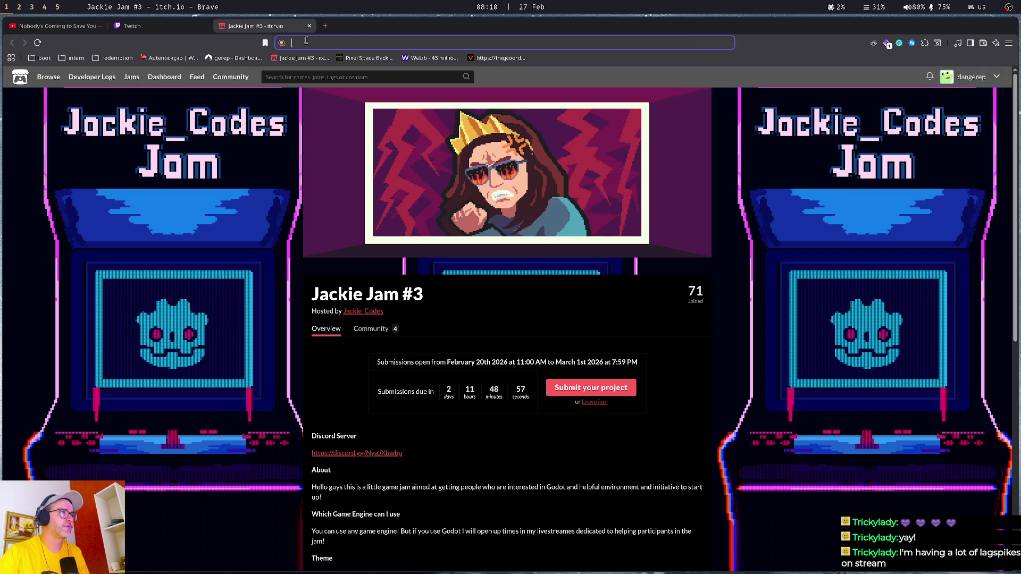
key(ctrl+o)
key(Escape)
key(ctrl+w)
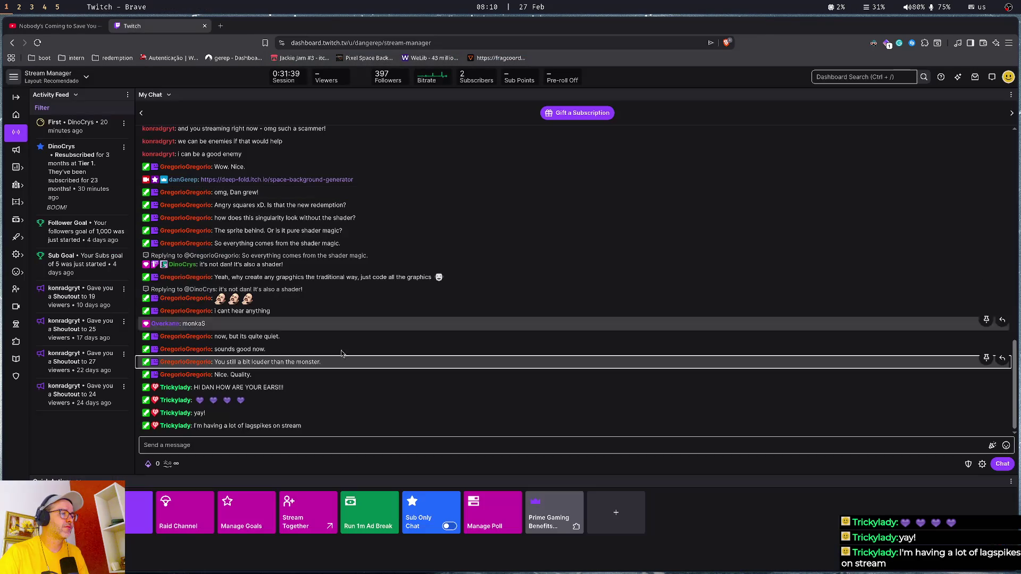
click(319, 451)
text(https://itch.io/jam/jackie-jam-3)
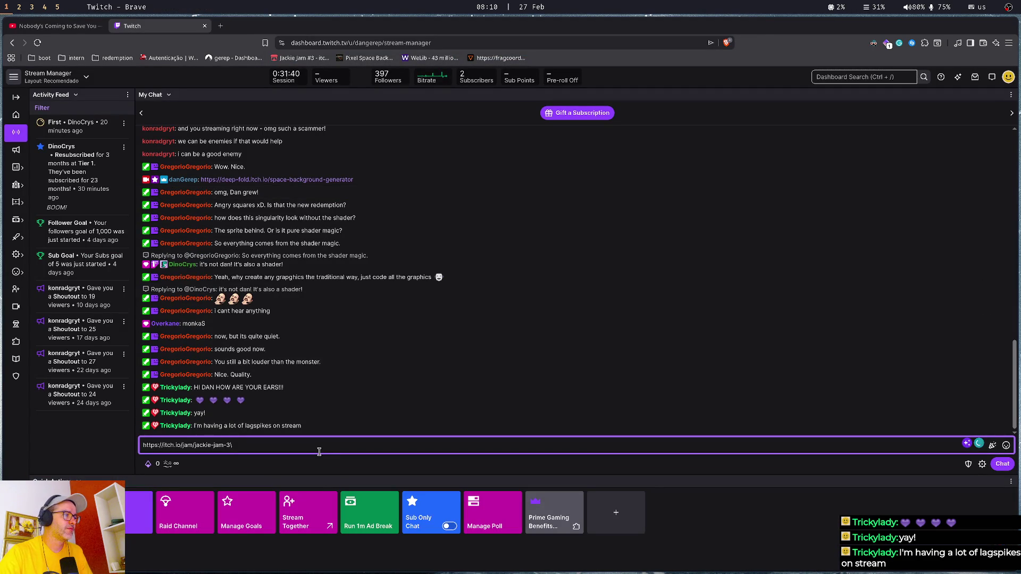
key(Return)
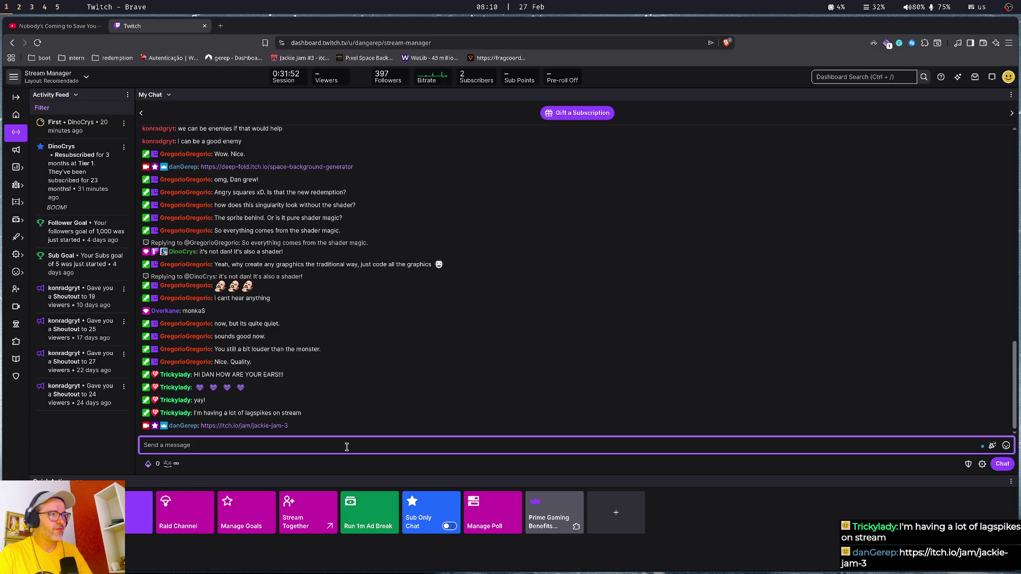
key(super+5)
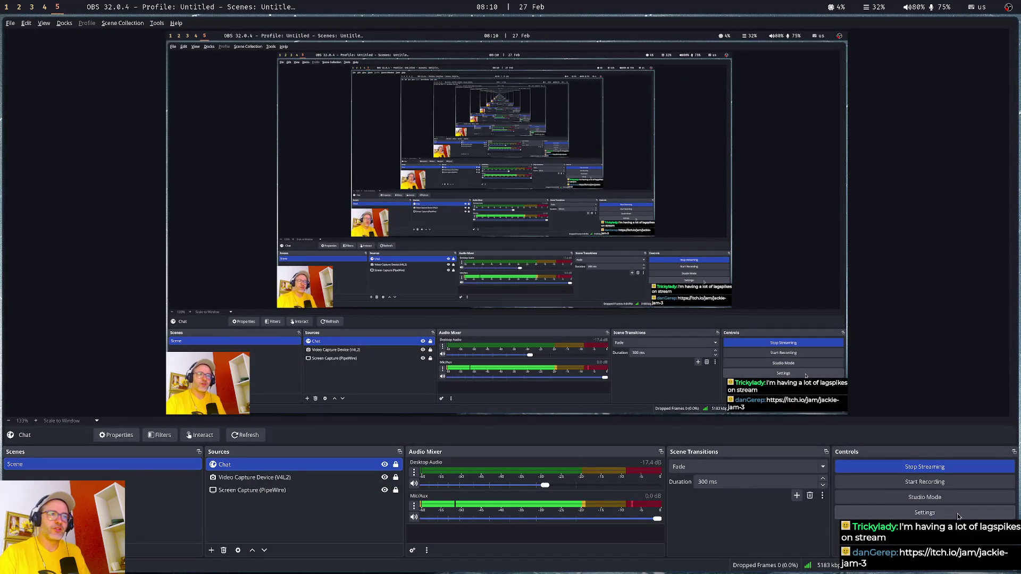
Raise the OBS streaming output bitrate from 5000 to 6000 Kbps and apply it.
click(958, 515)
click(330, 181)
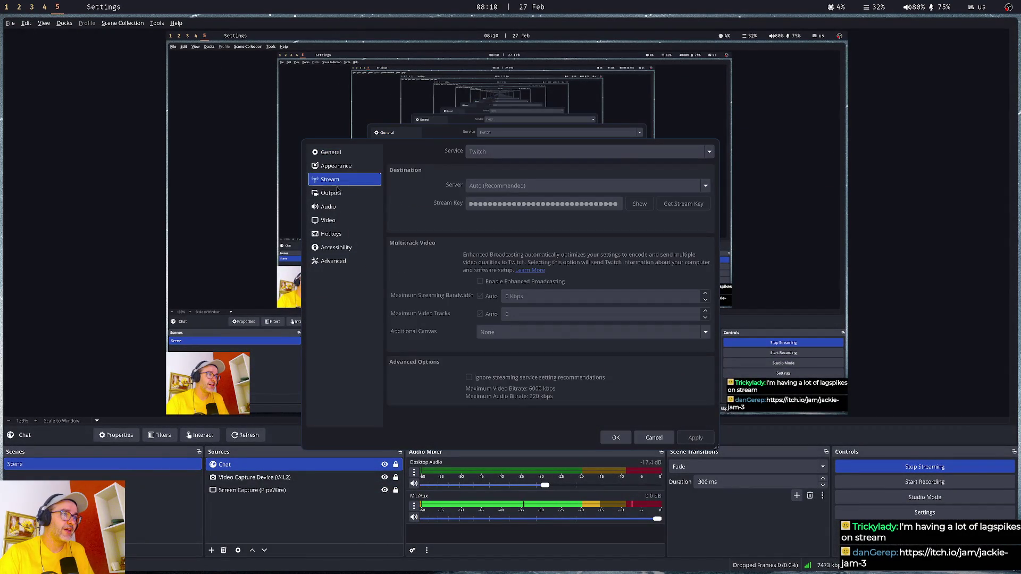
click(329, 193)
click(345, 208)
click(343, 194)
scroll(429, 352, down, 2)
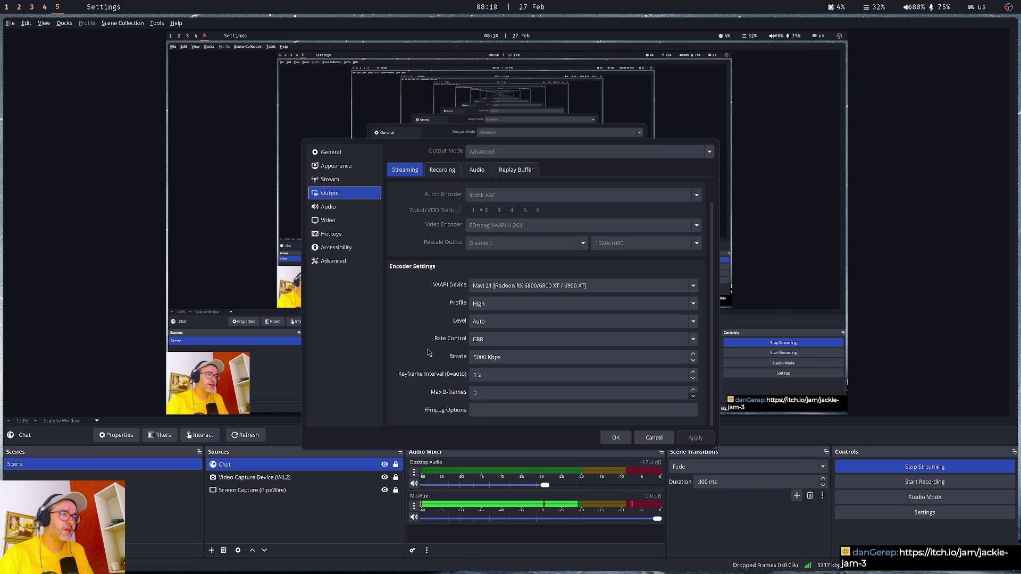
click(474, 357)
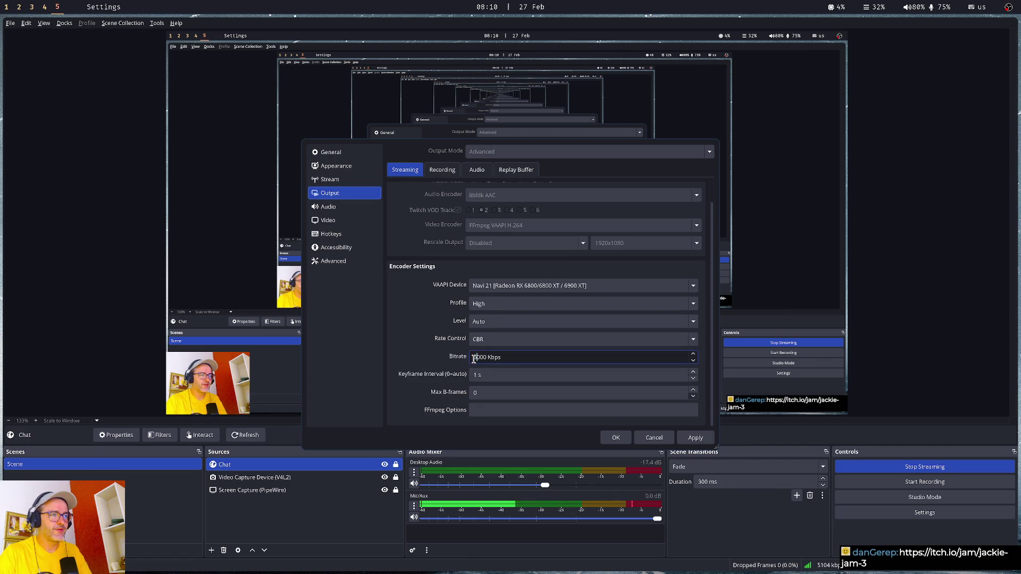
click(695, 438)
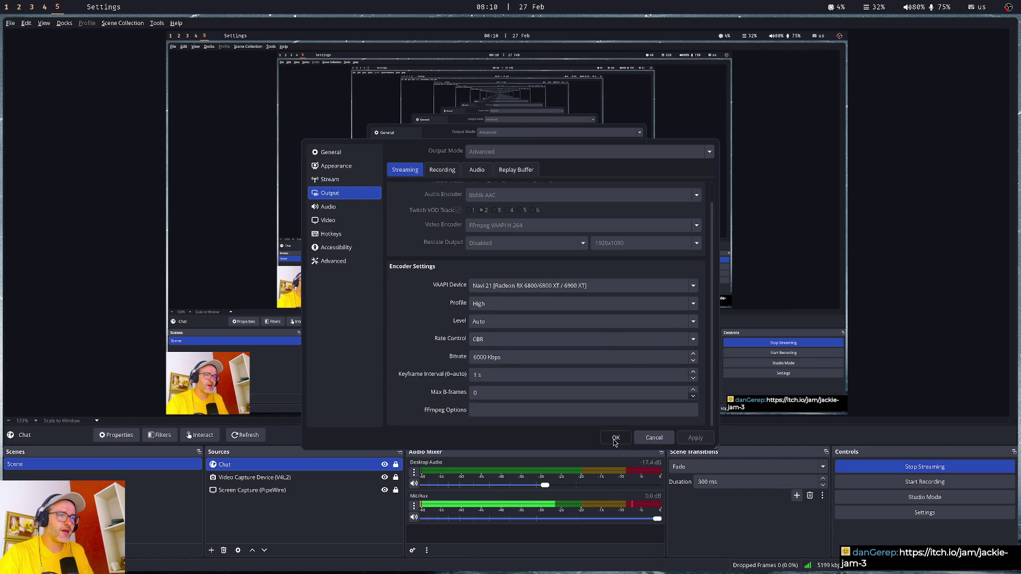
click(615, 438)
key(super+1)
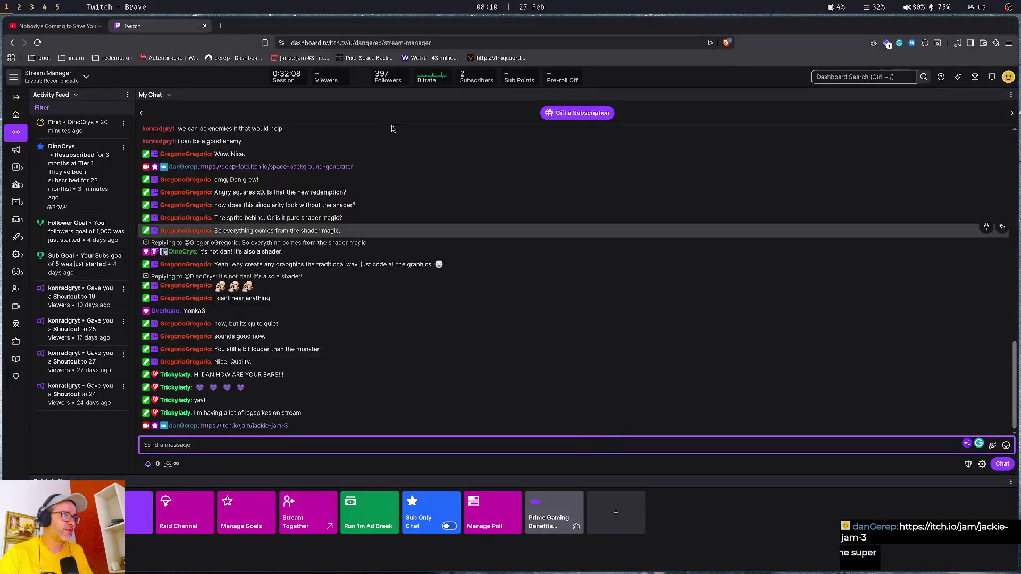
Check the Bitrate stat and read the latest chat messages, then return to Godot.
mouse_move(428, 80)
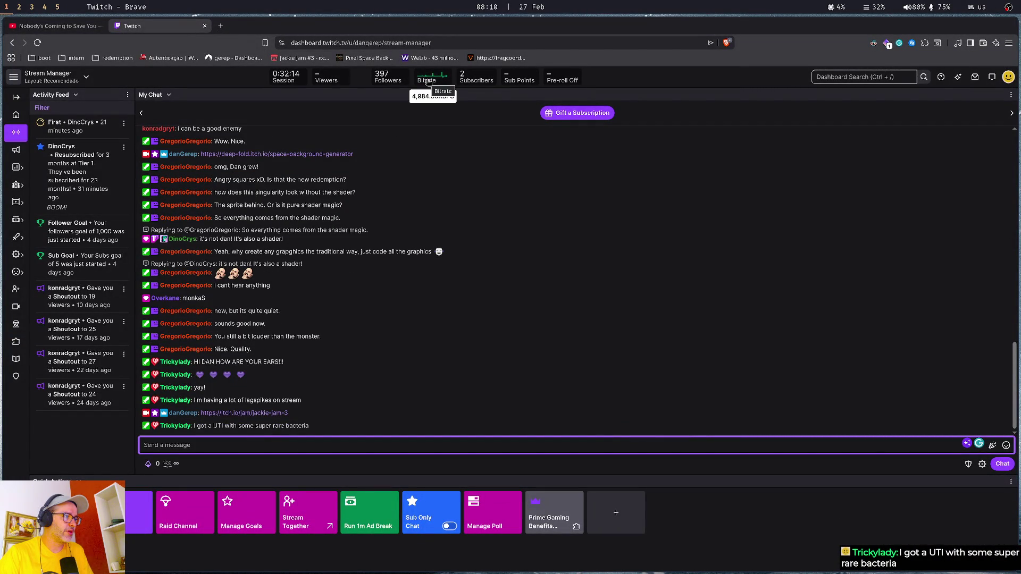
double_click(217, 426)
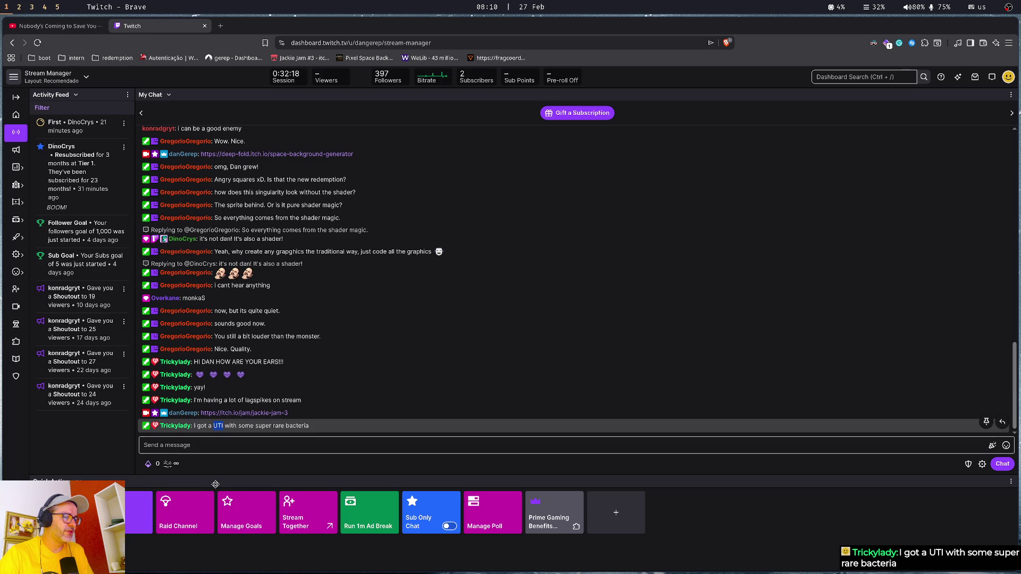
click(545, 293)
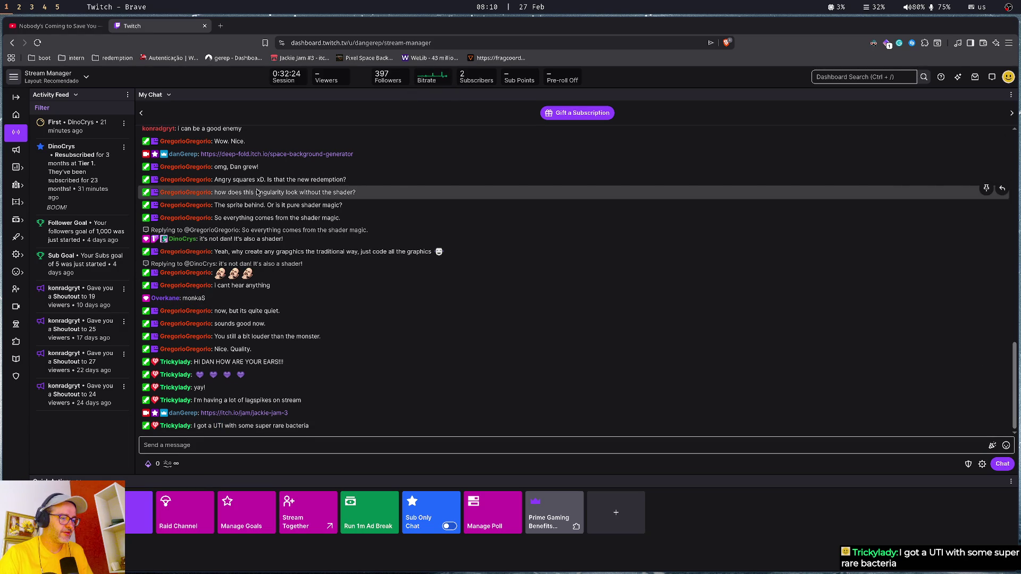
key(super+2)
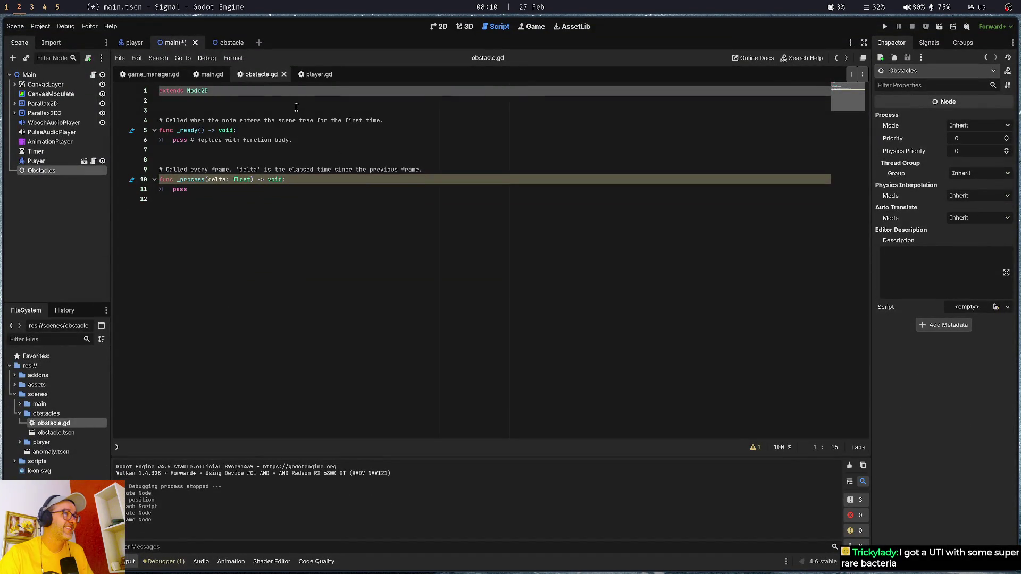
Save, then instance obstacle.tscn as a child of the Obstacles node.
click(296, 107)
key(ctrl+s)
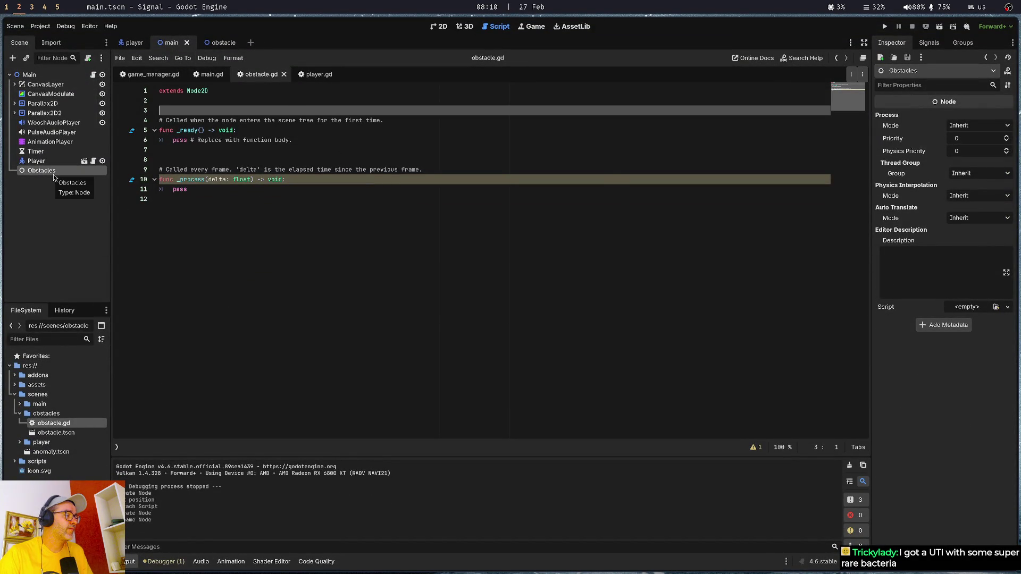
key(ctrl+shift+a)
text(obs)
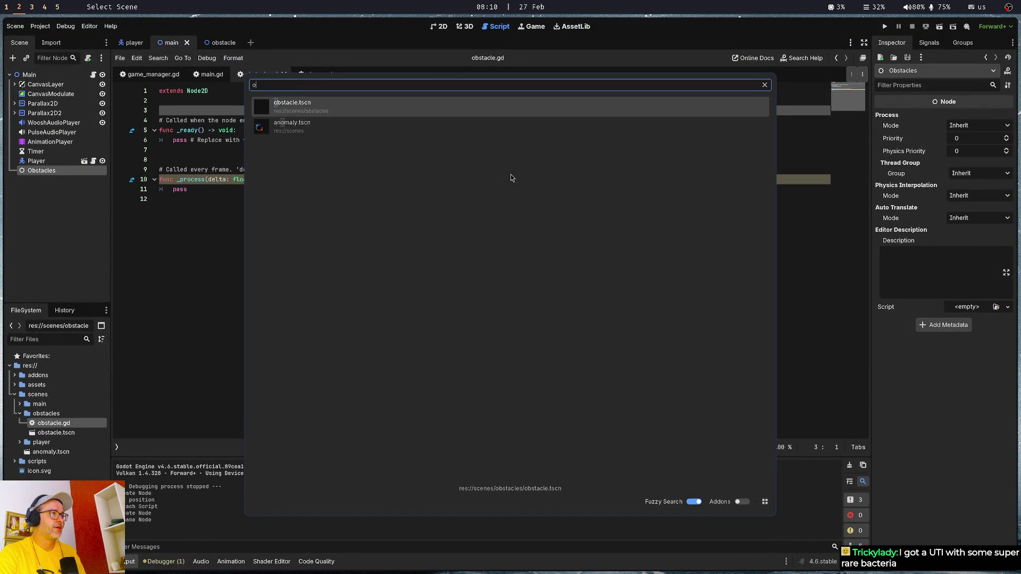
key(Return)
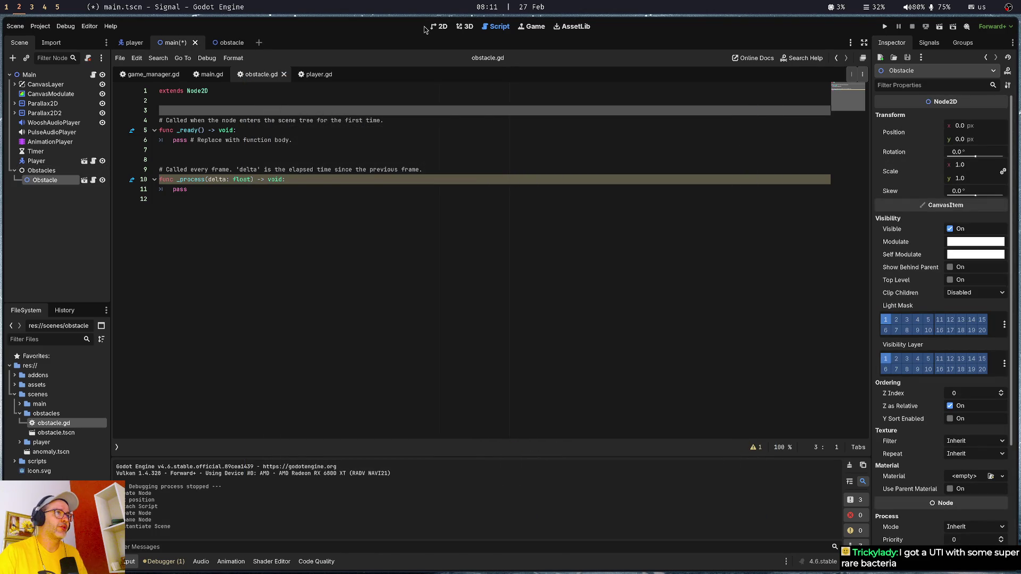
Move the Obstacle to 236, 241 left of the Player in 2D and test-run the game.
click(440, 26)
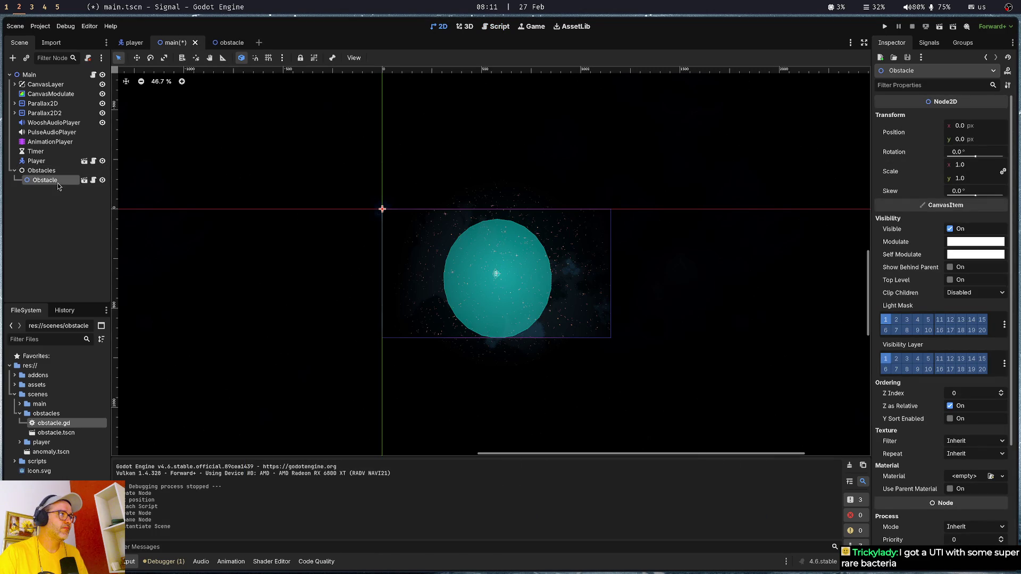
key(w)
drag(387, 218, 432, 264)
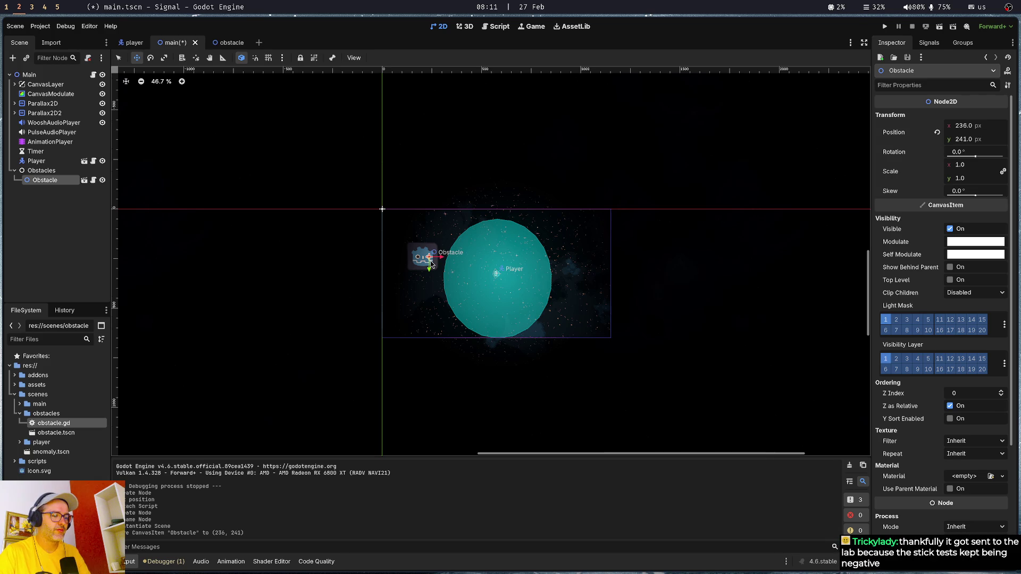
key(F5)
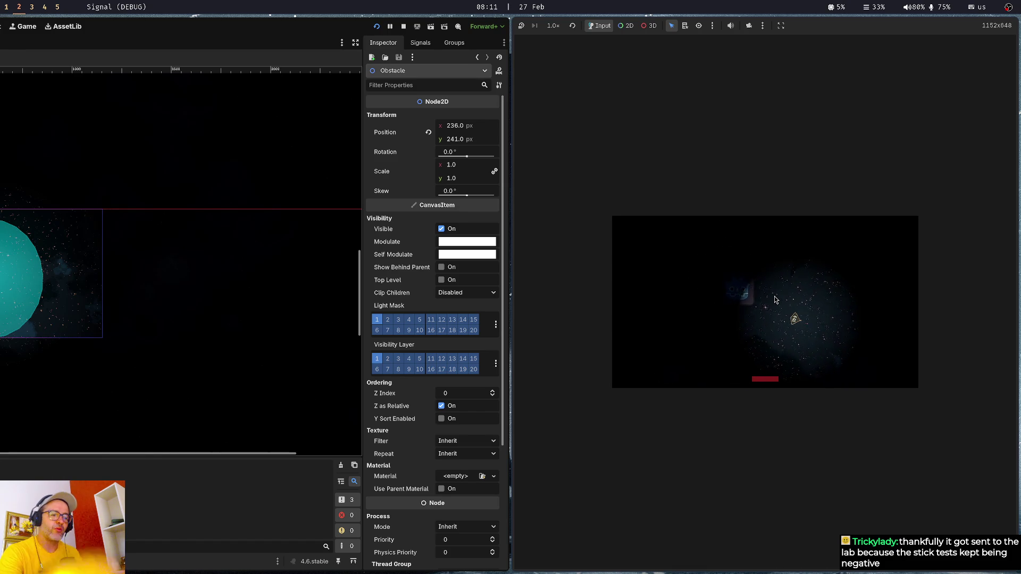
key(F8)
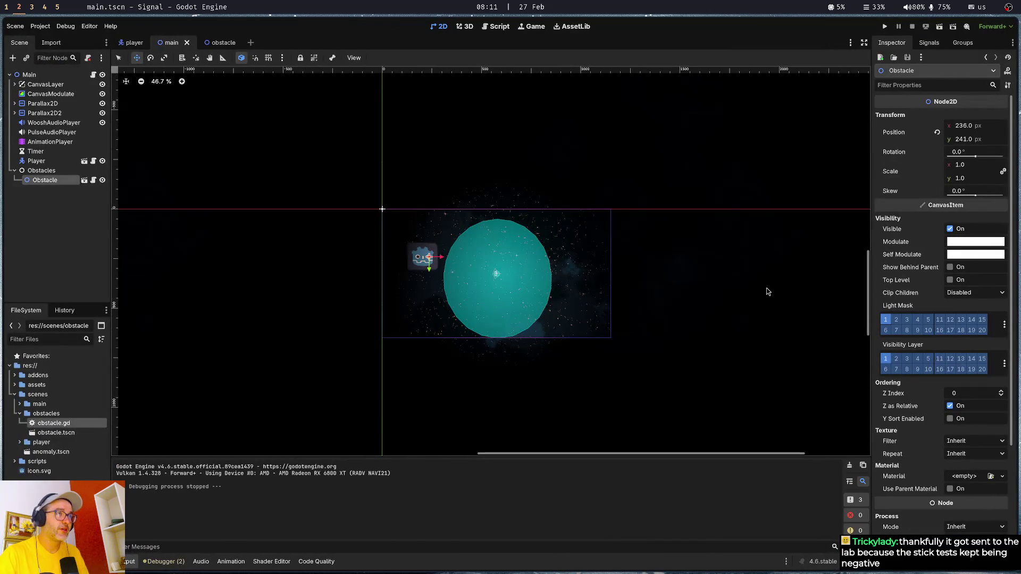
Open the obstacle scene and inspect its Icon and Obstacle nodes.
click(54, 172)
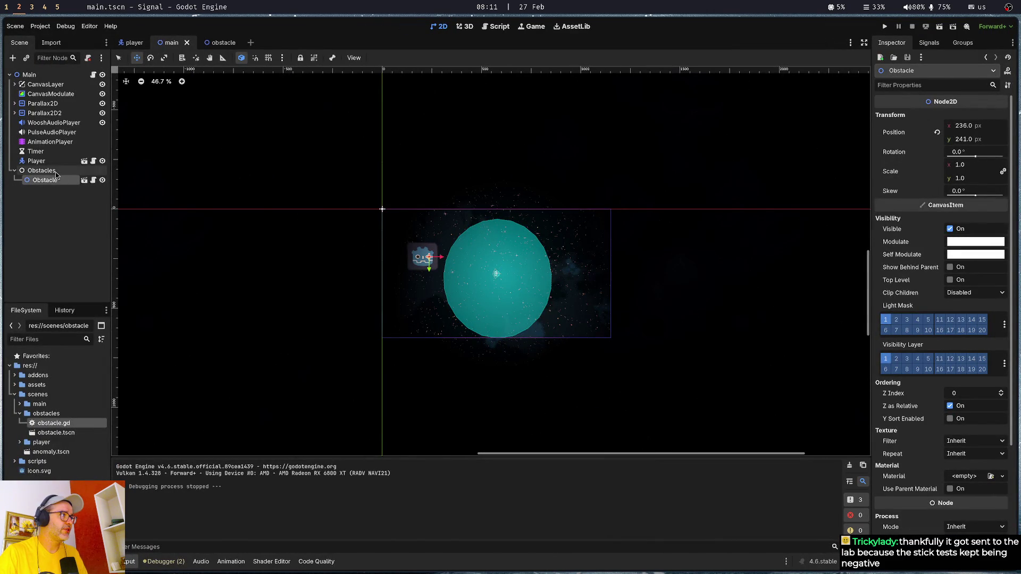
click(56, 179)
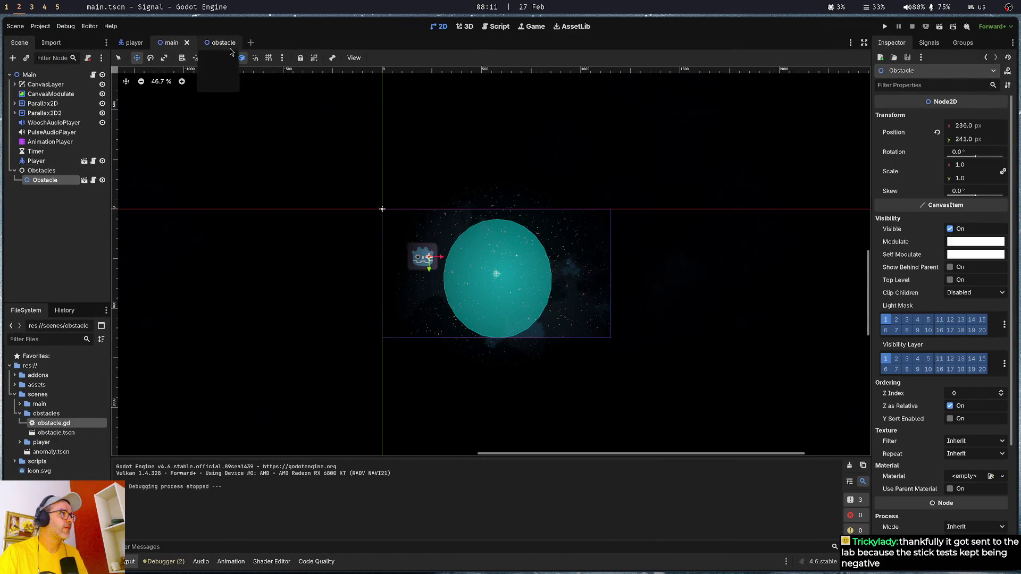
click(238, 42)
click(32, 85)
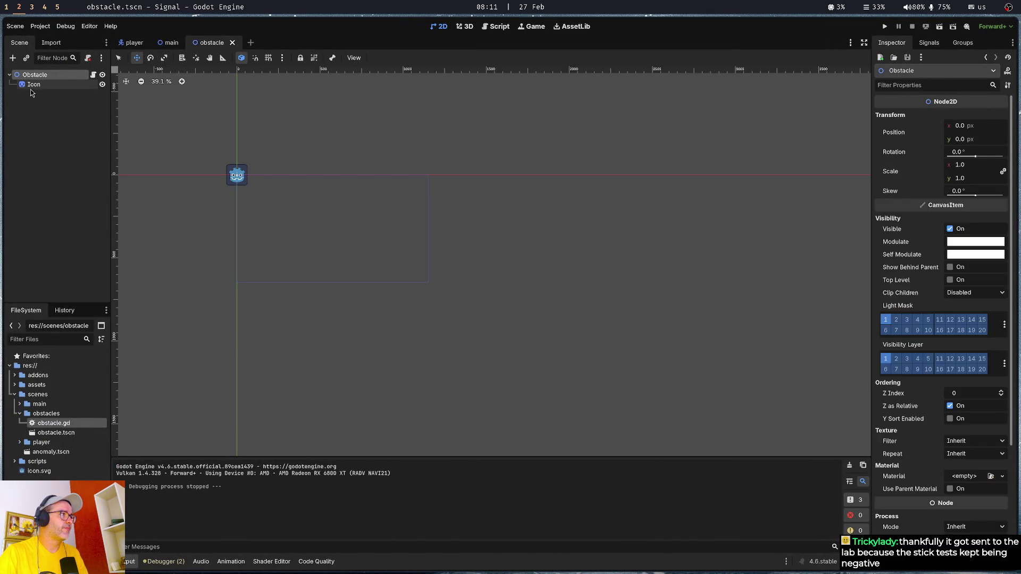
click(38, 75)
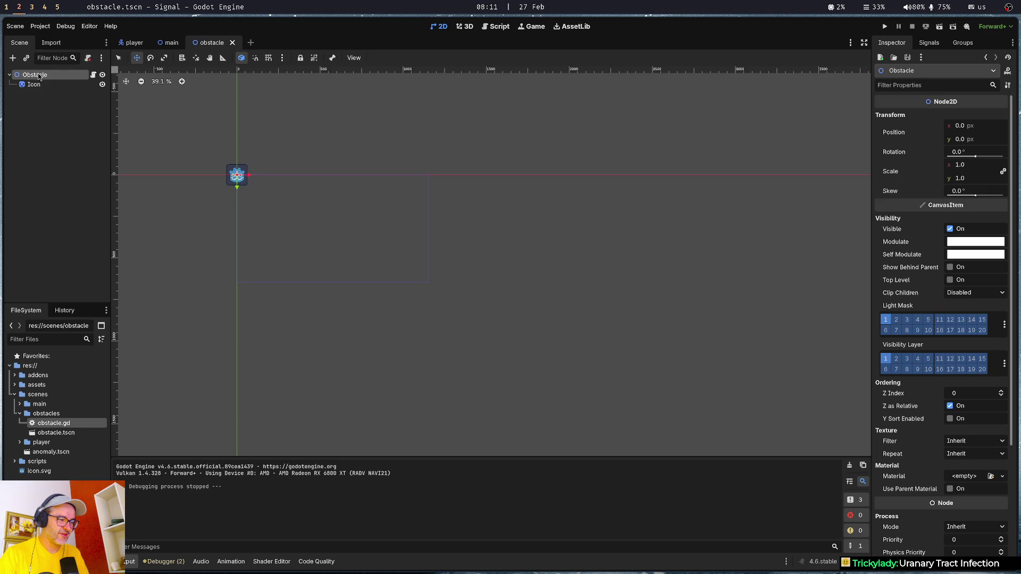
click(72, 164)
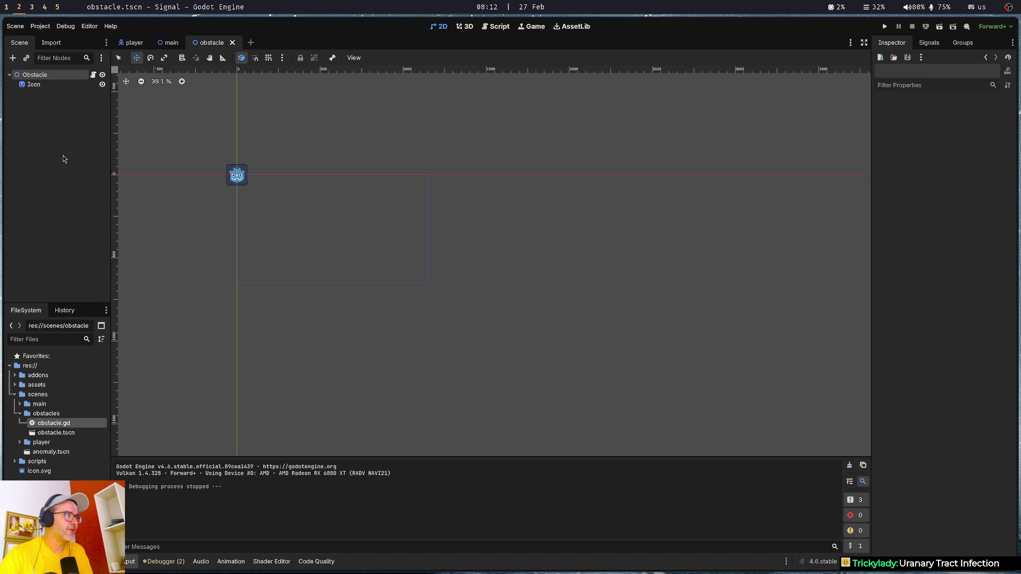
Compare it with the player scene, then return to the obstacle scene.
click(134, 43)
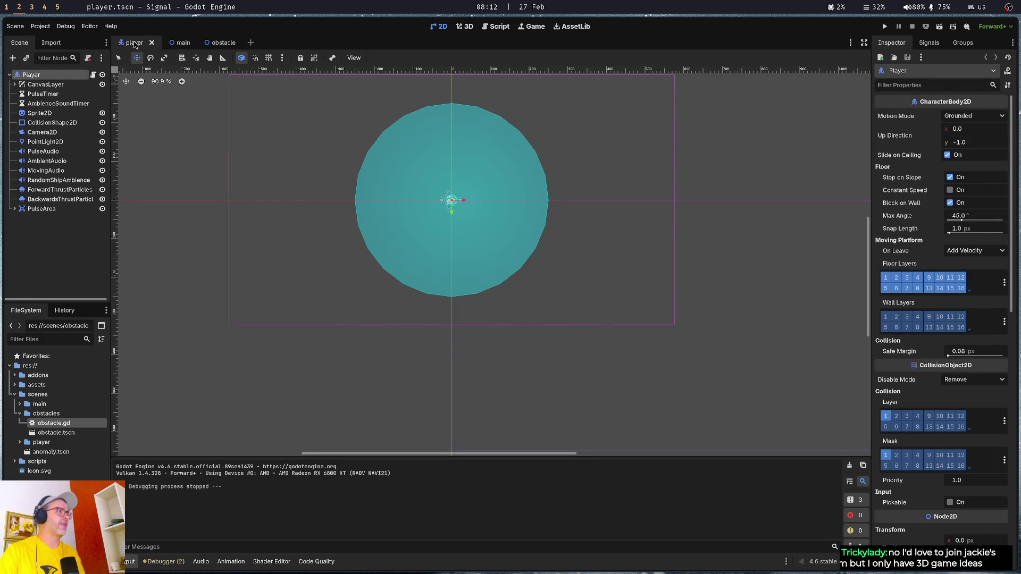
click(52, 254)
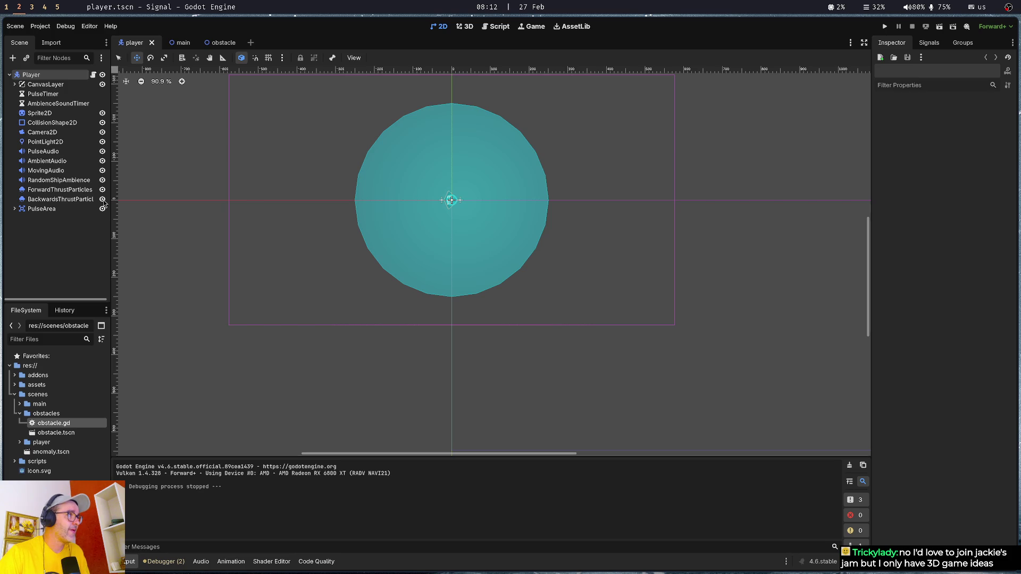
click(215, 44)
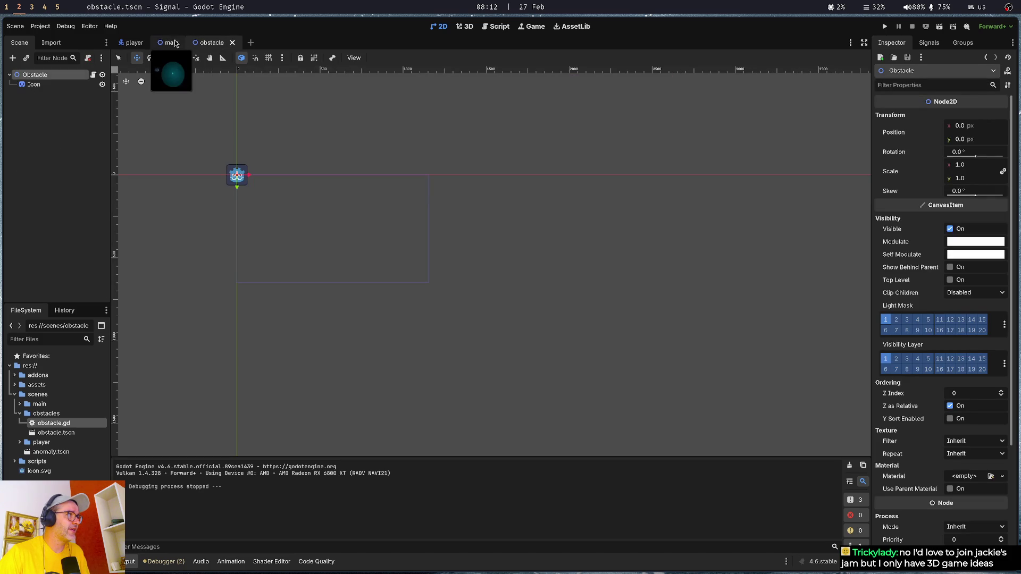
click(76, 144)
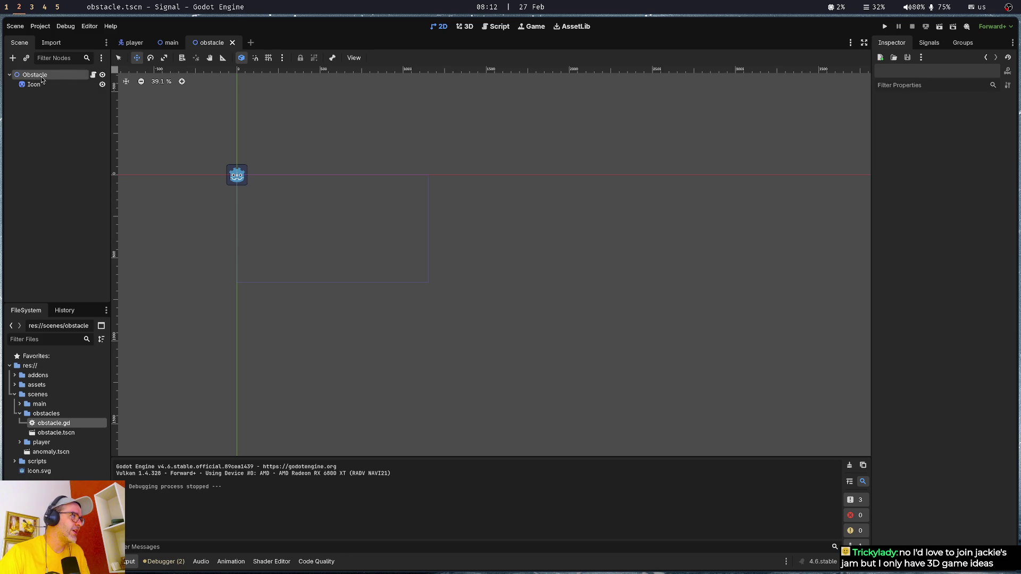
Change the Obstacle root's type from Node2D to Area2D.
click(26, 84)
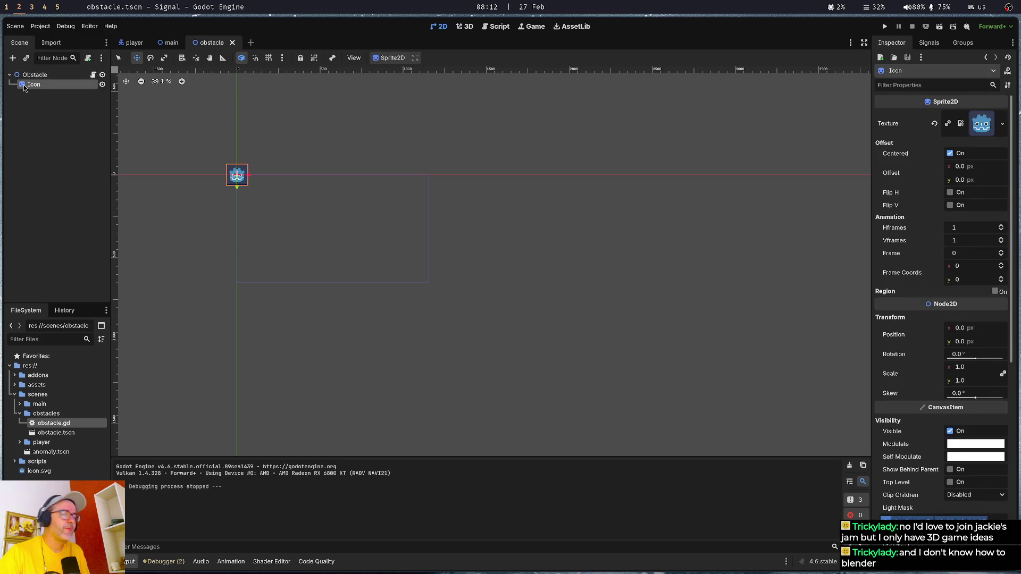
click(29, 75)
right_click(30, 75)
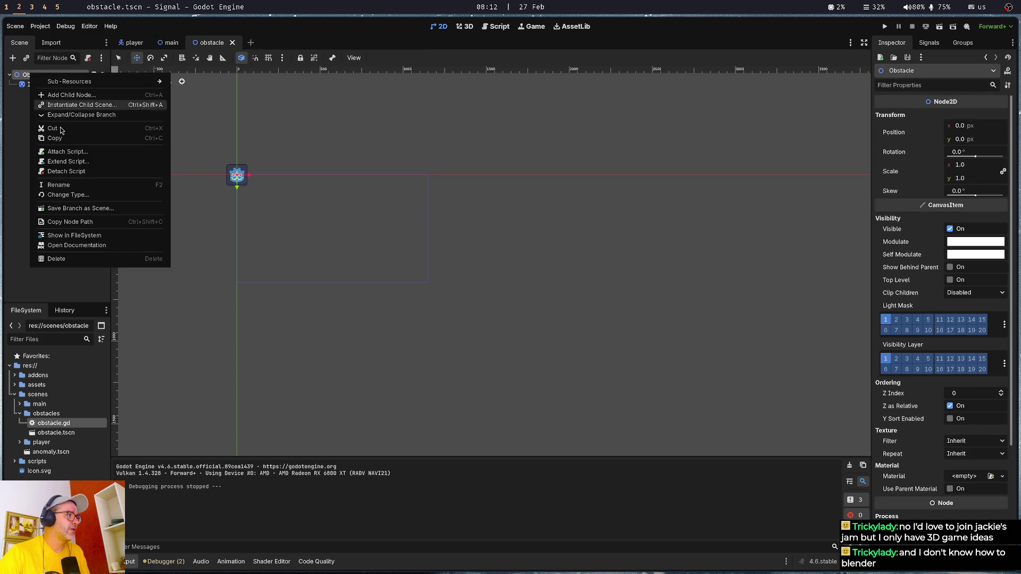
click(88, 195)
text(area)
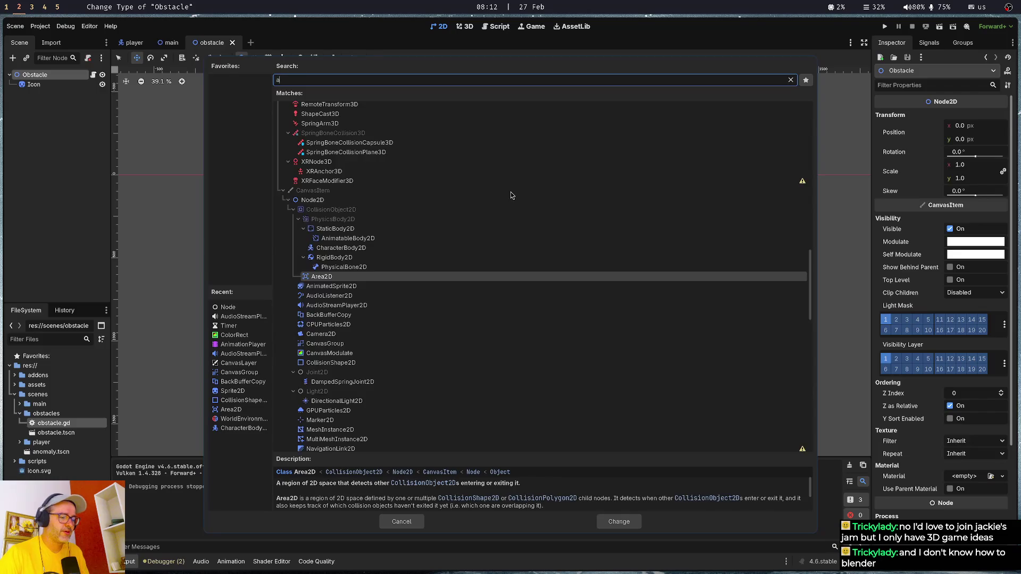
double_click(383, 147)
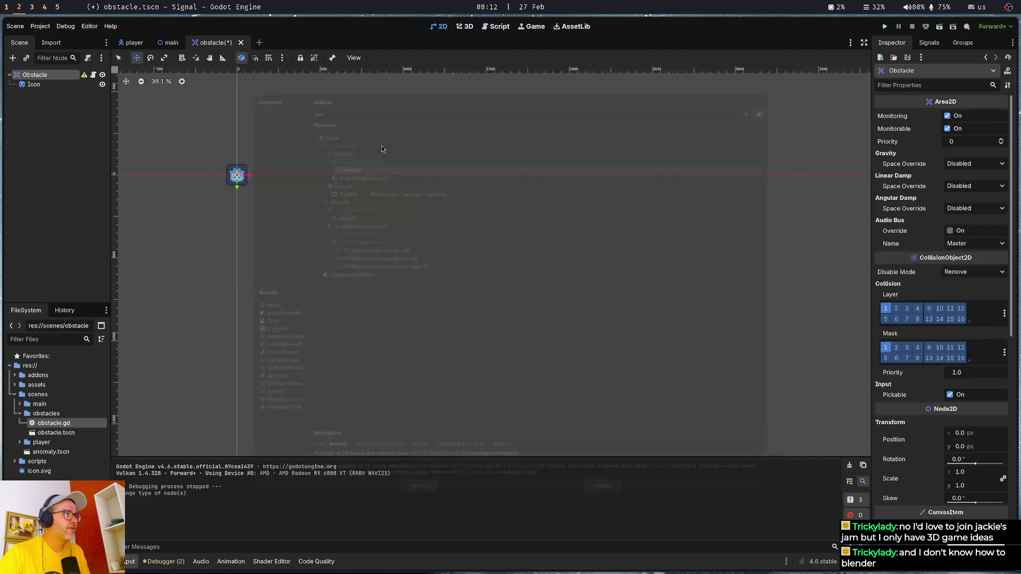
Add a CollisionShape2D child under the Obstacle node.
right_click(52, 78)
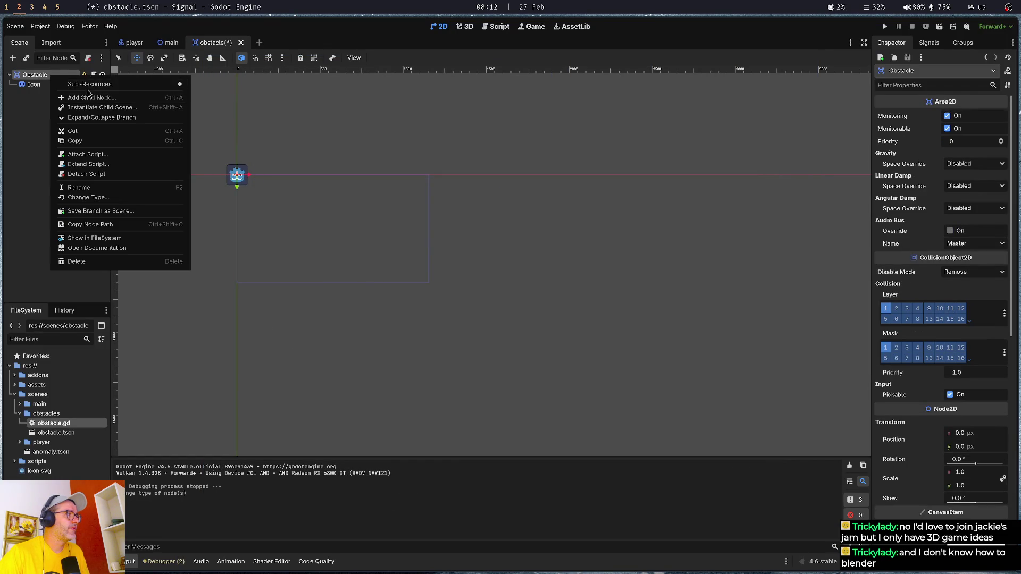
key(Escape)
key(ctrl+a)
text(collision)
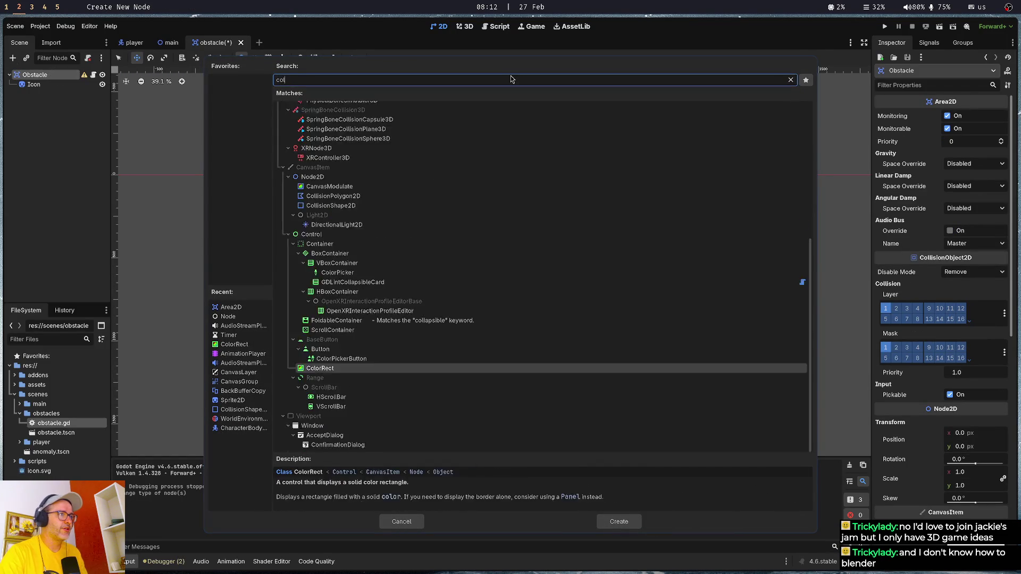
key(Return)
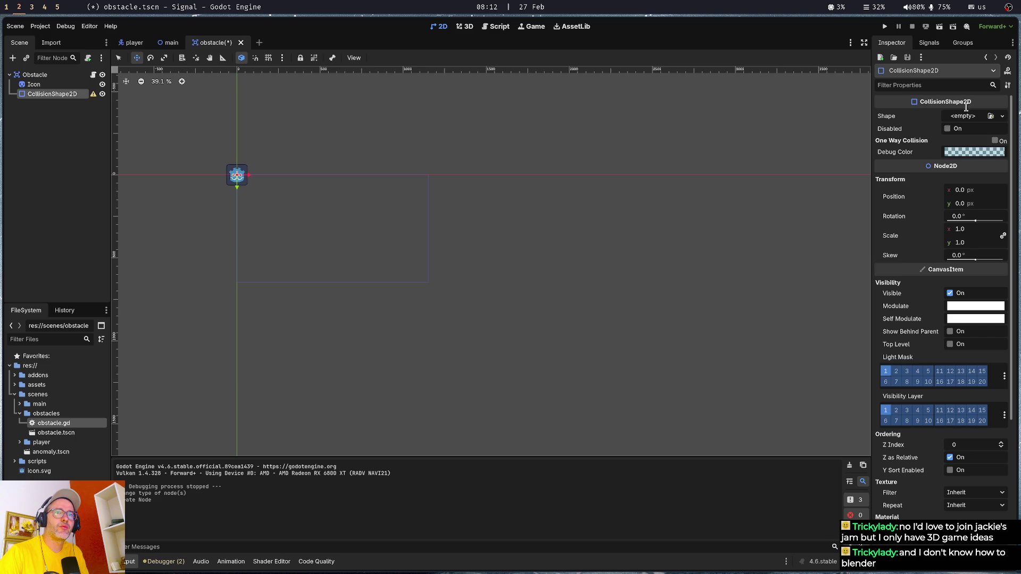
Give the collision node a CircleShape2D and enlarge its radius to enclose the icon.
click(960, 117)
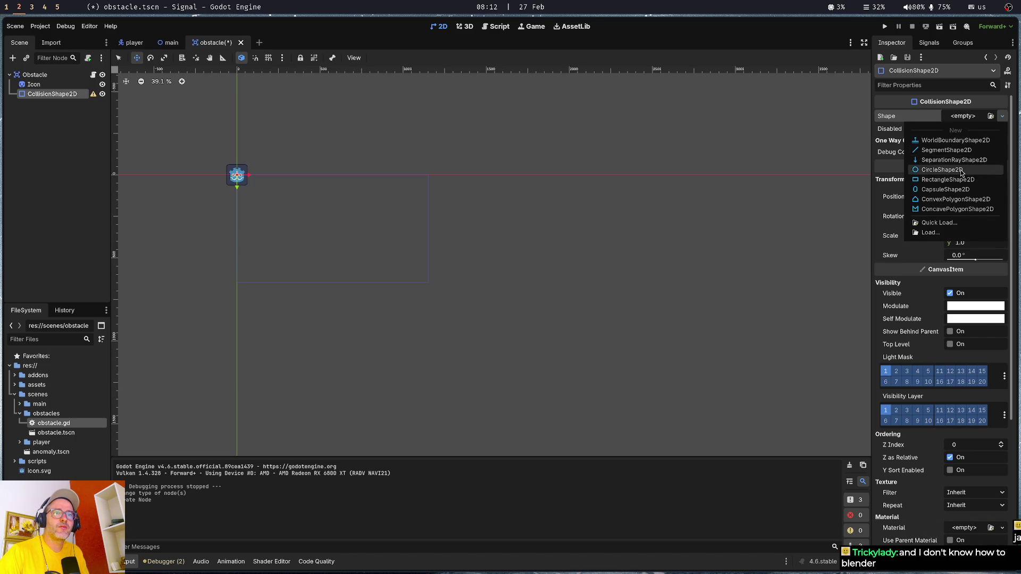
click(942, 169)
scroll(199, 173, up, 2)
scroll(255, 188, up, 9)
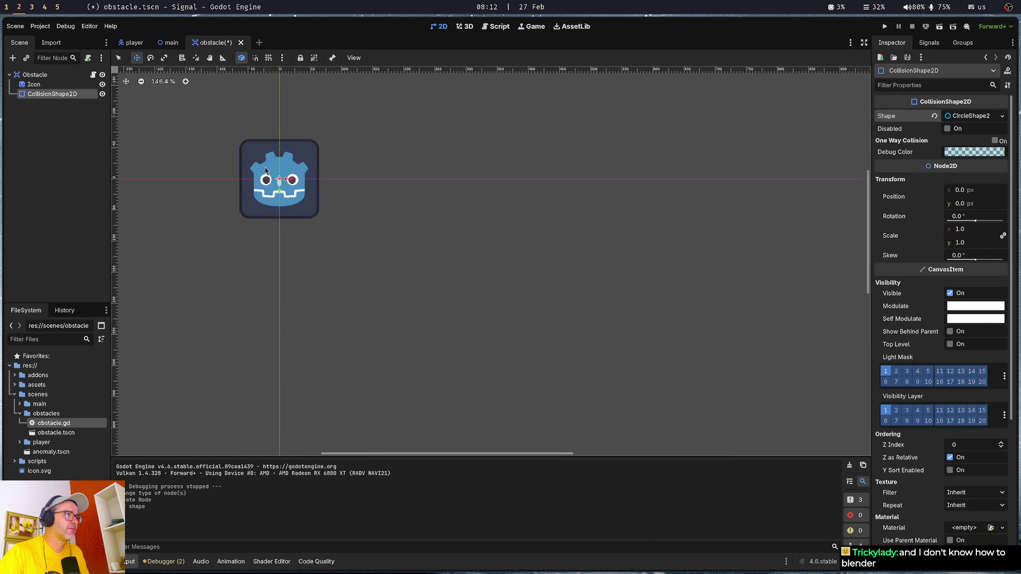
drag(304, 194, 400, 206)
Save obstacle.tscn and check the Obstacle root's properties.
key(ctrl+s)
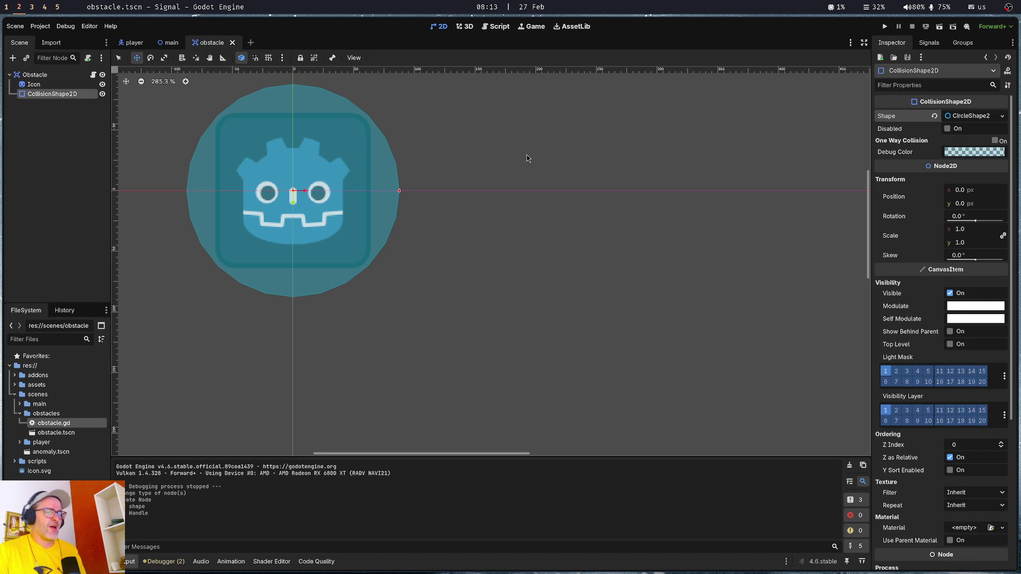
click(34, 84)
click(35, 74)
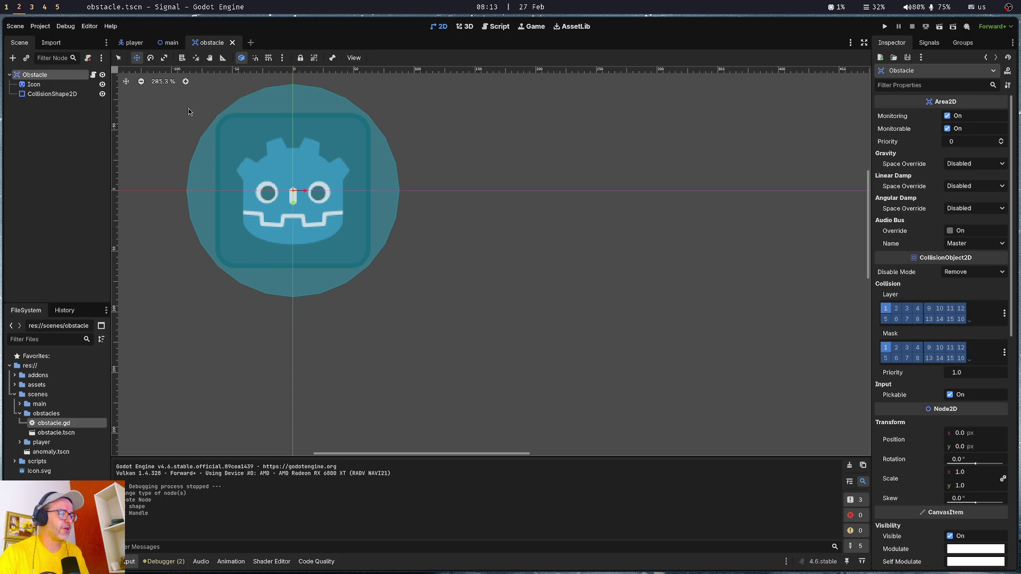
click(29, 151)
scroll(278, 170, down, 4)
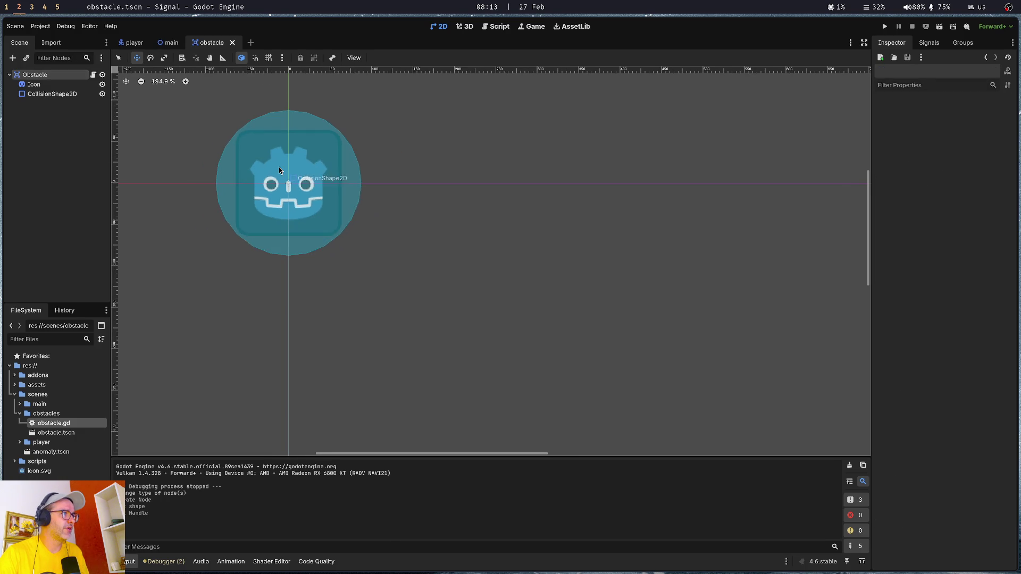
scroll(279, 170, down, 3)
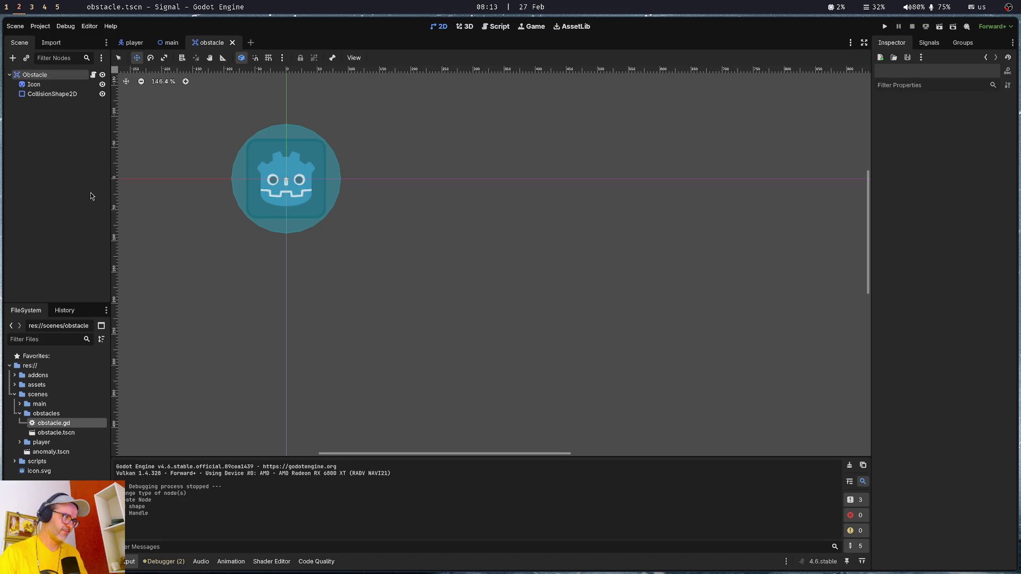
right_click(32, 309)
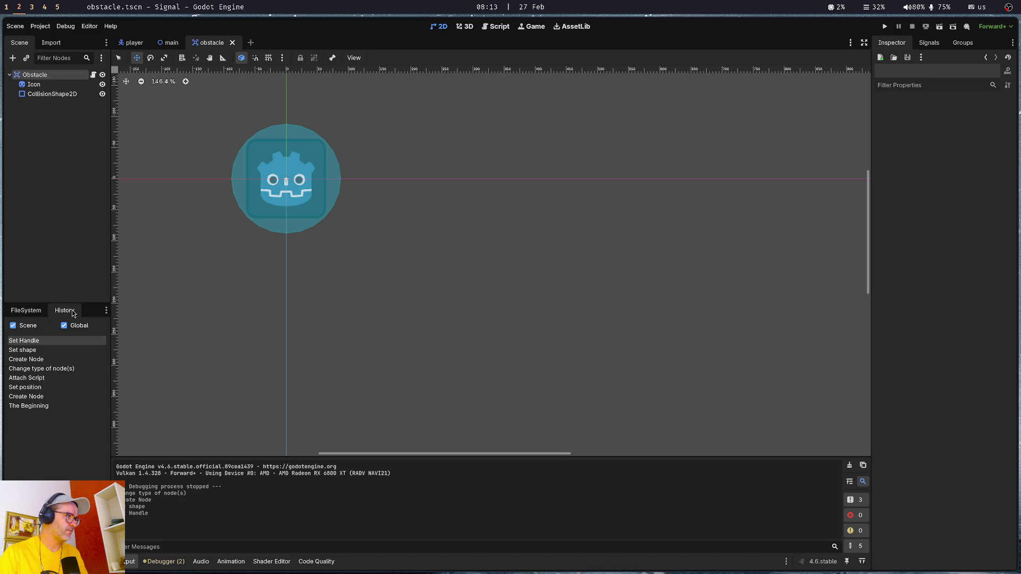
click(31, 306)
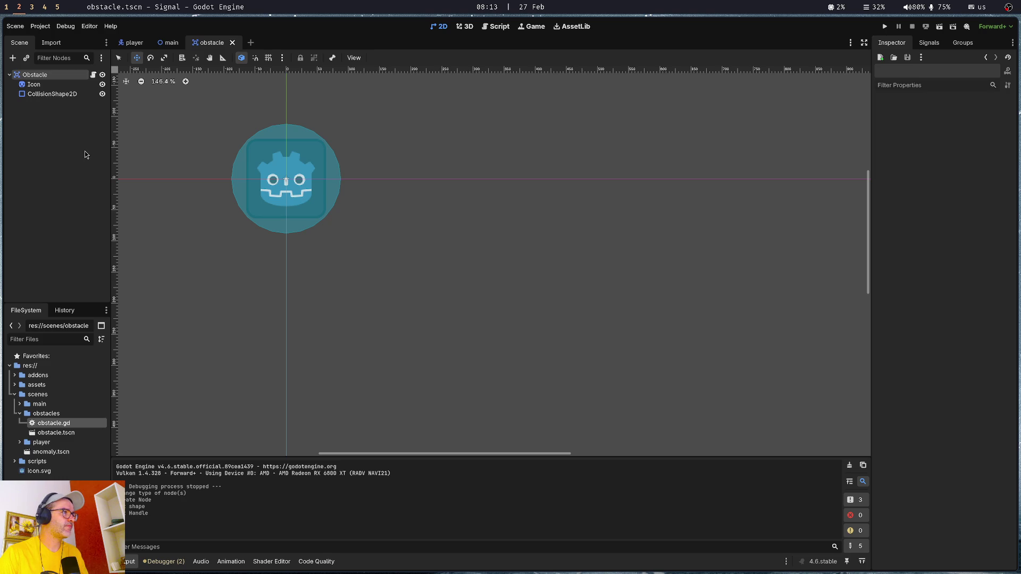
click(35, 75)
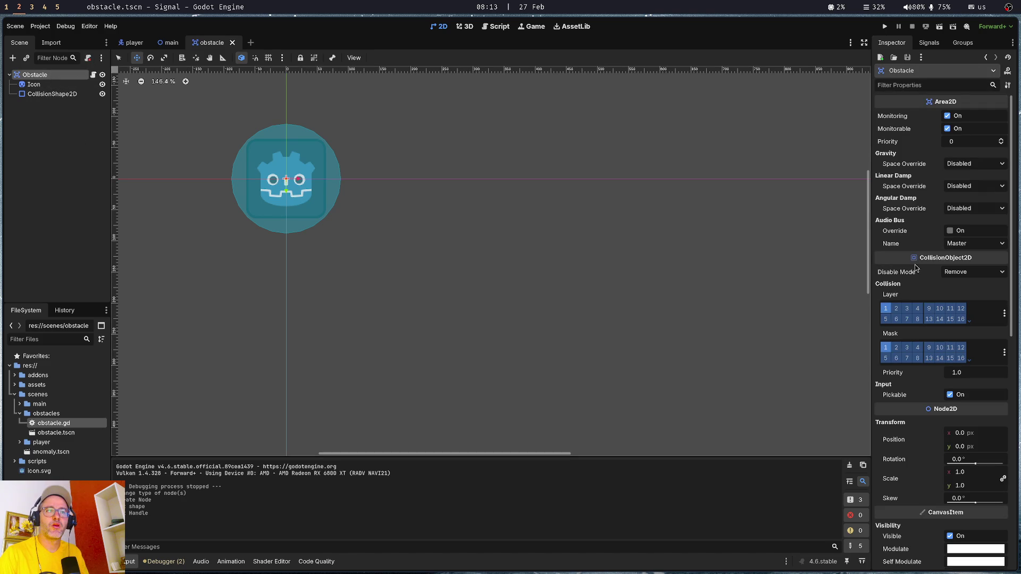
click(39, 26)
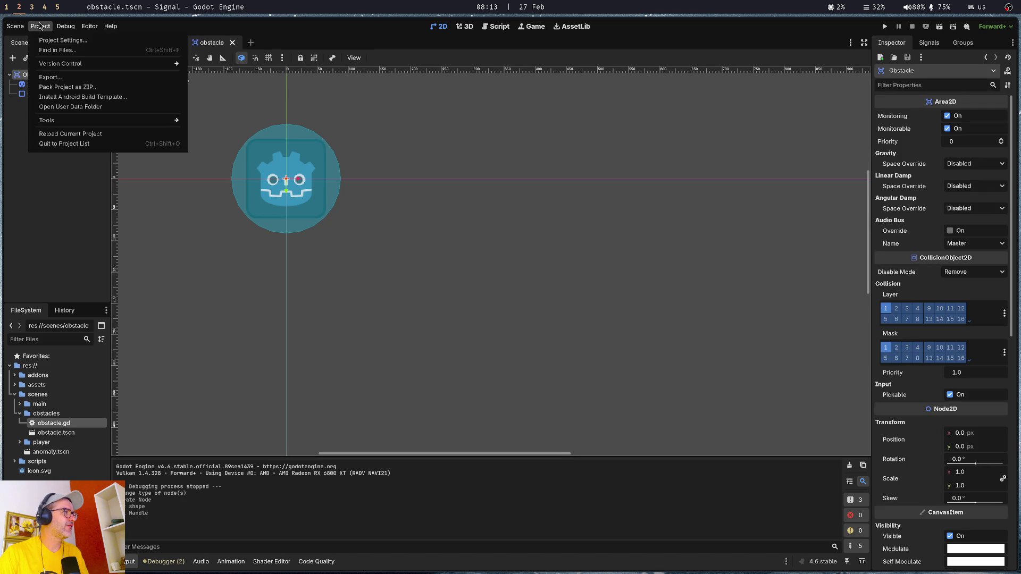
click(62, 39)
scroll(303, 335, down, 15)
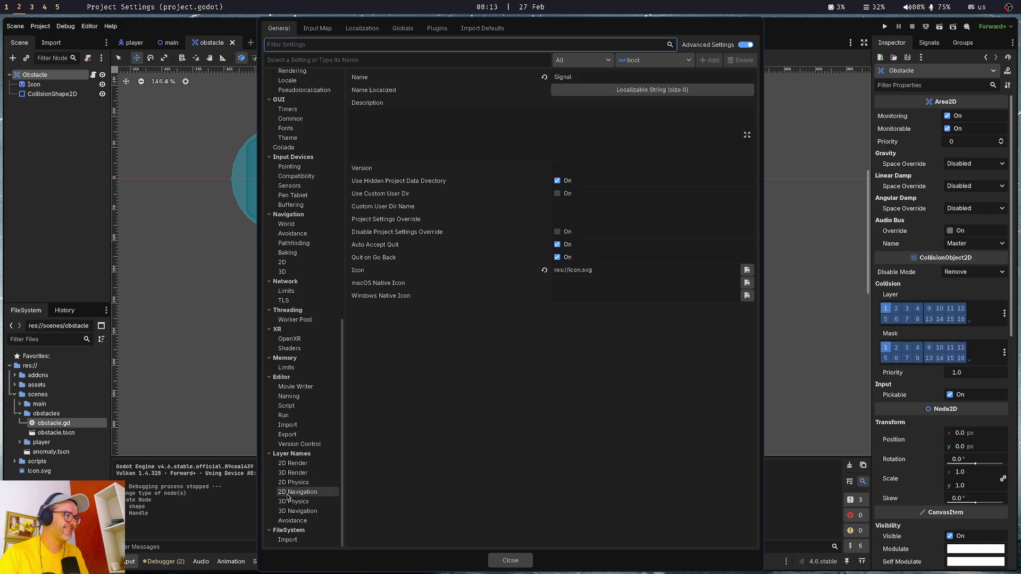
click(287, 497)
click(292, 482)
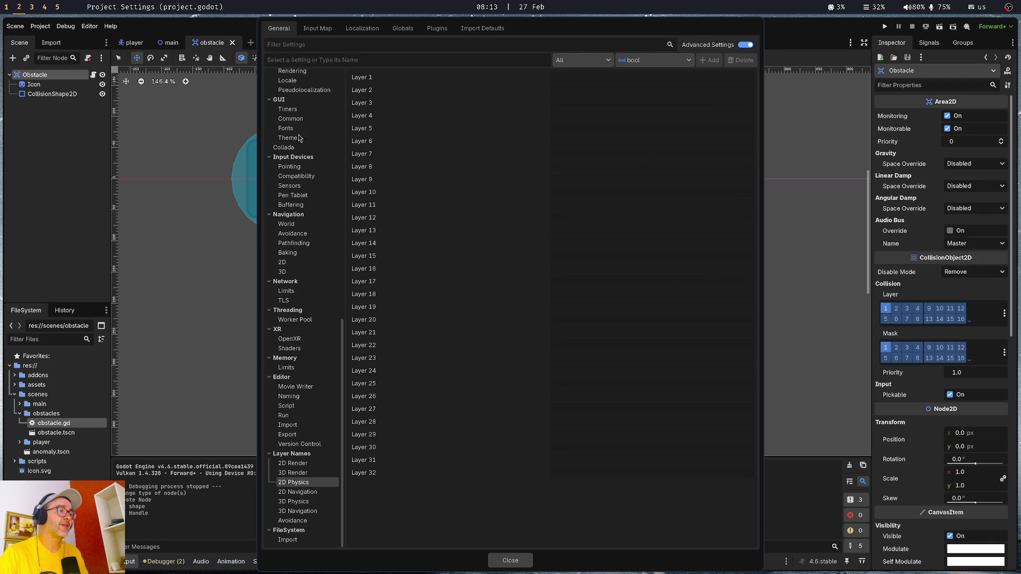
key(Escape)
key(F5)
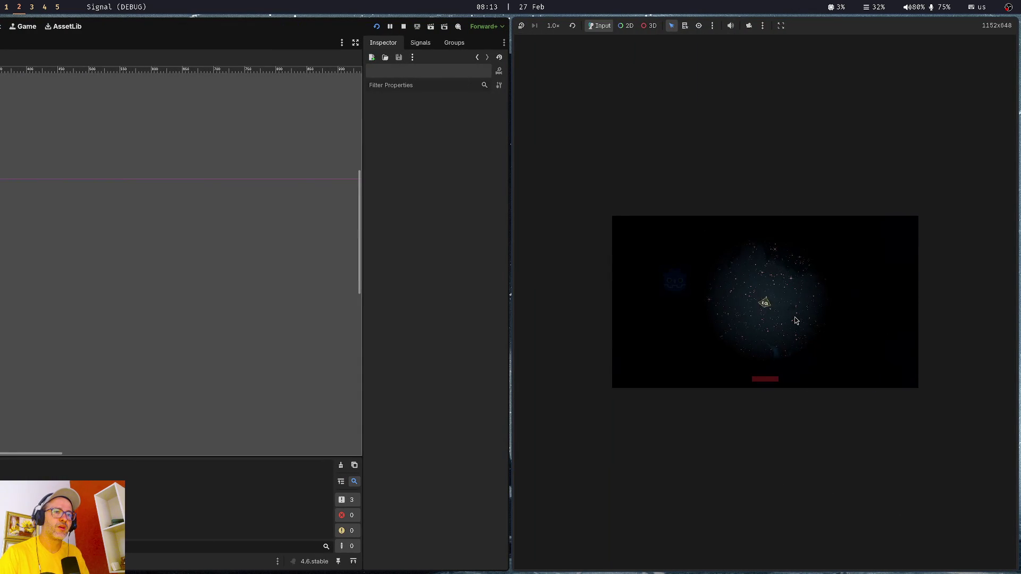
key(a)
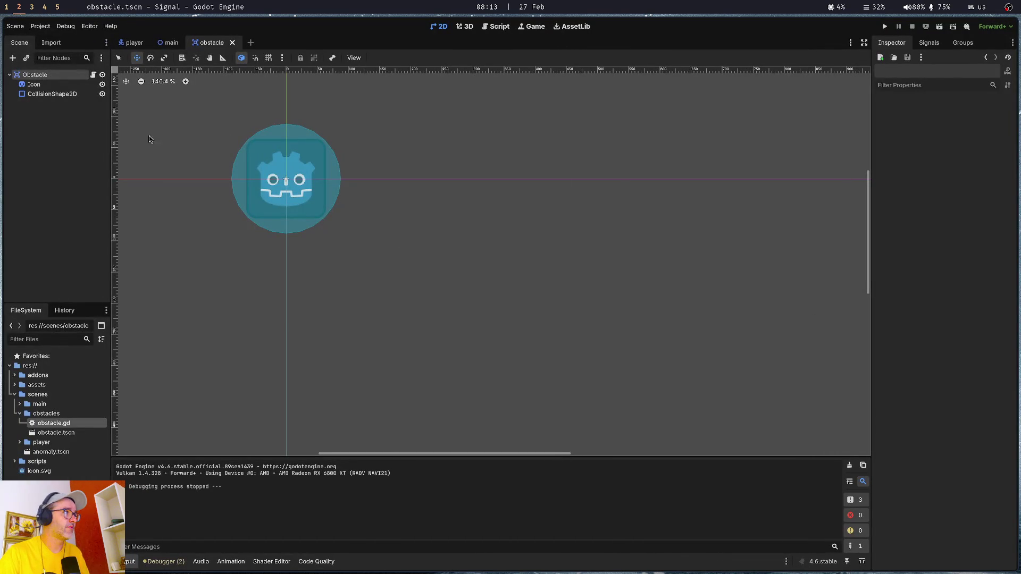
click(50, 79)
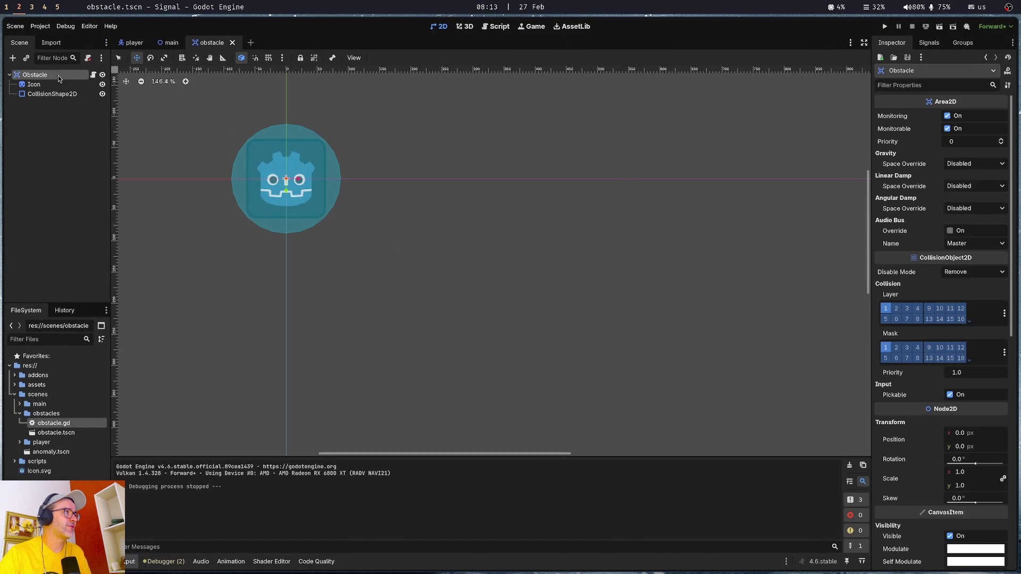
click(134, 43)
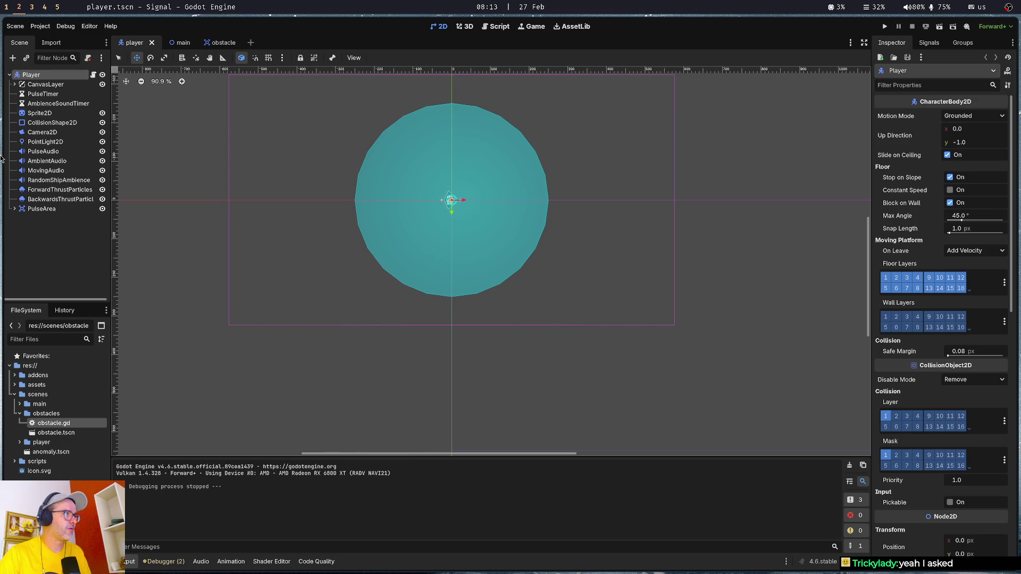
click(69, 124)
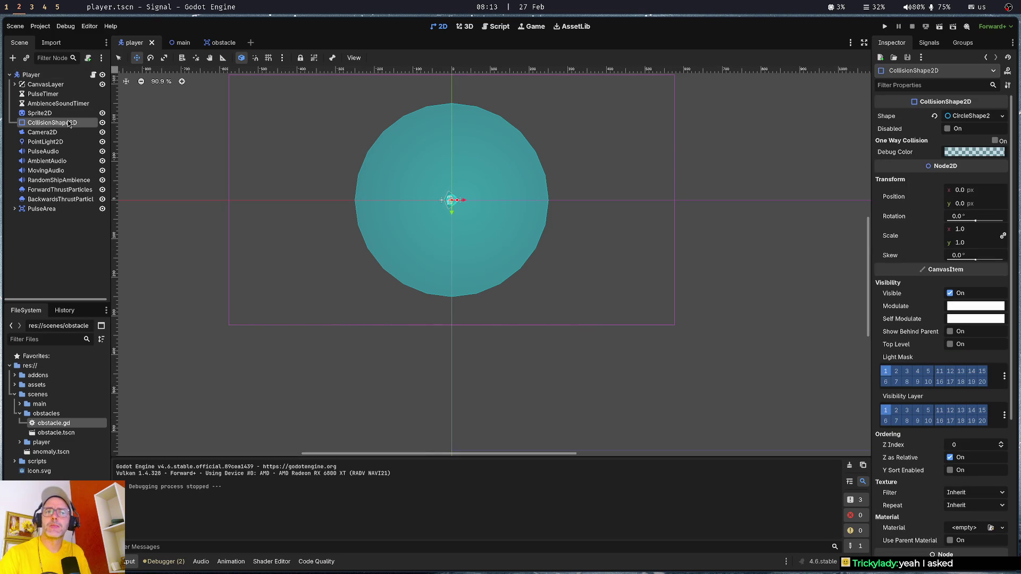
click(32, 74)
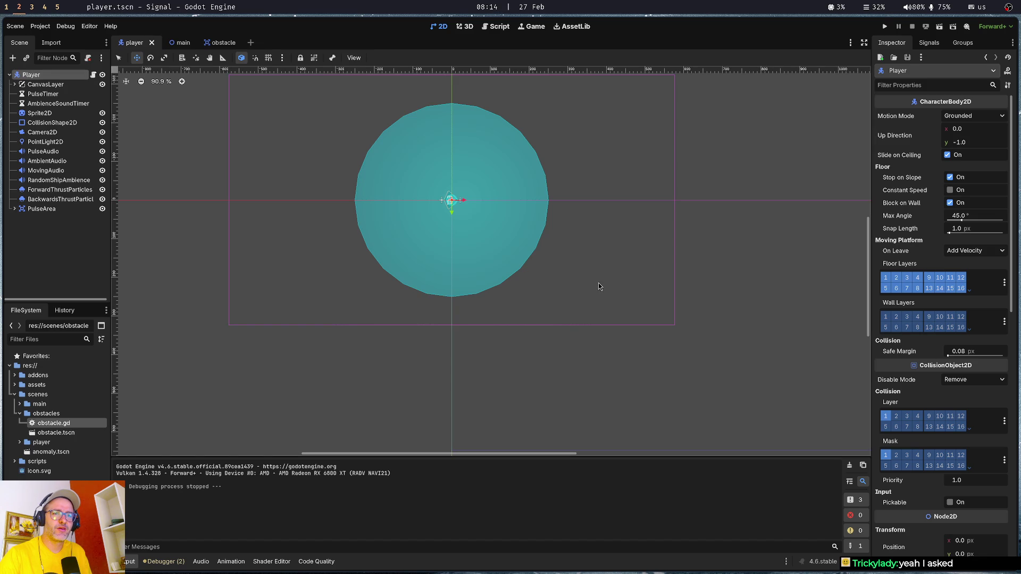
click(228, 205)
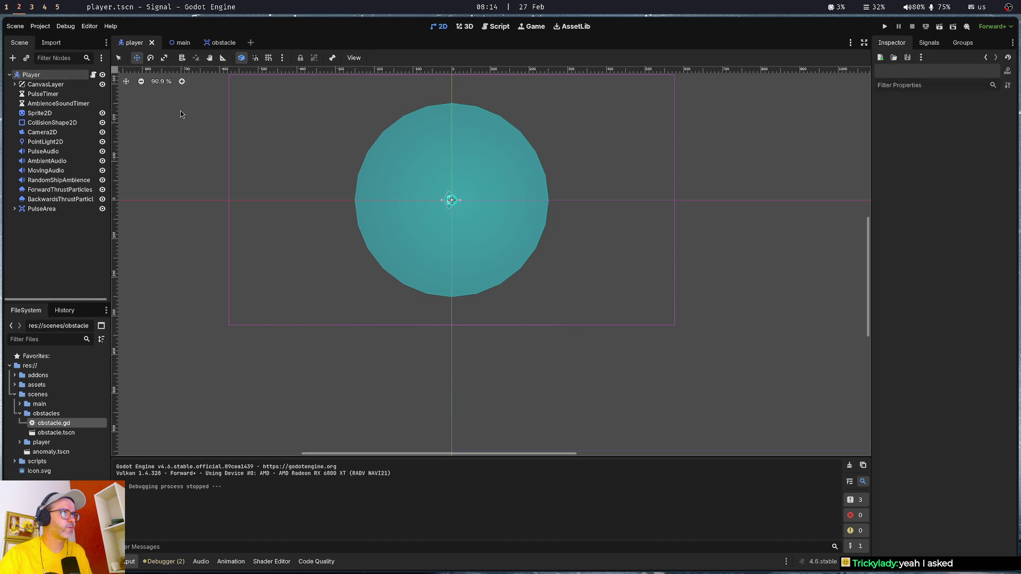
click(220, 46)
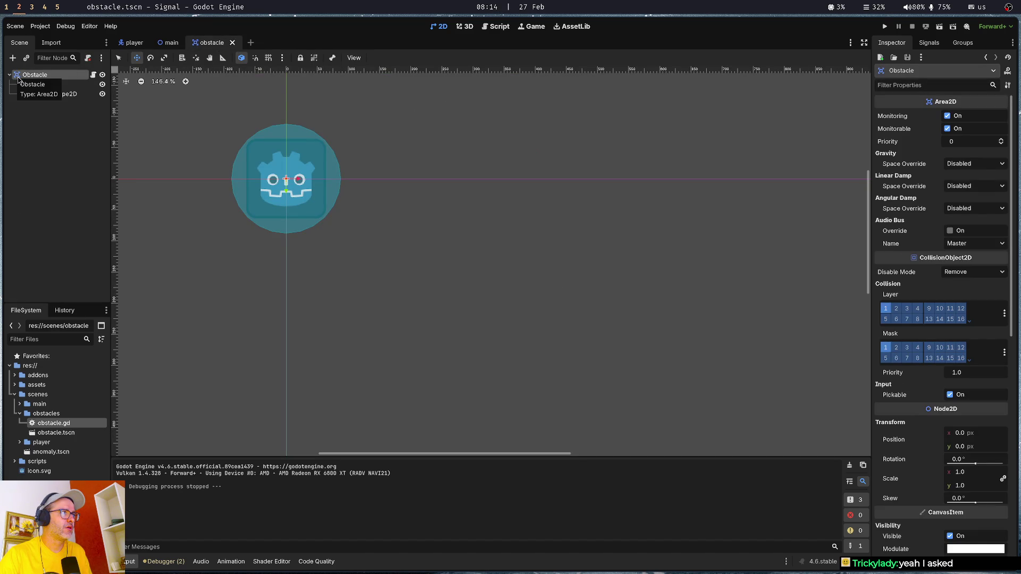
click(60, 179)
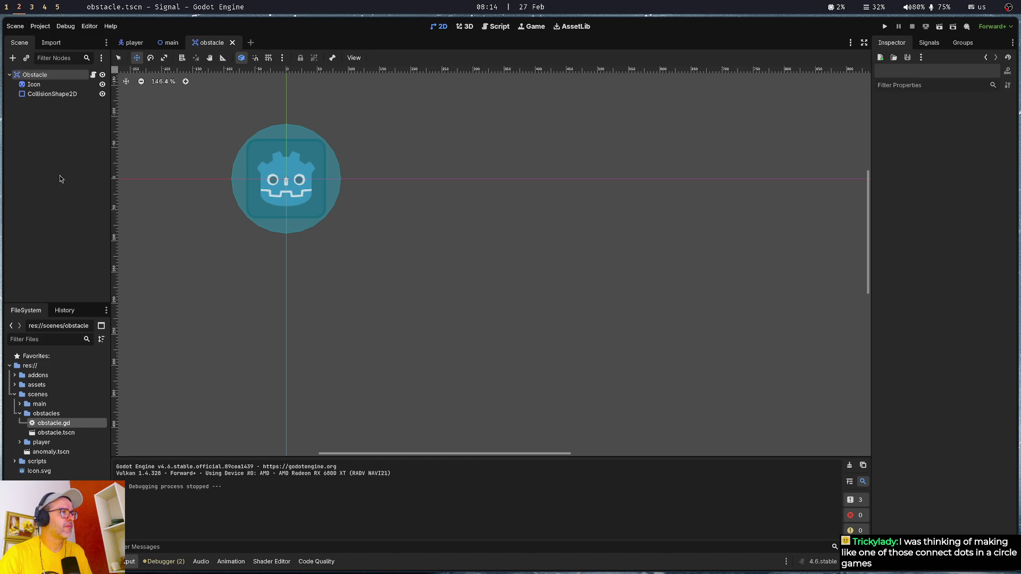
Begin changing the Obstacle root's type, then cancel without changing it.
click(39, 85)
click(42, 76)
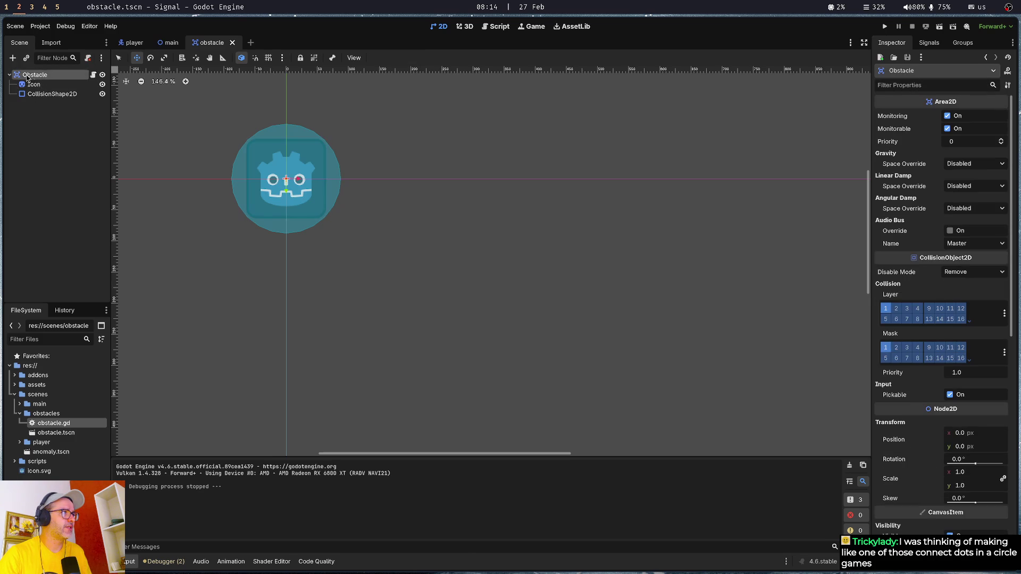
right_click(24, 75)
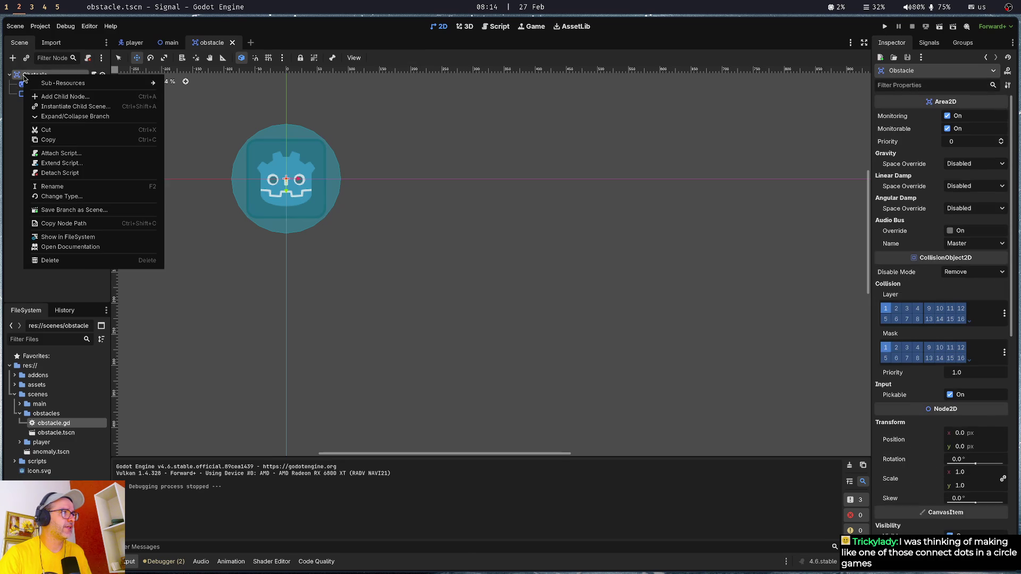
click(85, 197)
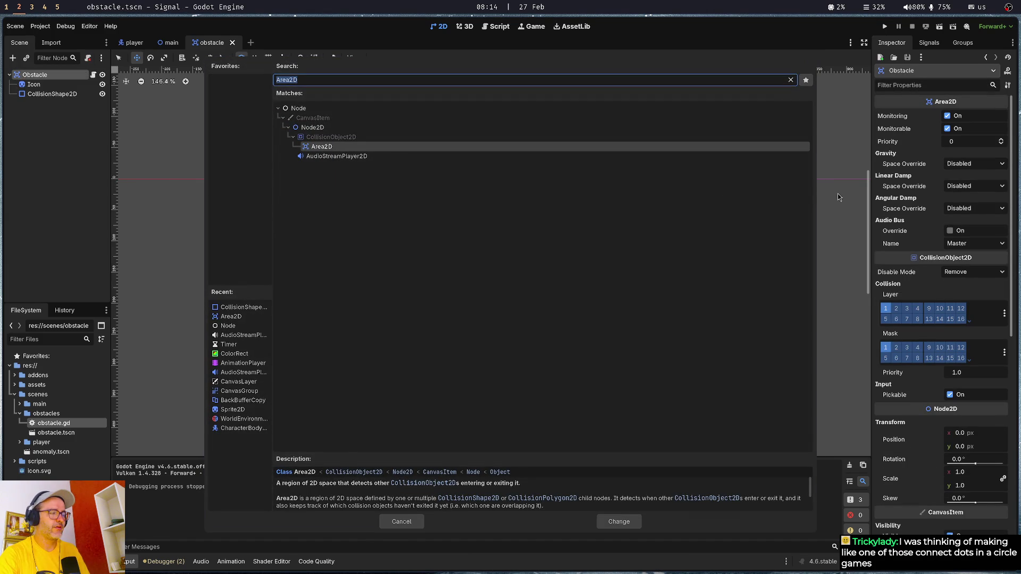
click(345, 80)
key(Escape)
click(80, 142)
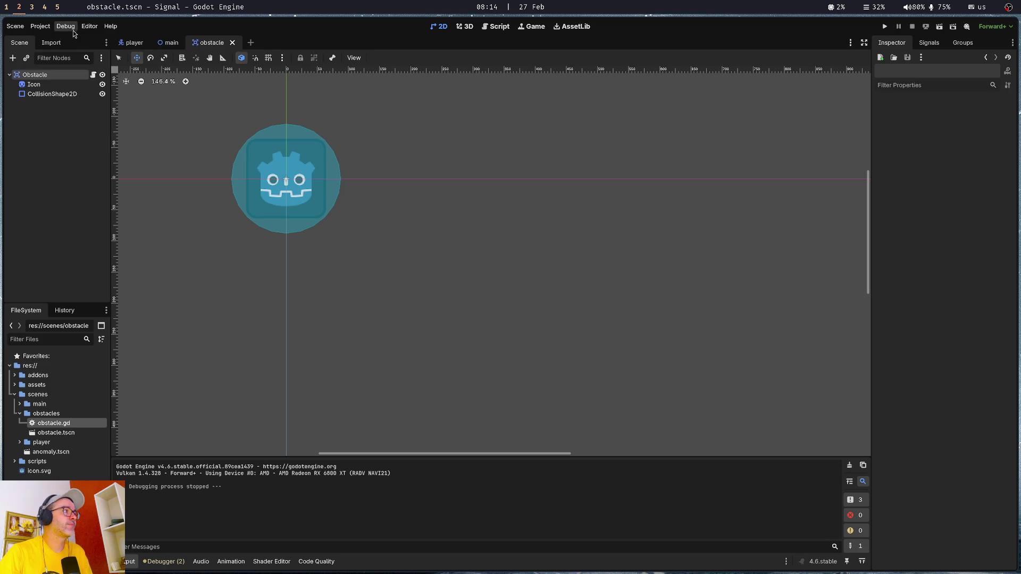
Change the Obstacle root to CharacterBody2D, save the scene, and run the game.
right_click(38, 75)
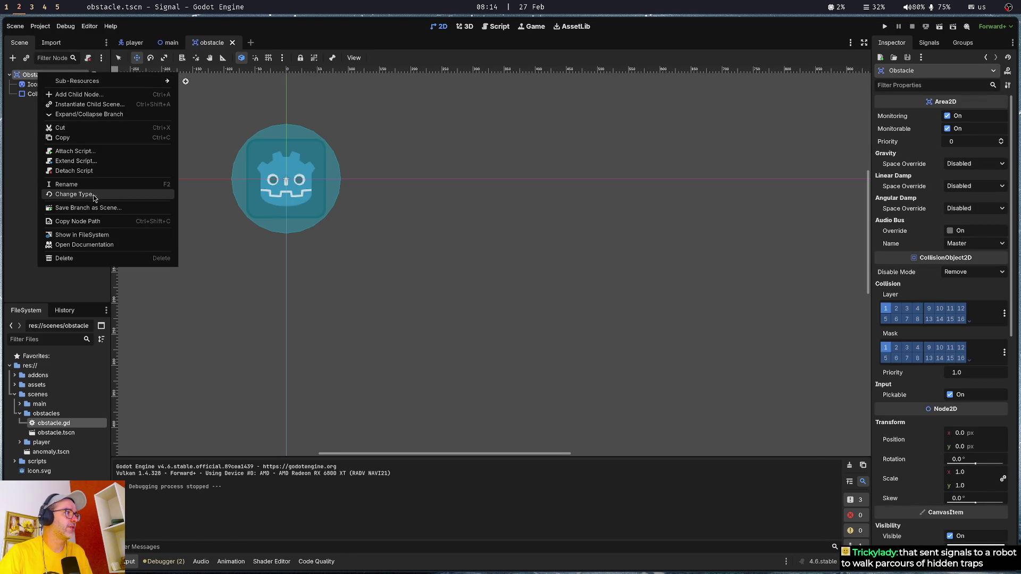
click(69, 194)
text(chara)
key(Return)
key(ctrl+s)
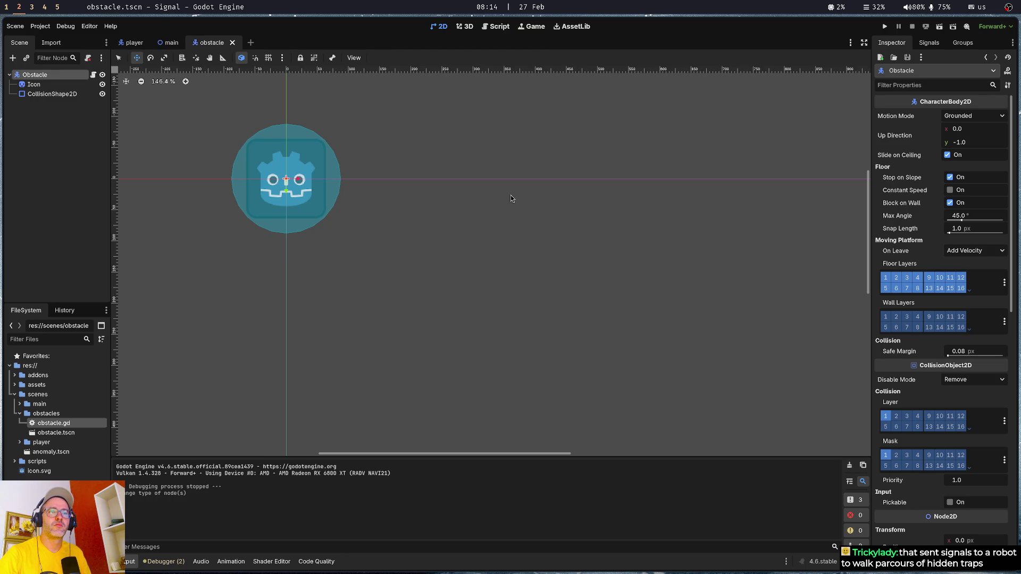
key(F5)
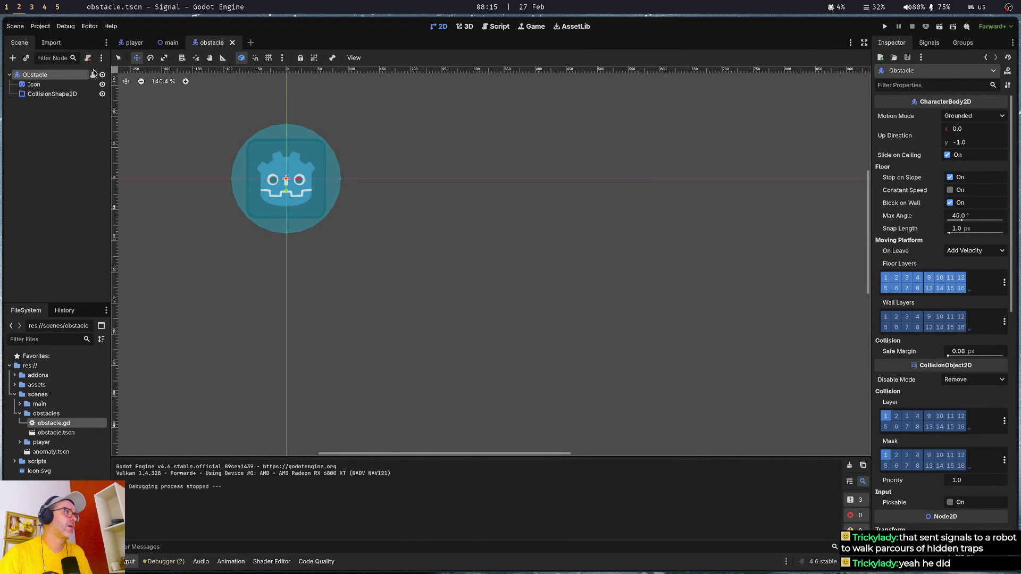
Browse the Node2D types in the Add Node dialog, then select CollisionShape2D.
click(82, 194)
key(ctrl+a)
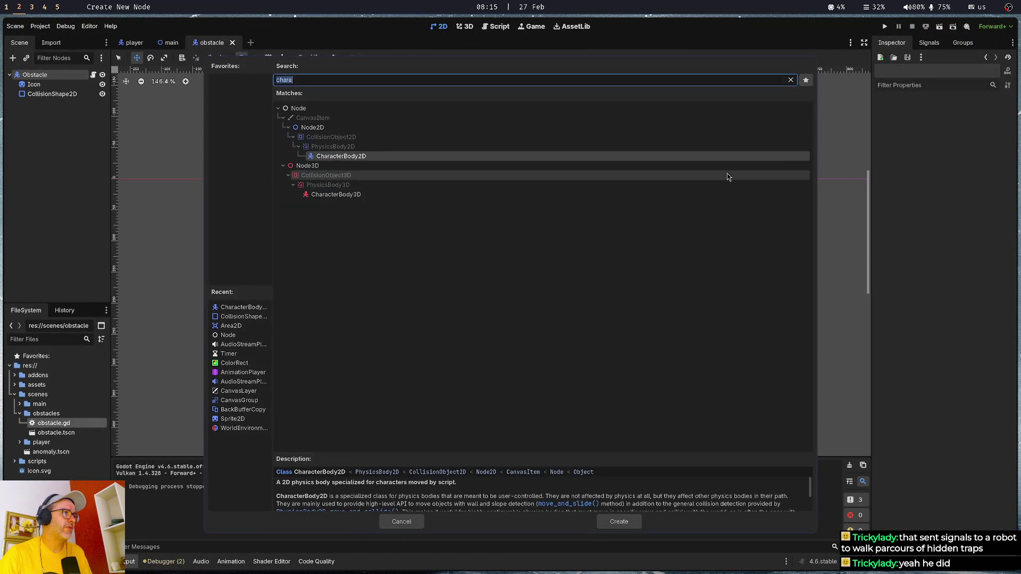
key(BackSpace)
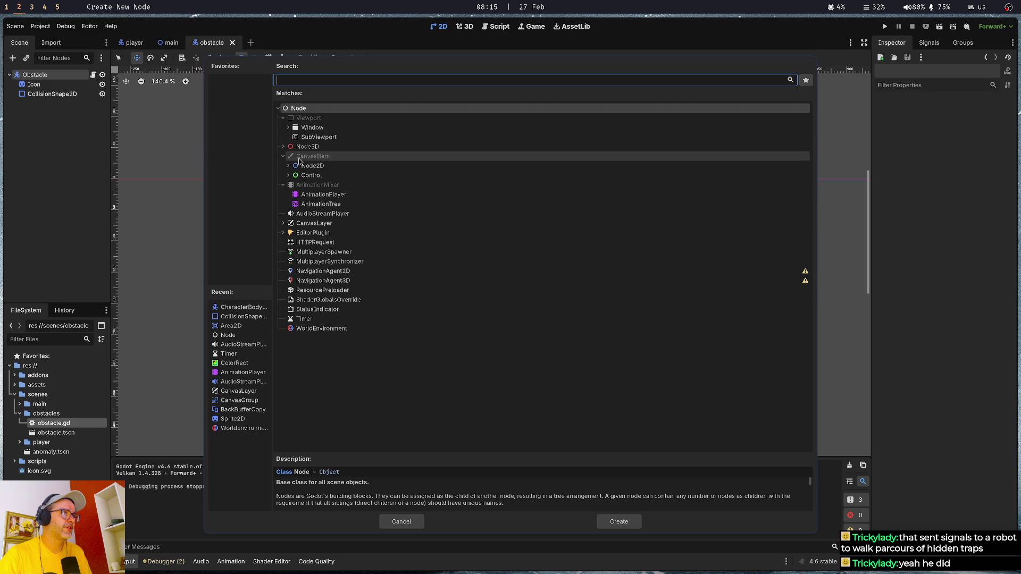
click(288, 166)
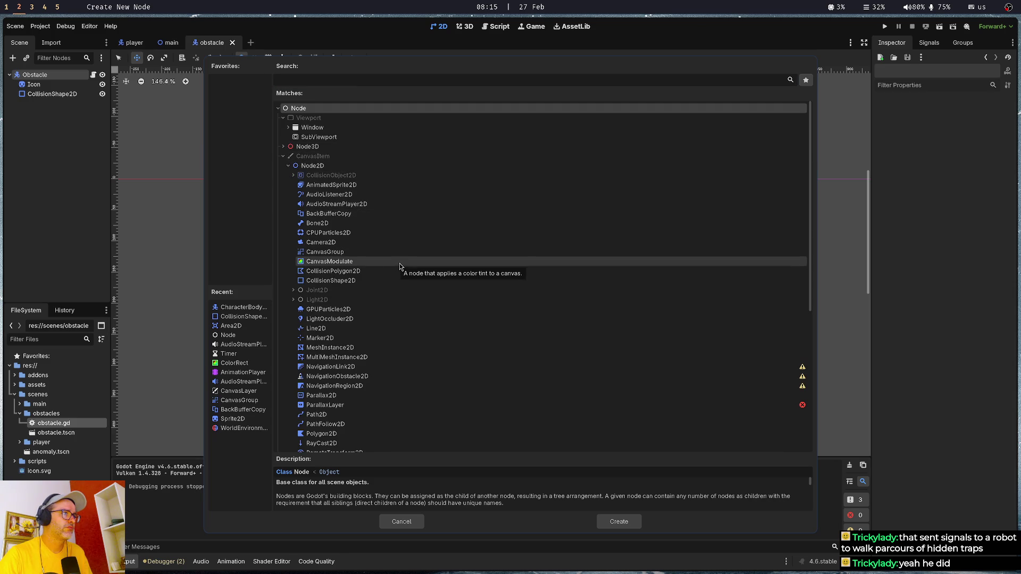
scroll(400, 265, down, 3)
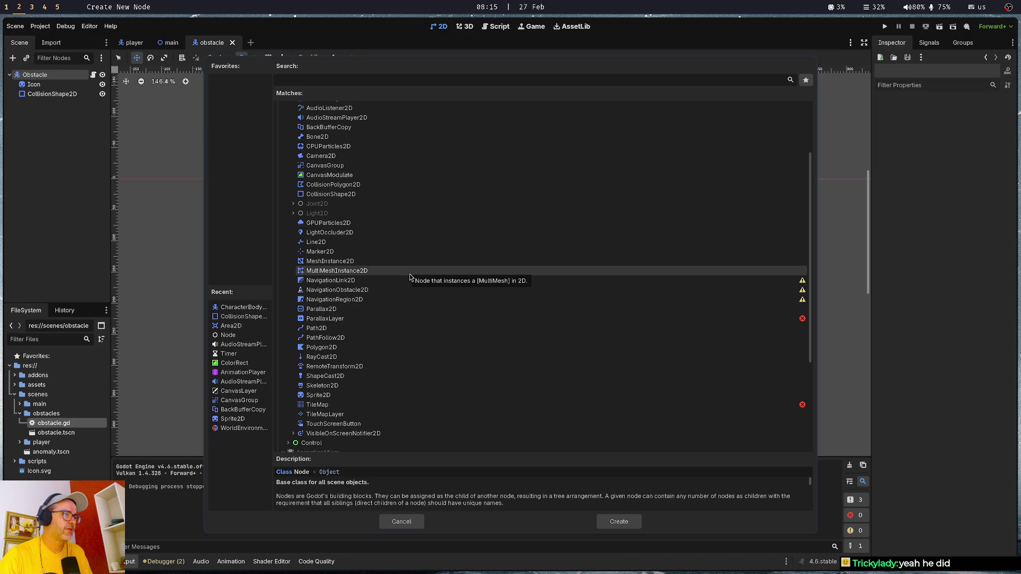
scroll(410, 276, down, 2)
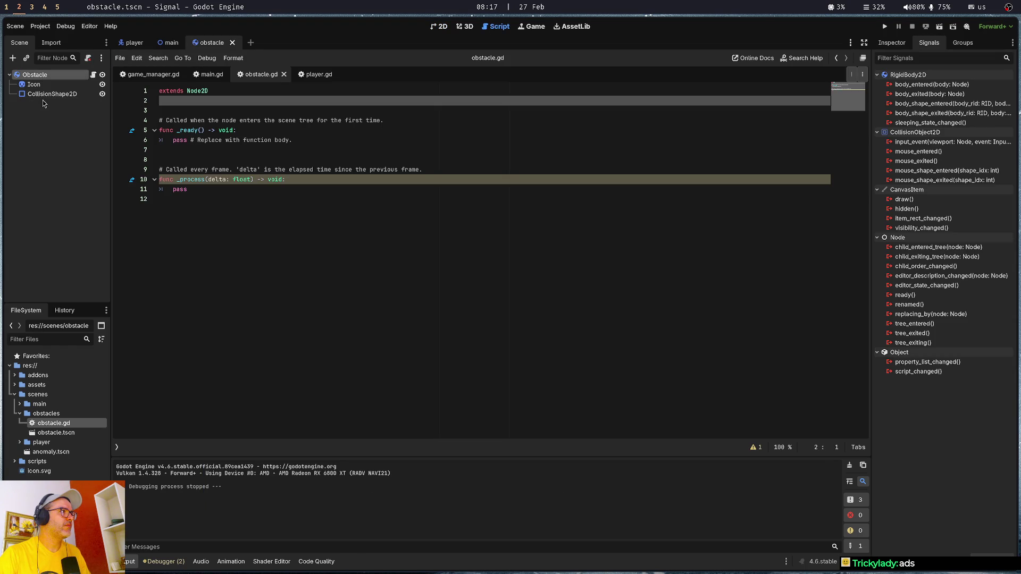
click(41, 95)
Delete the CollisionShape2D node and undo the deletion.
key(Delete)
key(Return)
key(ctrl+z)
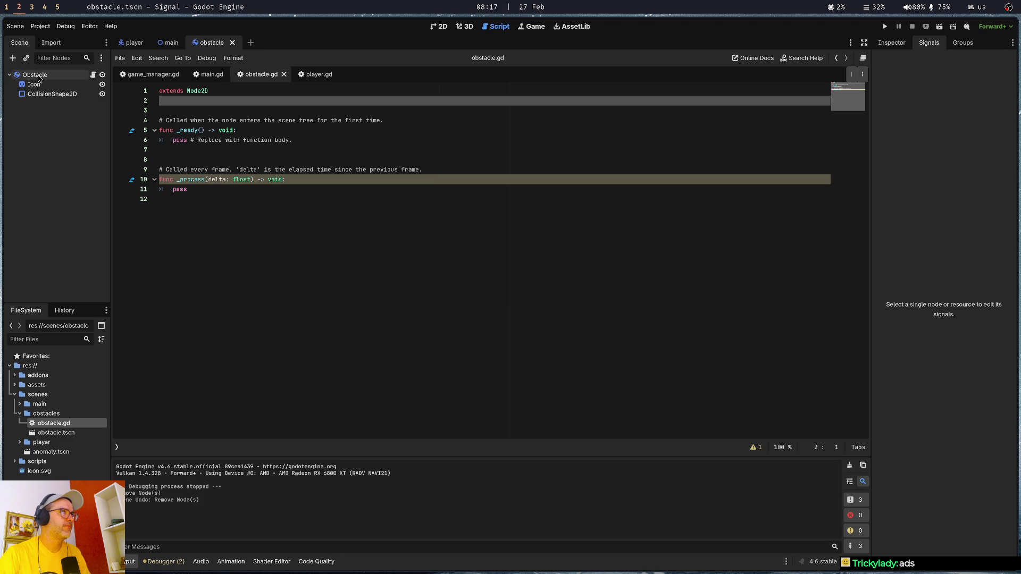
Strip the template comments from obstacle.gd, save it, and type BRB on a new line.
click(227, 120)
key(ctrl+shift+k)
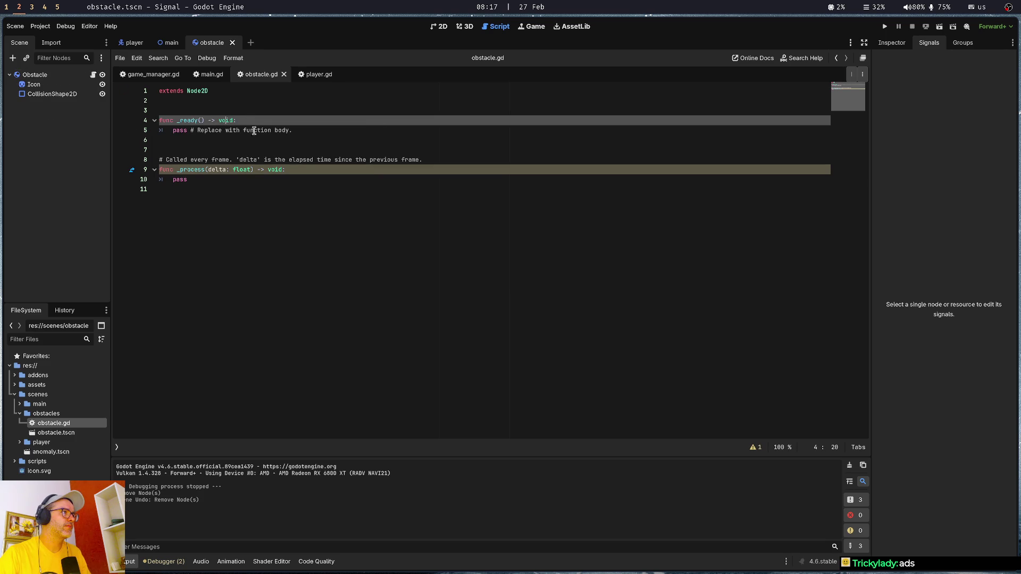
drag(191, 129, 331, 130)
key(Delete)
click(193, 159)
key(ctrl+shift+k)
key(ctrl+s)
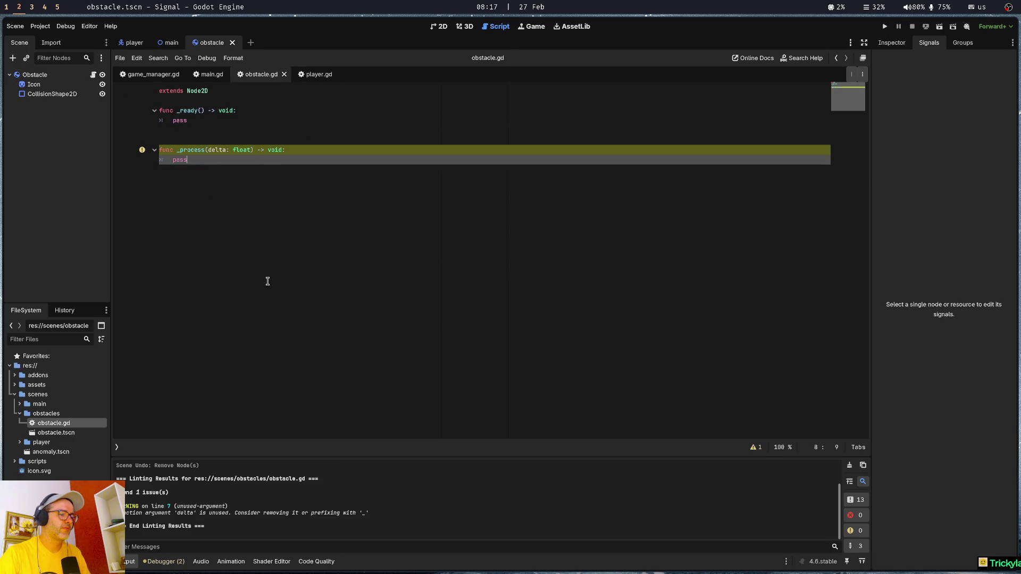
key(Return)
key(Return)
key(Return)
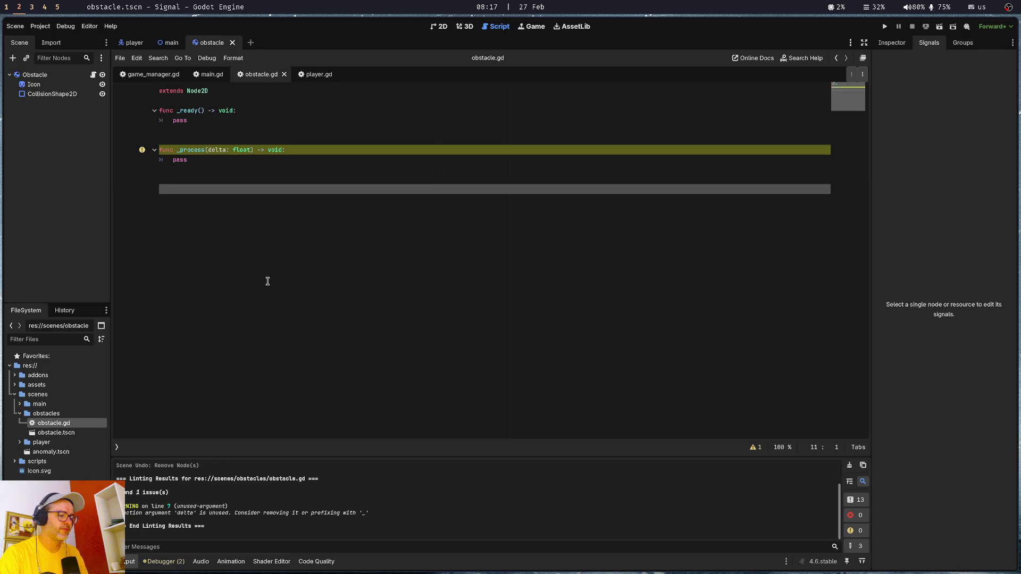
text(BRB)
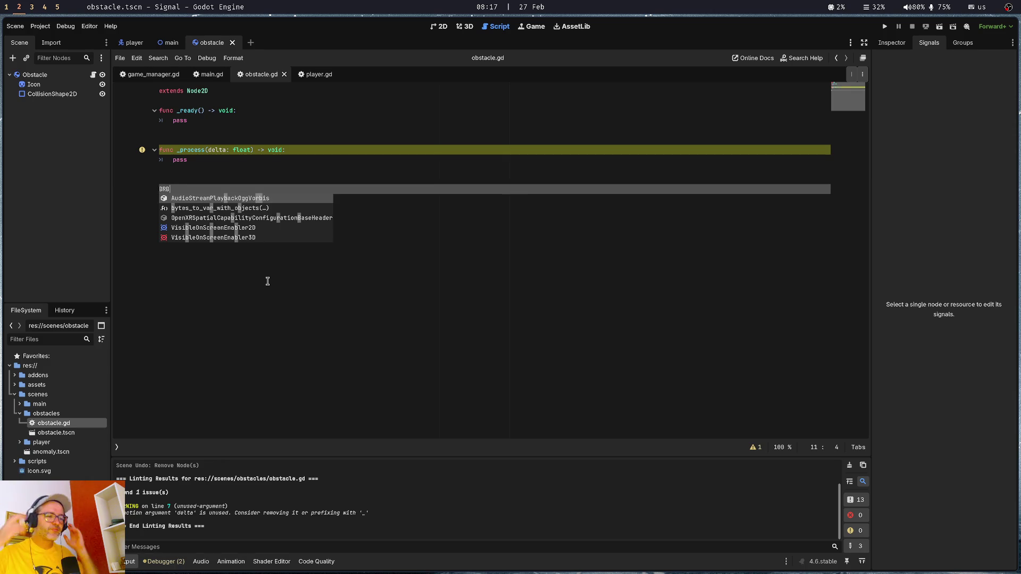
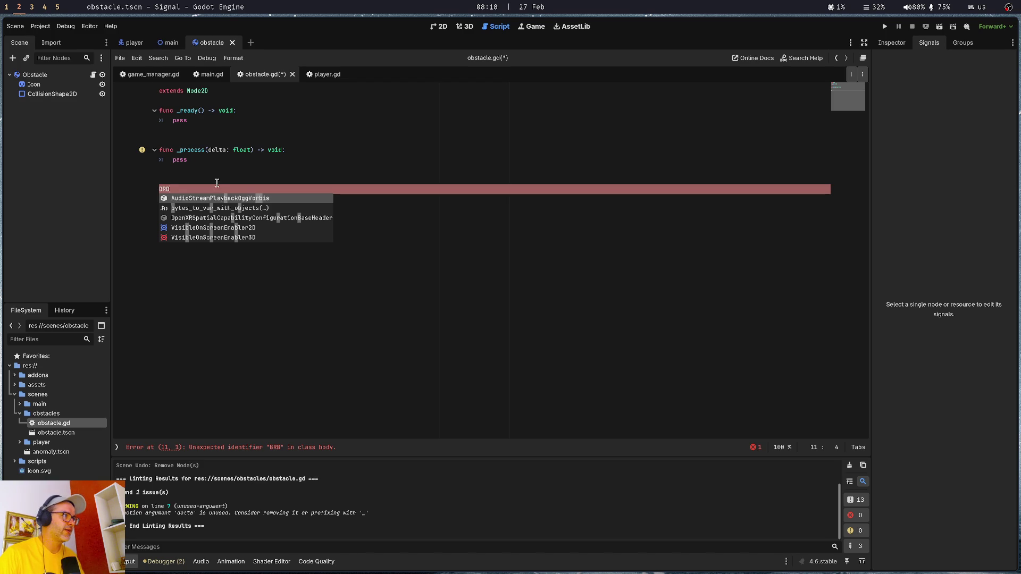
Remove the stray BRB line and the _process function, leaving _ready empty.
key(ctrl+z)
key(ctrl+s)
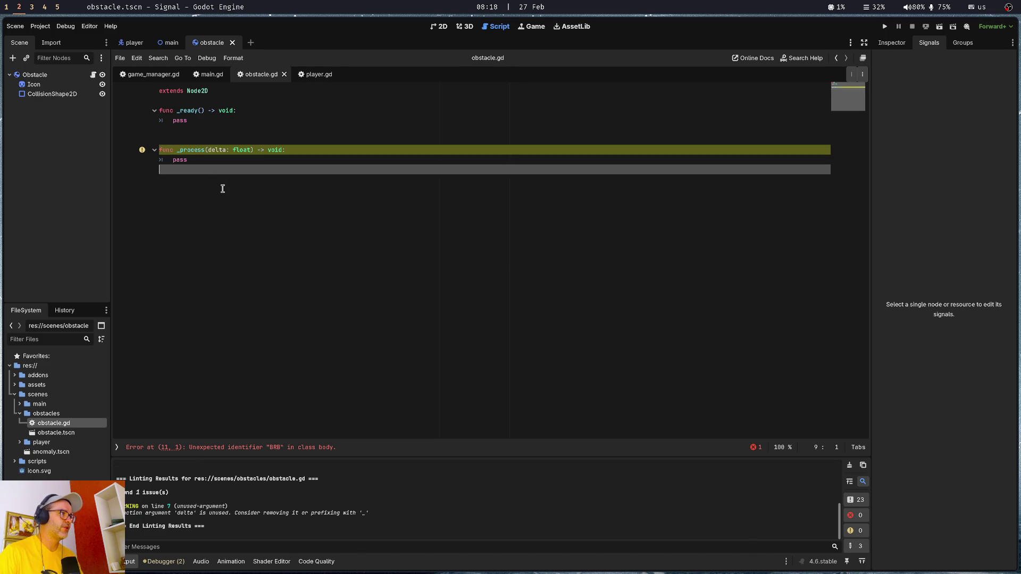
key(ctrl+shift+k)
key(ctrl+shift+k)
key(ctrl+shift+k)
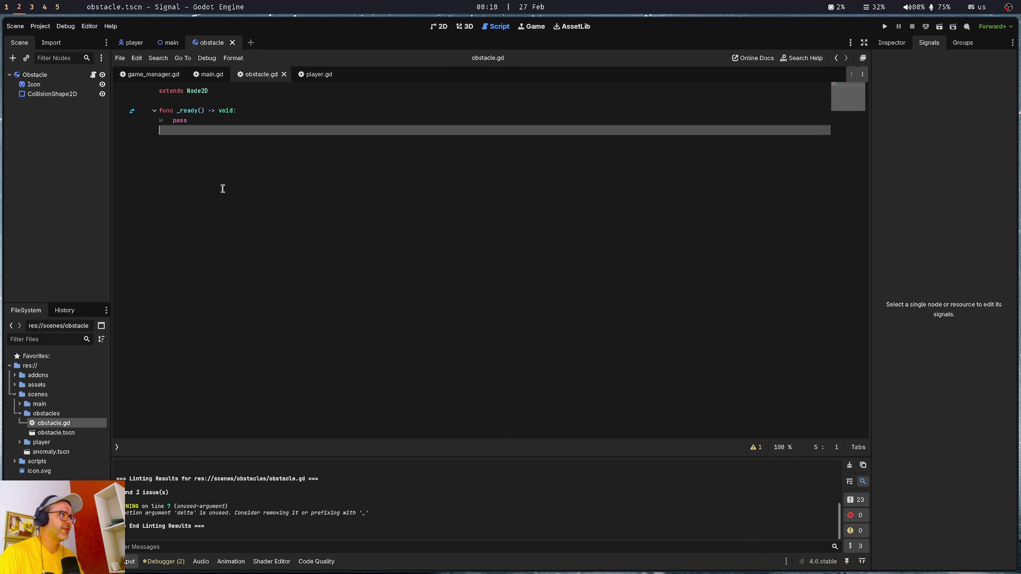
key(ctrl+BackSpace)
text(dy_en)
key(ctrl+BackSpace)
Change obstacle.gd's base class from Node2D to RigidBody2D and save the script.
click(33, 75)
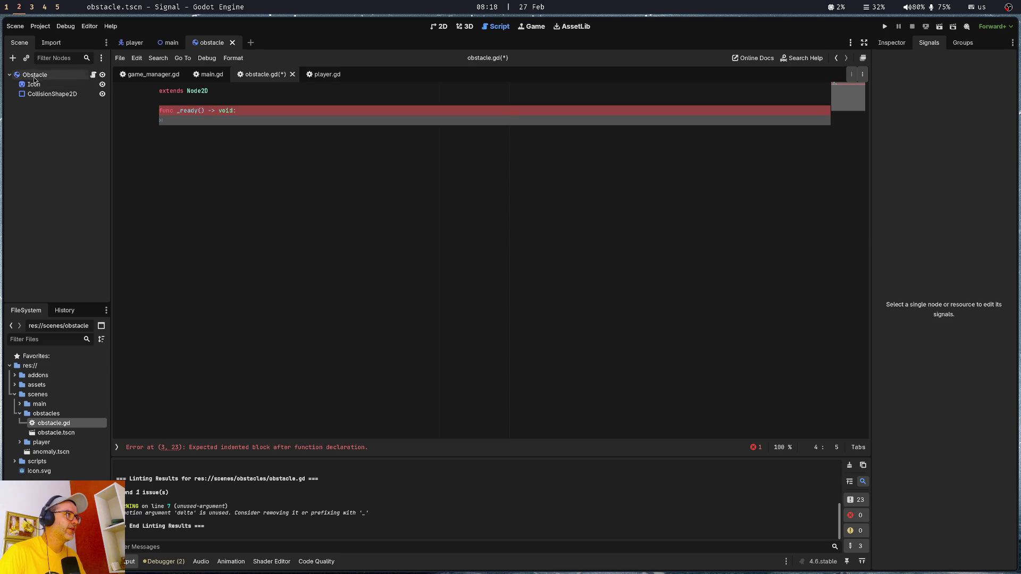
double_click(198, 92)
text(O)
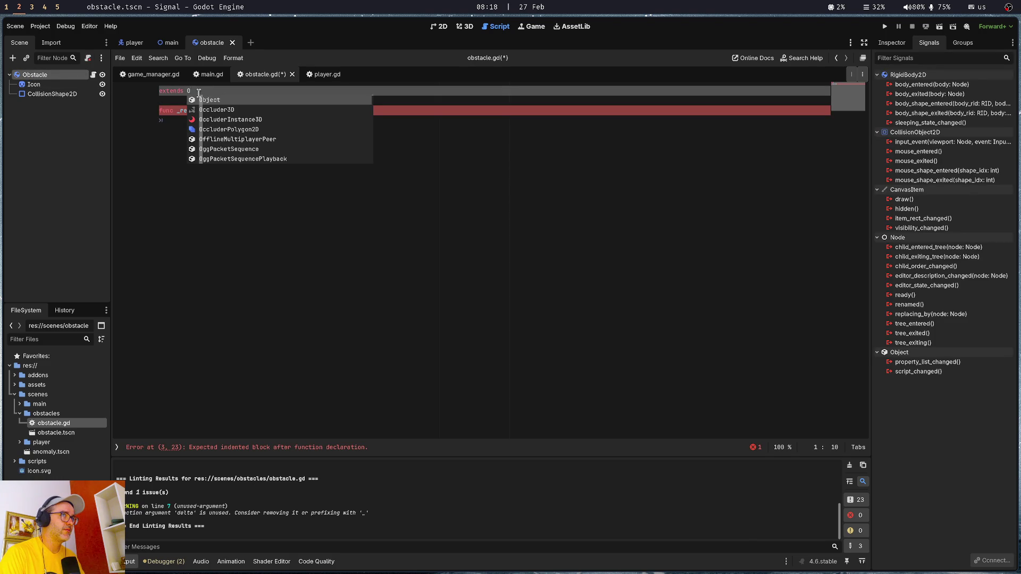
key(BackSpace)
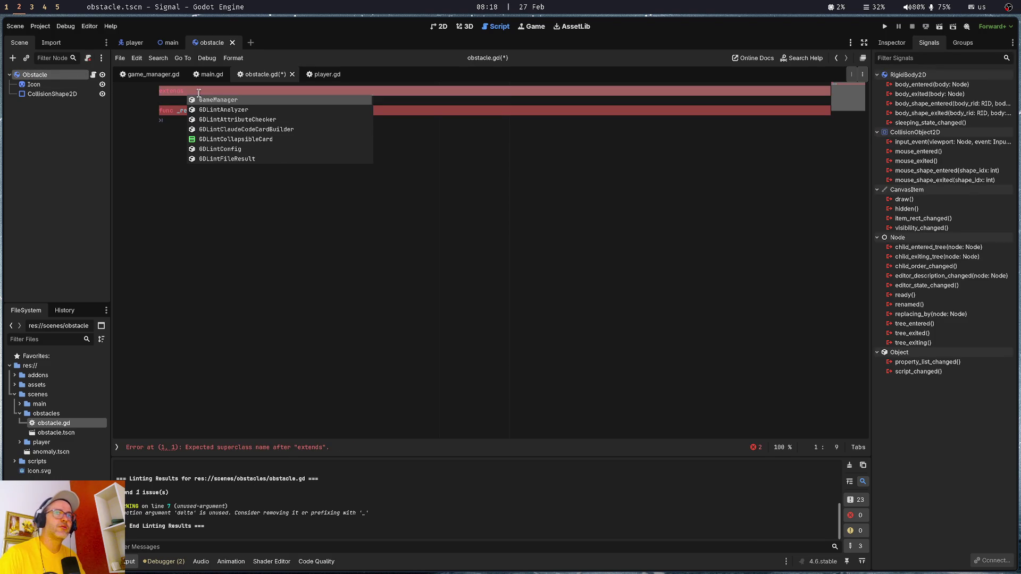
text(rtigi)
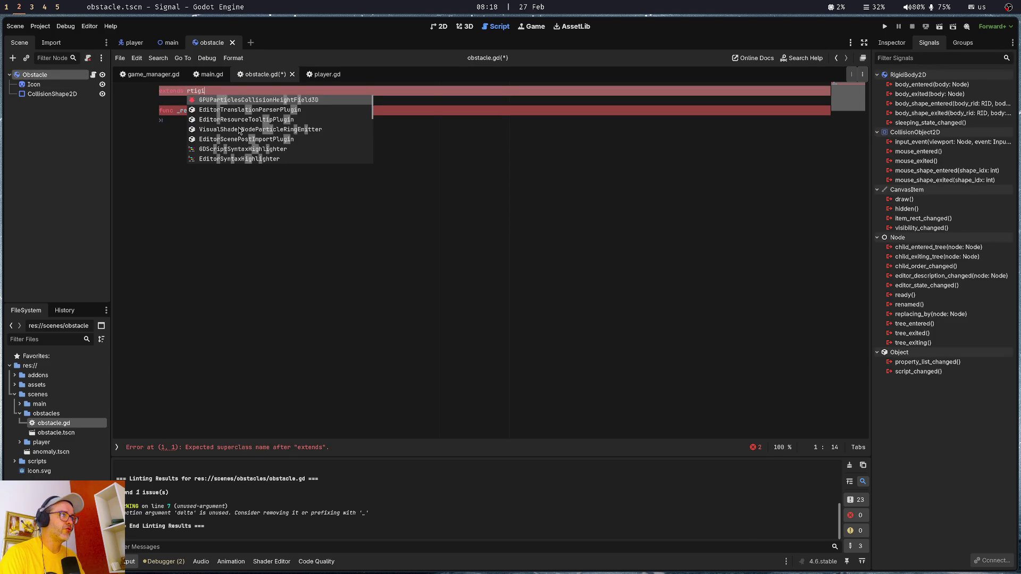
key(BackSpace)
key(BackSpace)
key(BackSpace)
text(igi)
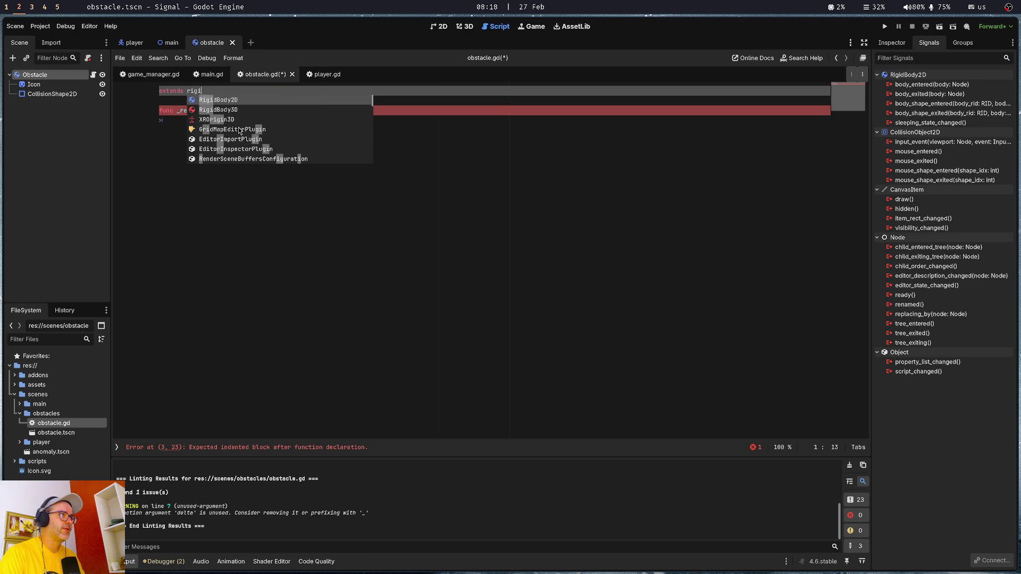
key(Return)
key(ctrl+s)
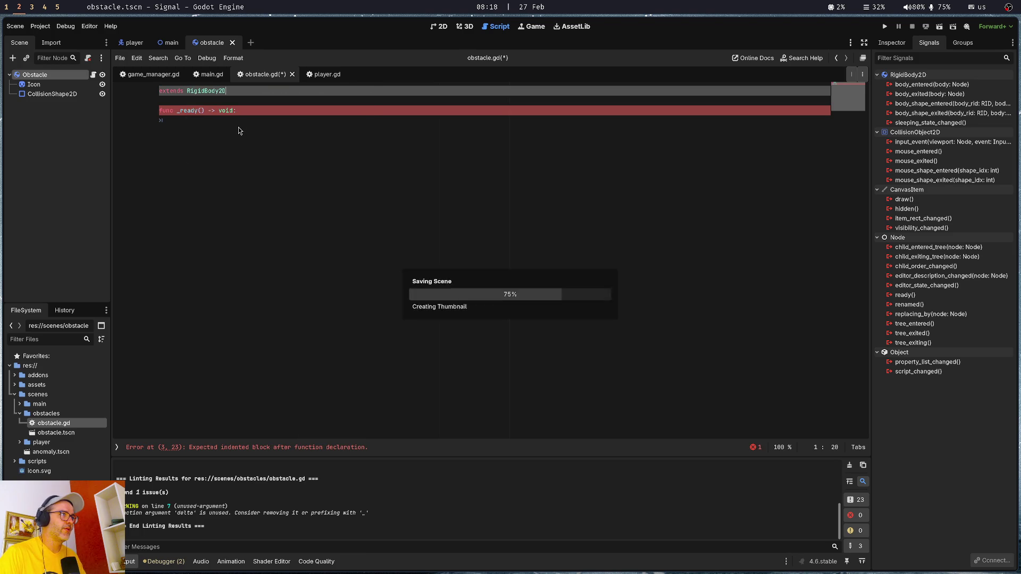
click(269, 123)
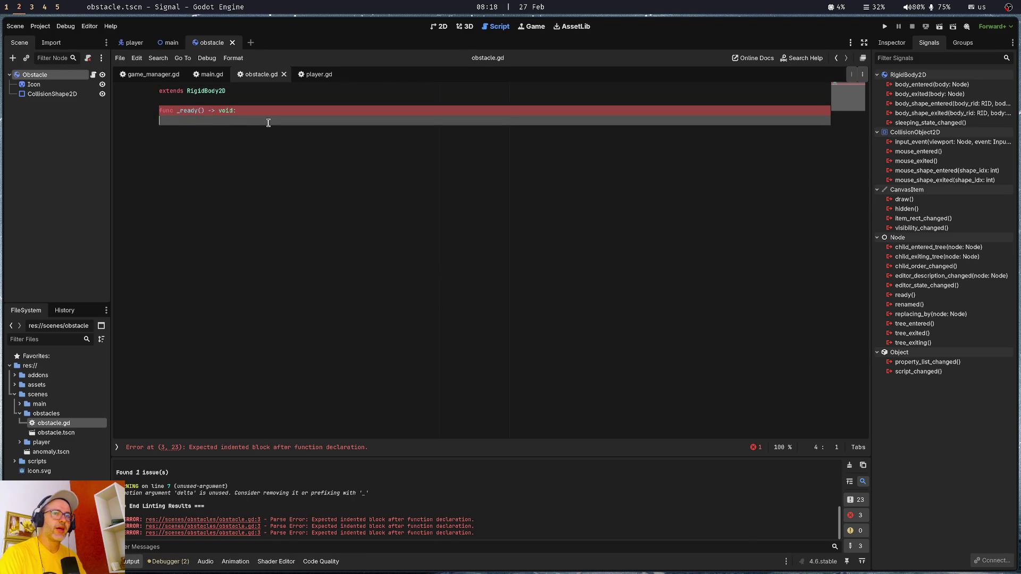
In _ready, connect the body_entered signal to _on_body_entered.
key(BackSpace)
key(BackSpace)
key(Tab)
text(body_)
key(Return)
text(.connectt)
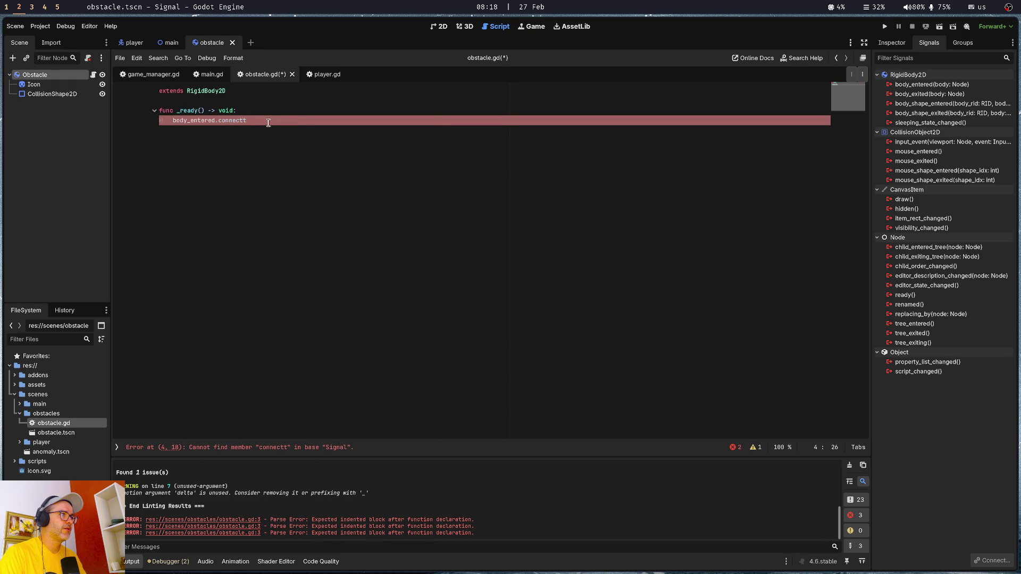
key(BackSpace)
text(())
text(on_b)
text(ody)
key(BackSpace)
text(tered))
key(End)
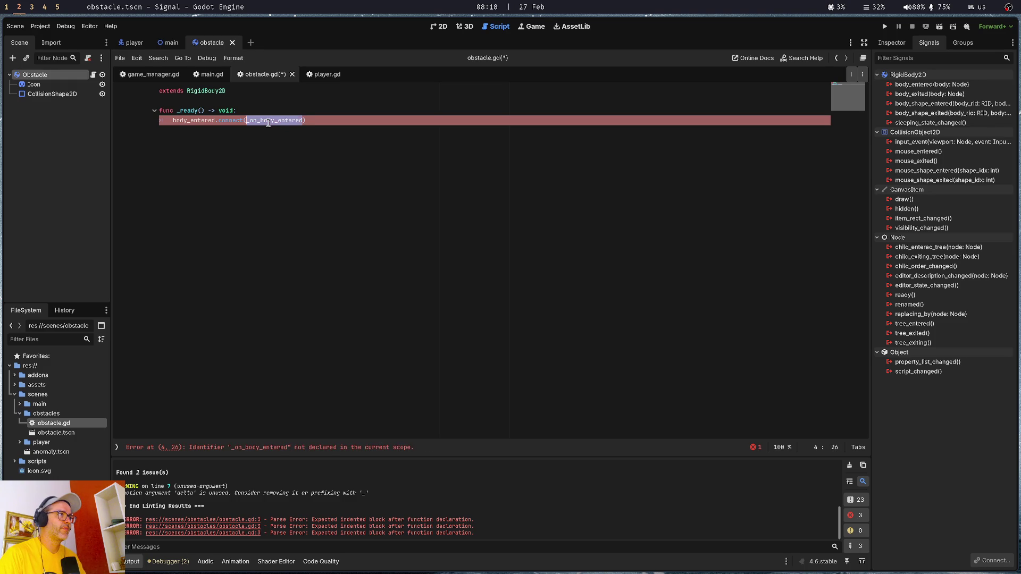
Add a func _on_body_entered(body: Node) -> void handler containing pass and save obstacle.gd.
key(Return)
key(Return)
key(Return)
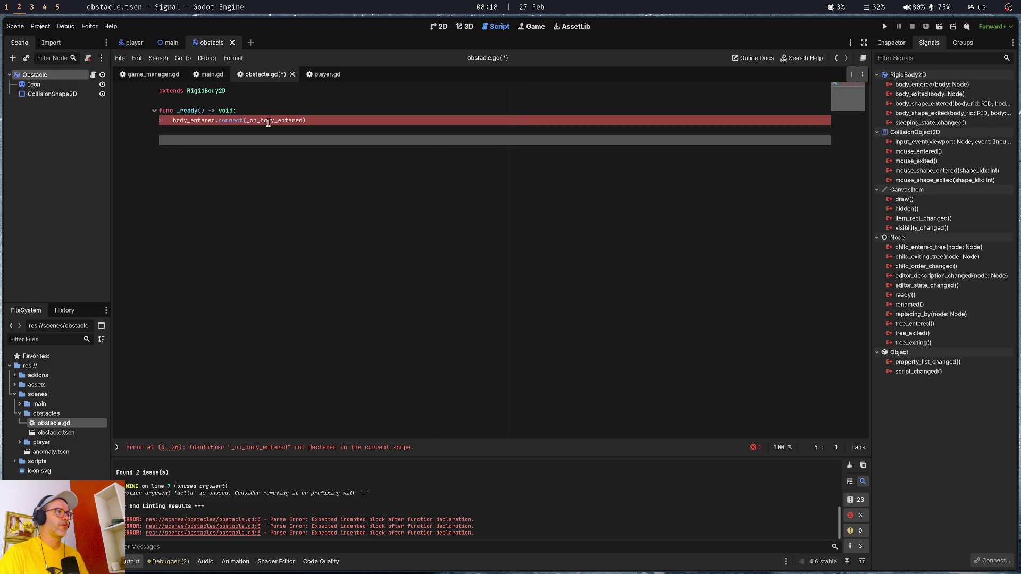
text(func )
text(_on_body_entered)
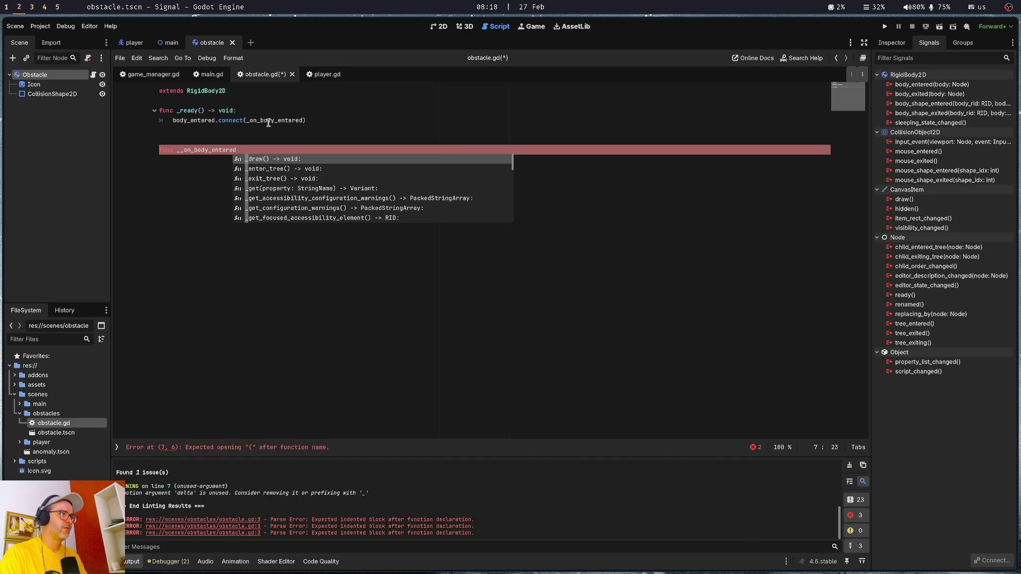
text(() -> void)
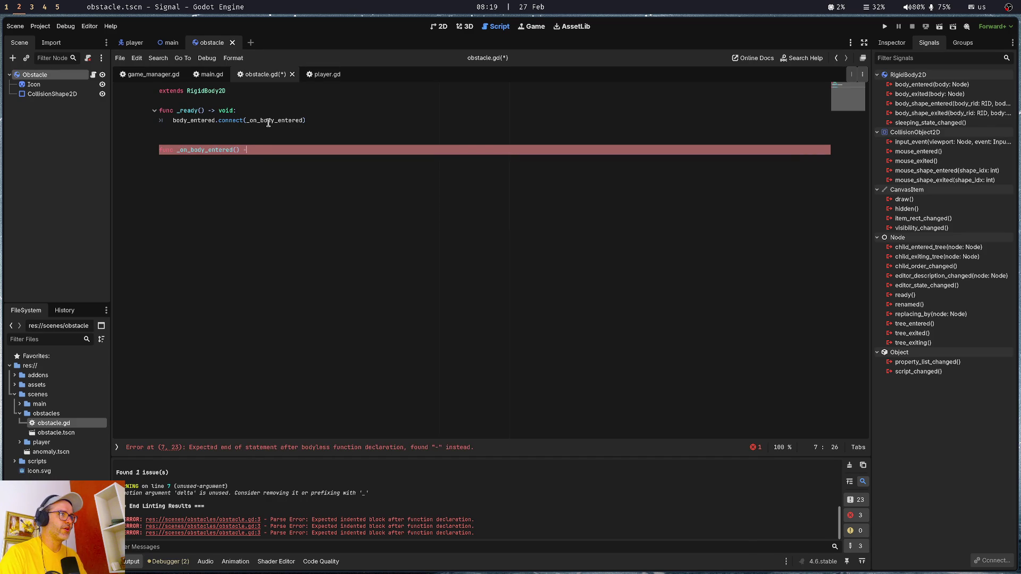
text(:)
key(Left)
key(Left)
key(Left)
text(body: Node)
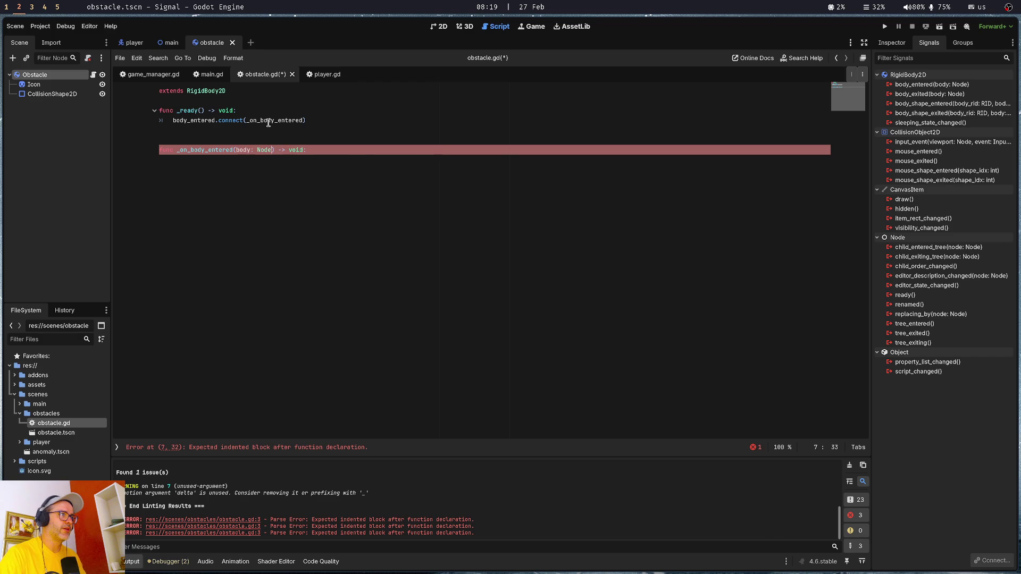
key(Return)
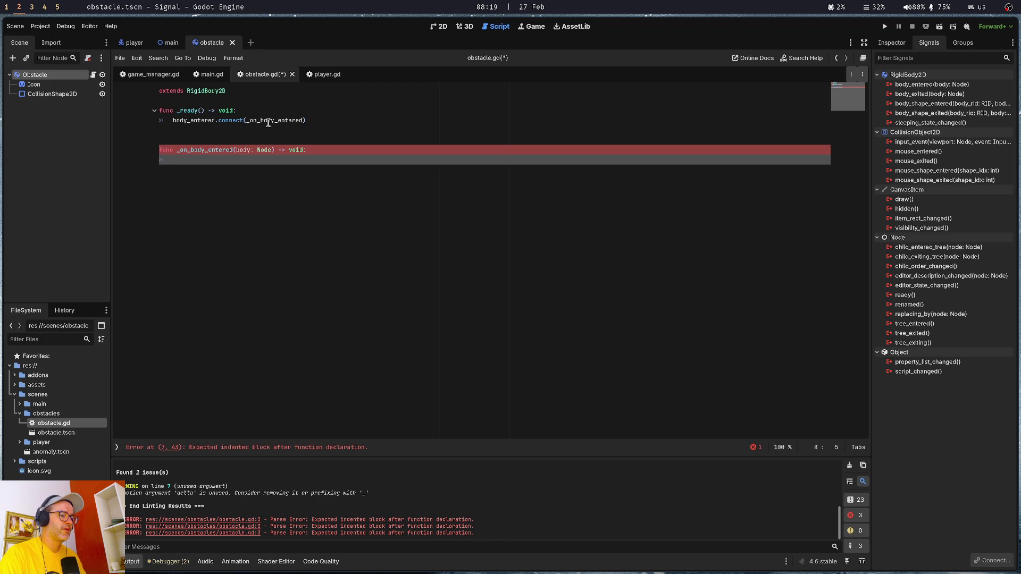
text(s)
key(ctrl+s)
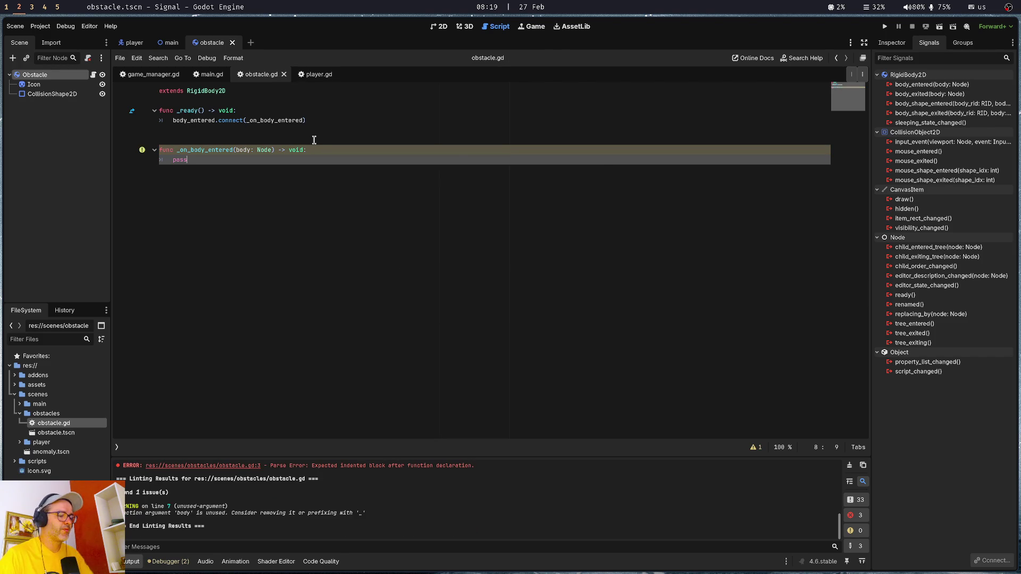
key(super+5)
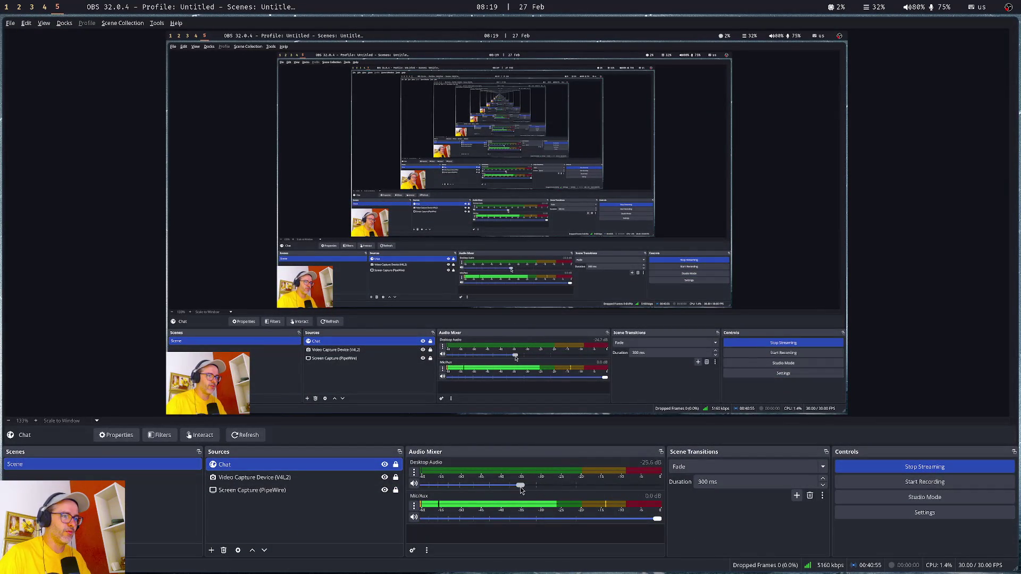
Pause the YouTube focus-music video in Brave and return to the Godot script editor.
key(super+1)
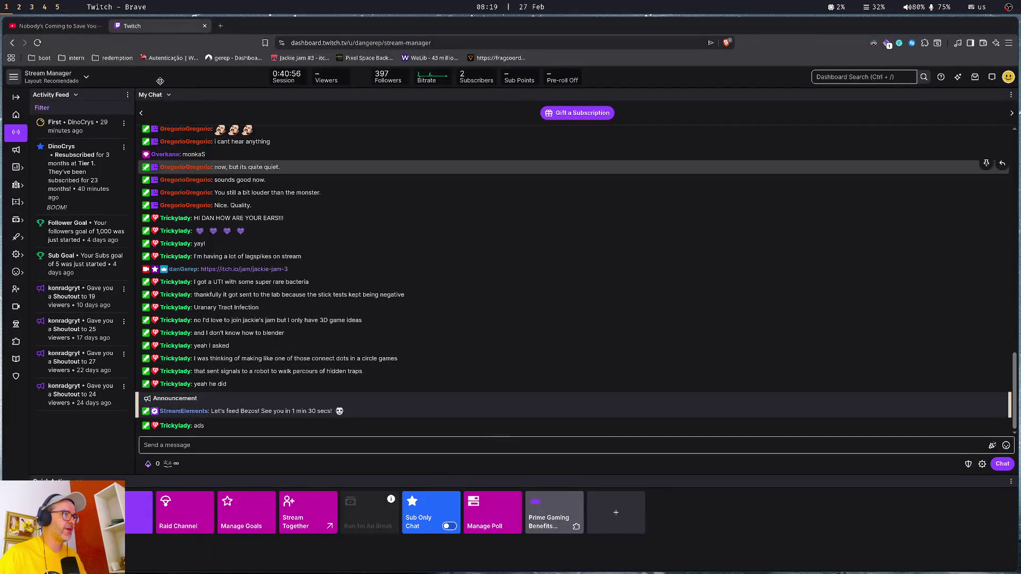
click(56, 26)
click(345, 270)
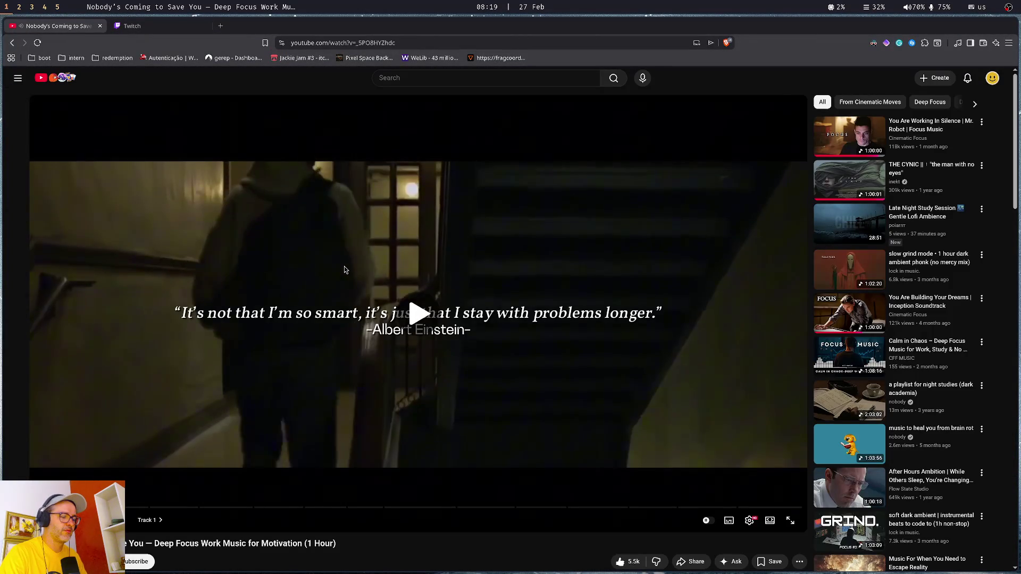
key(super+5)
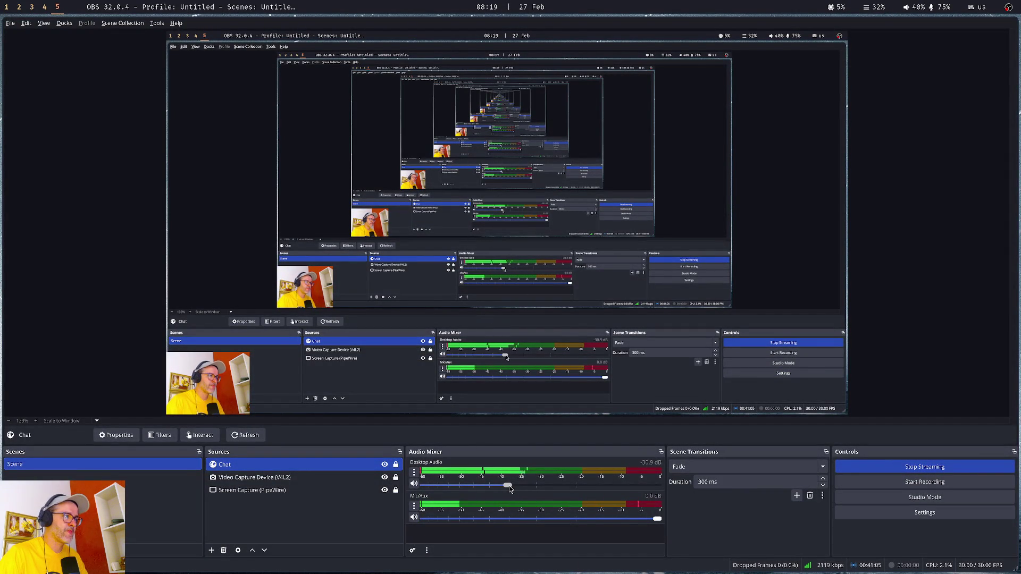
key(super+2)
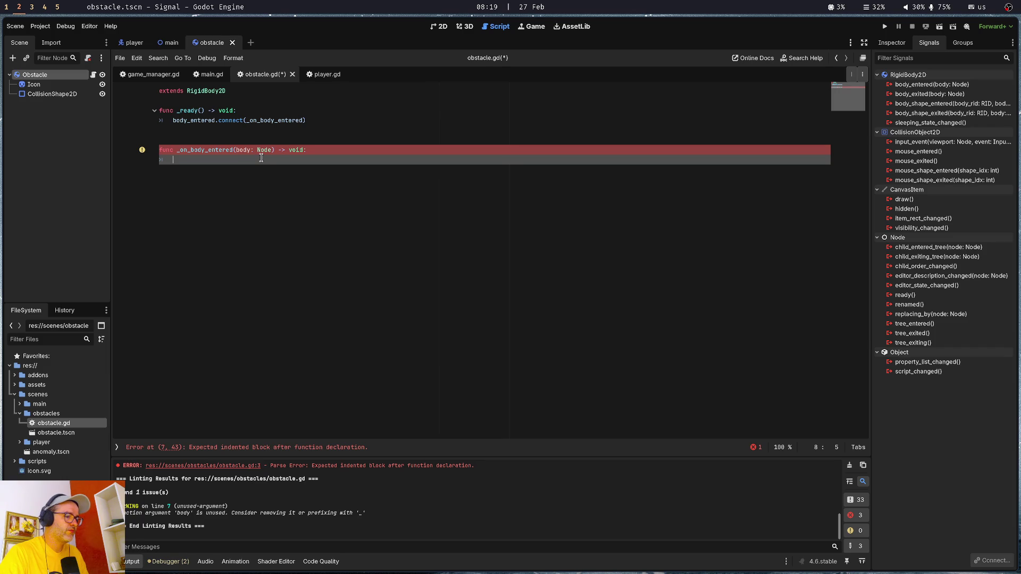
Explore body.velocity and get_ suggestions in the handler, then discard them and restore pass.
text(body.velo)
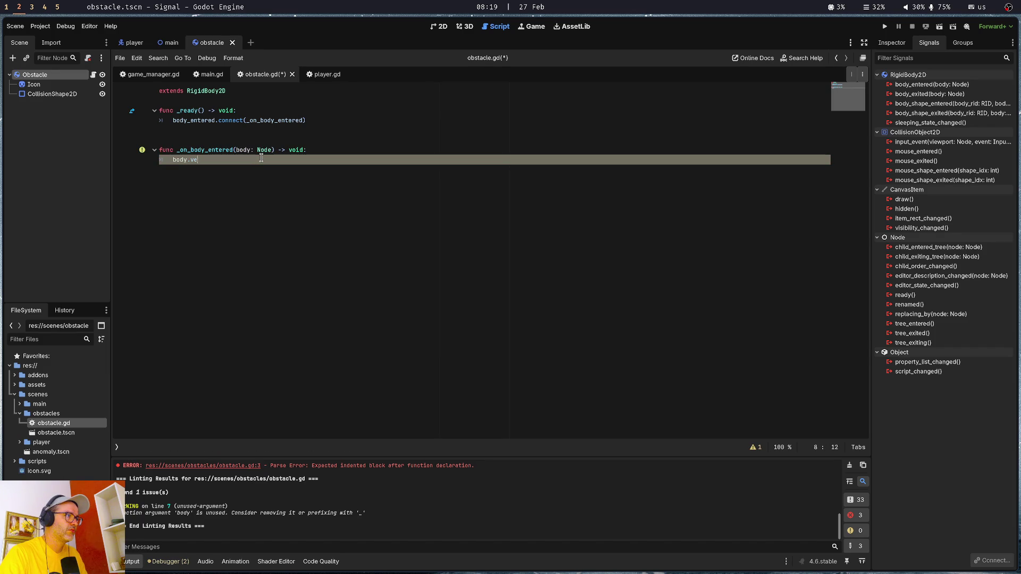
key(ctrl+space)
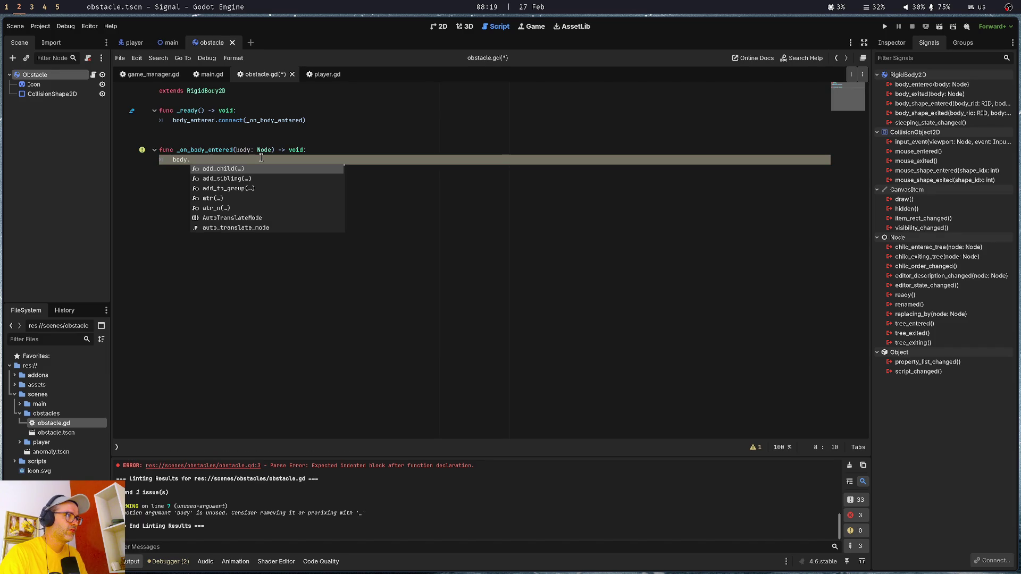
text(po)
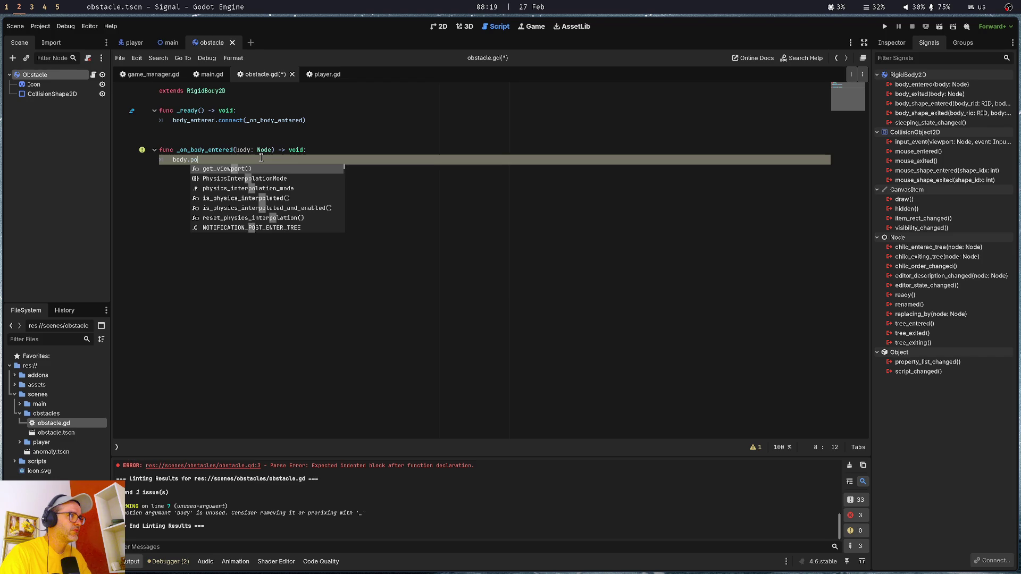
key(BackSpace)
key(BackSpace)
text(get_)
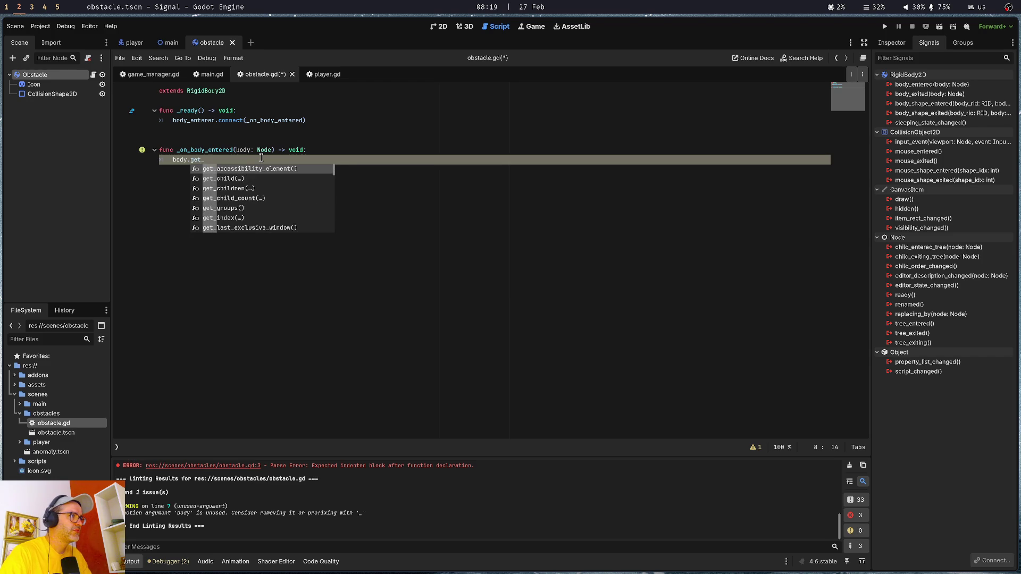
key(Down)
key(Down)
key(Down)
key(Down)
key(Down)
key(Down)
key(Down)
key(Down)
key(Down)
key(Down)
key(Down)
key(Down)
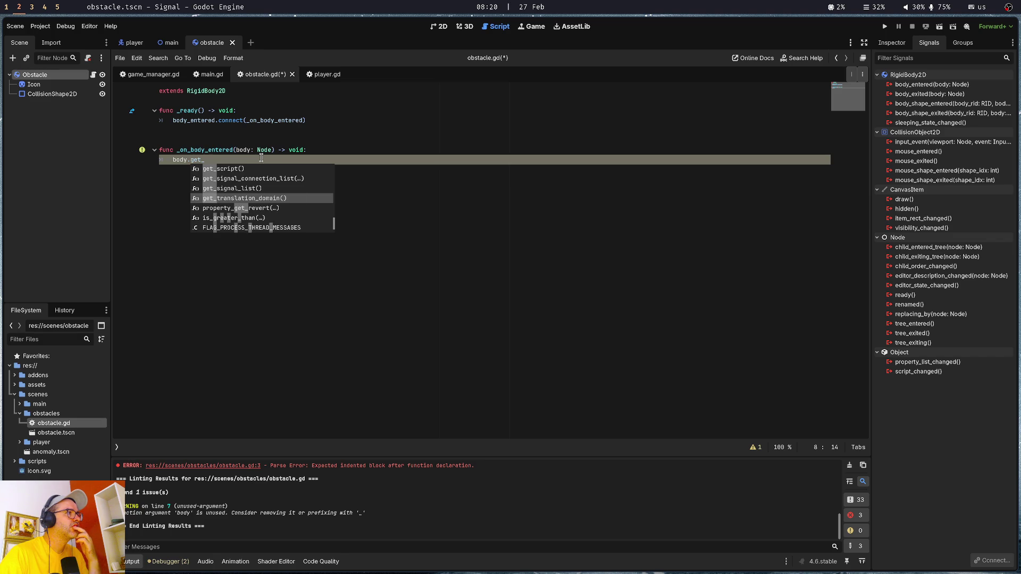
key(Up)
key(Up)
key(Up)
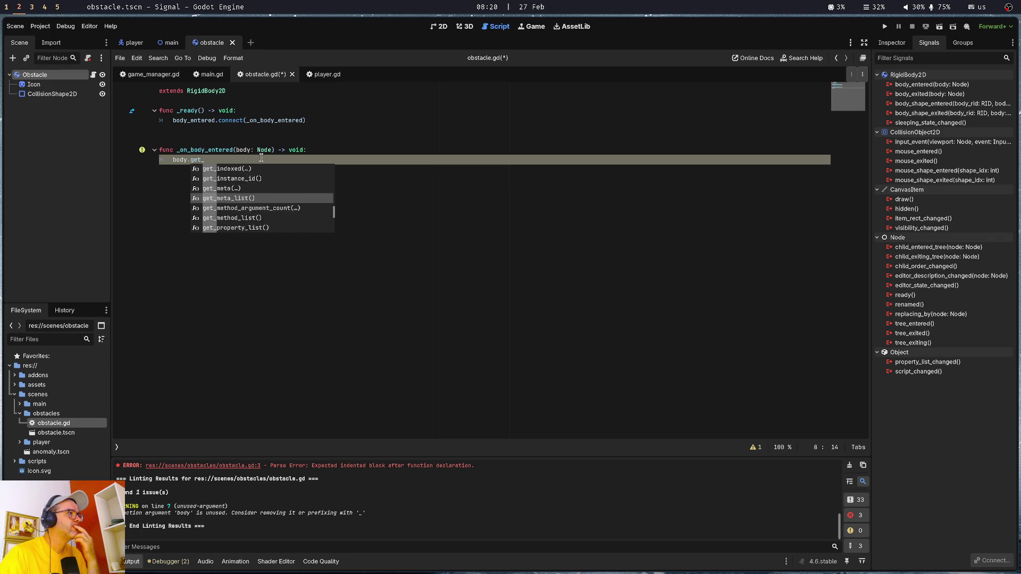
key(Up)
key(Up)
key(Up)
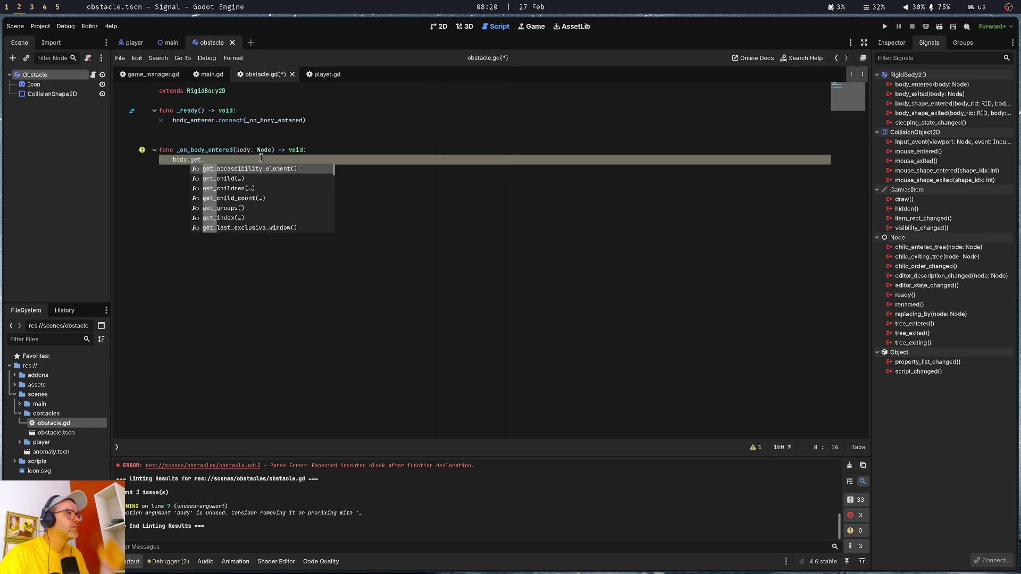
key(Escape)
key(BackSpace)
key(BackSpace)
key(BackSpace)
key(BackSpace)
key(BackSpace)
key(BackSpace)
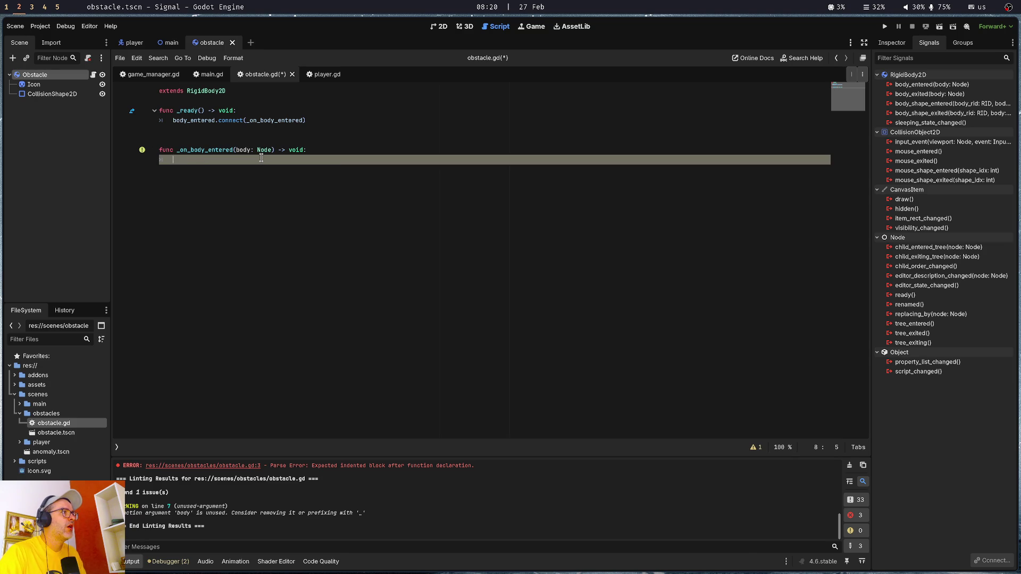
text(ss)
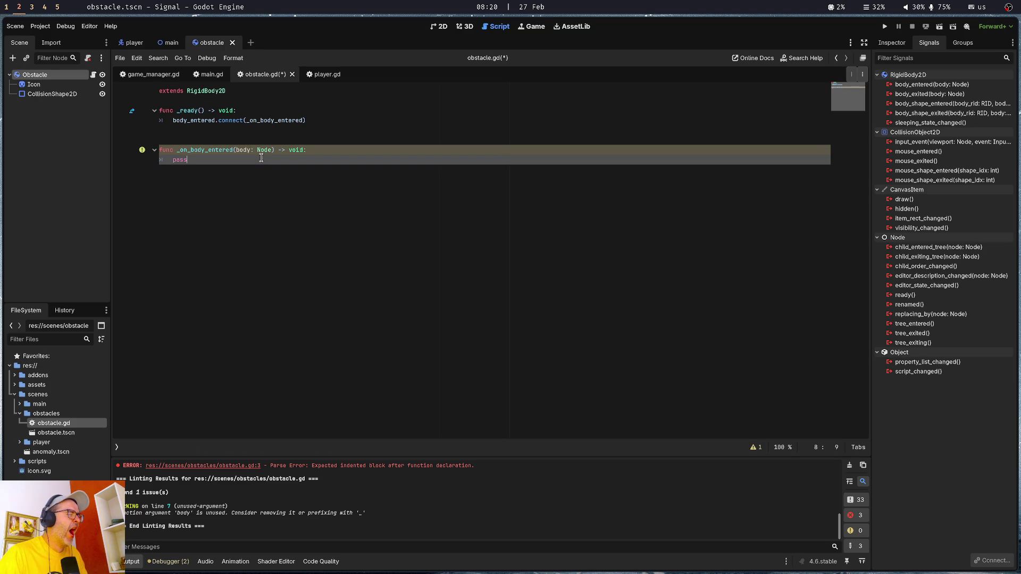
Save obstacle.gd and bring up the Obsidian notes app.
click(243, 130)
key(ctrl+s)
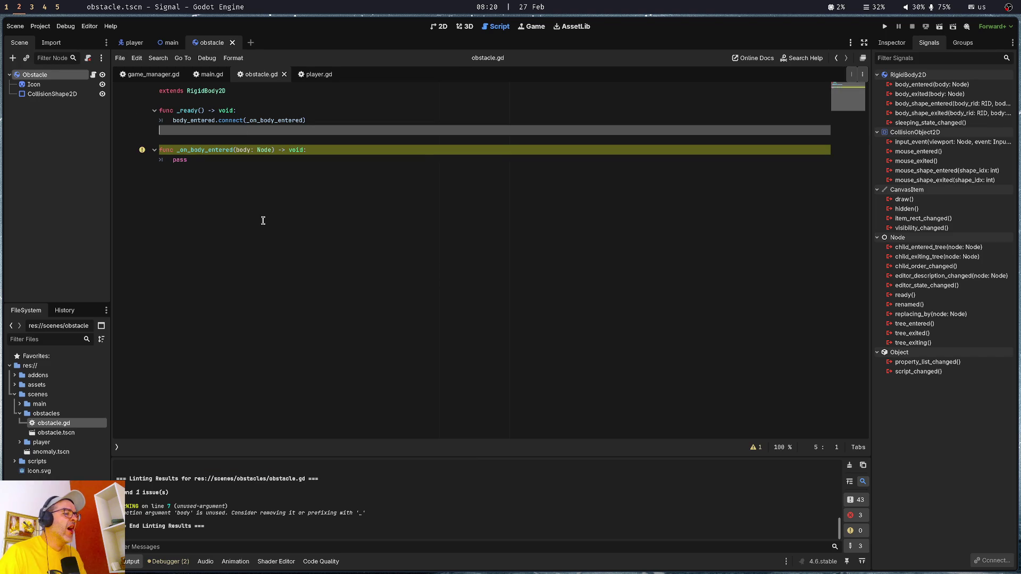
click(217, 140)
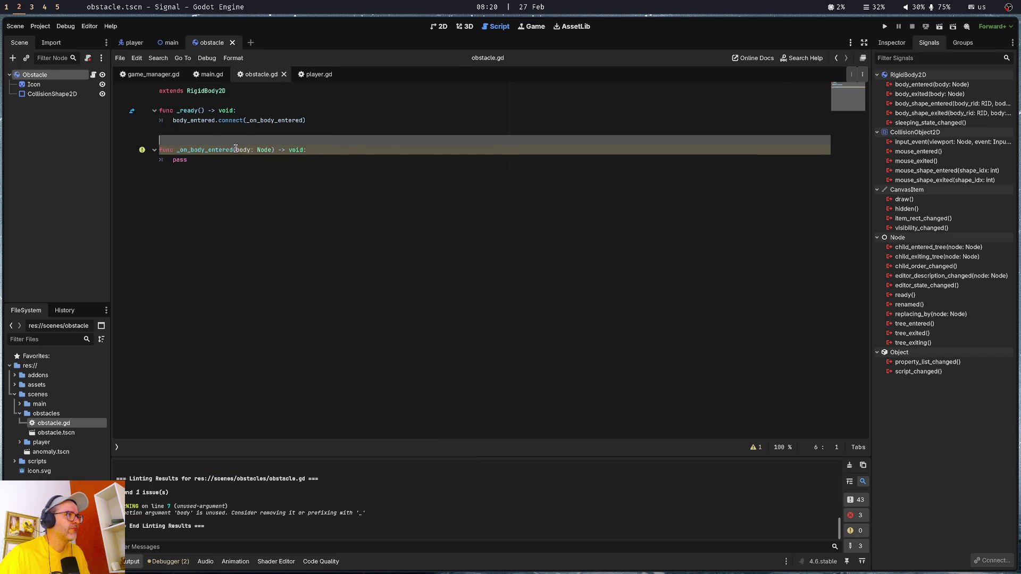
click(236, 151)
click(234, 166)
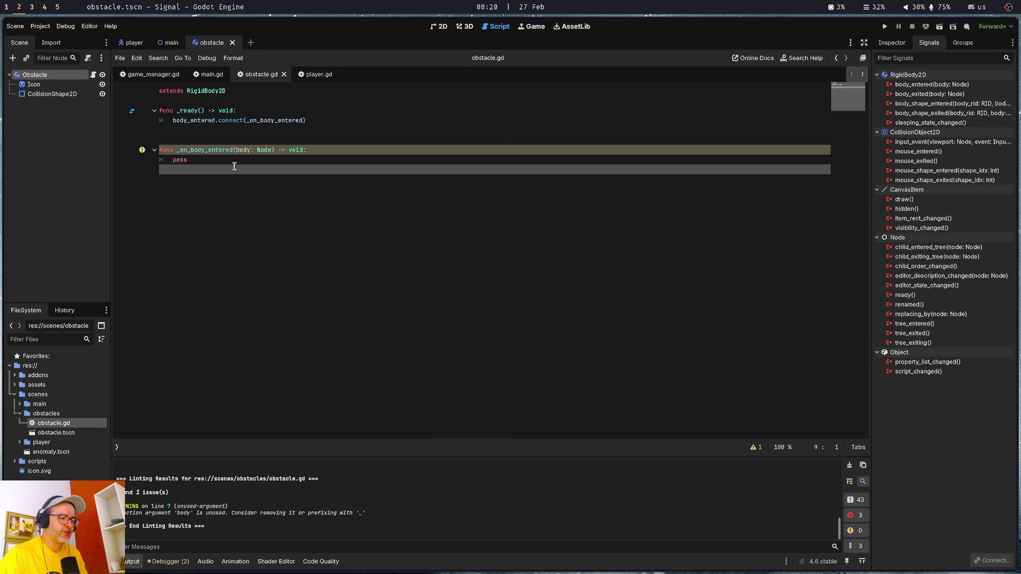
key(super+v)
key(Escape)
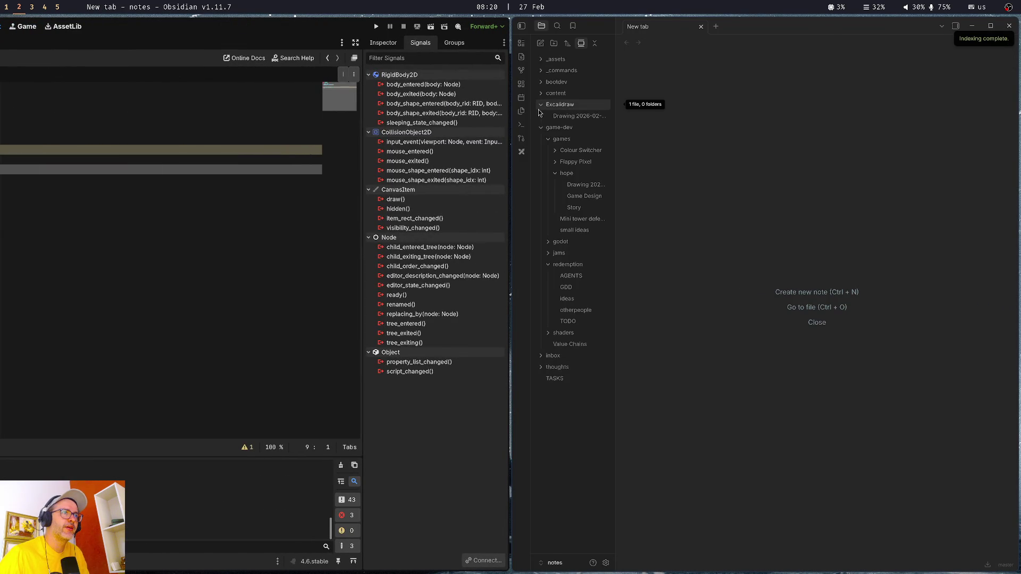
Open the 2026-02-24 Excalidraw drawing and switch it to dark mode.
click(566, 117)
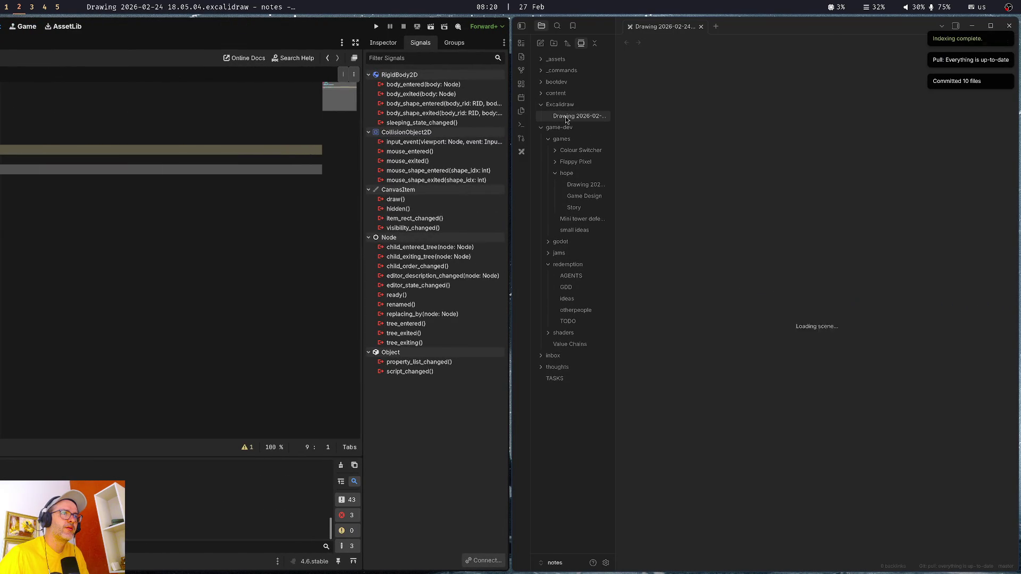
click(557, 128)
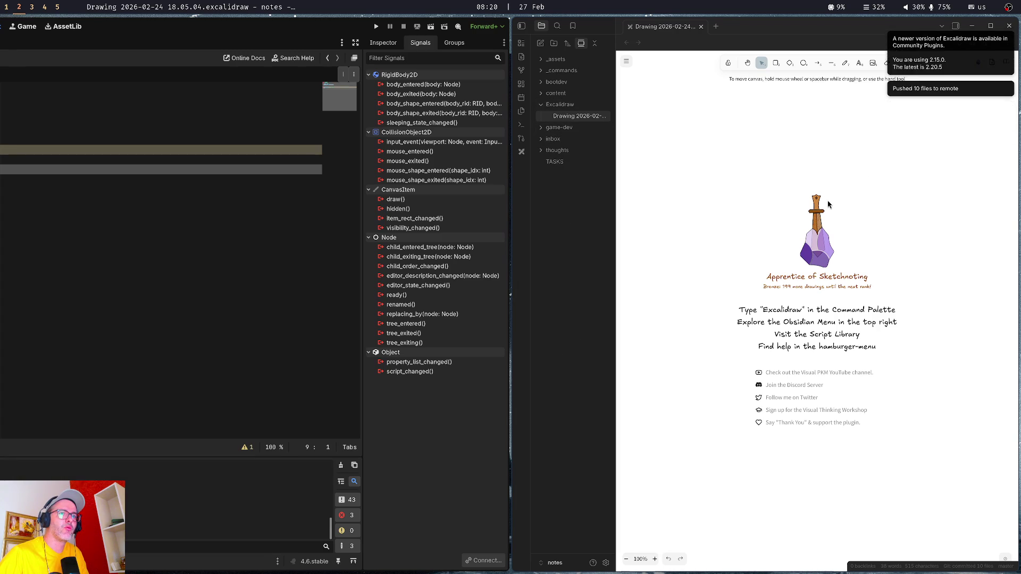
click(780, 148)
click(626, 62)
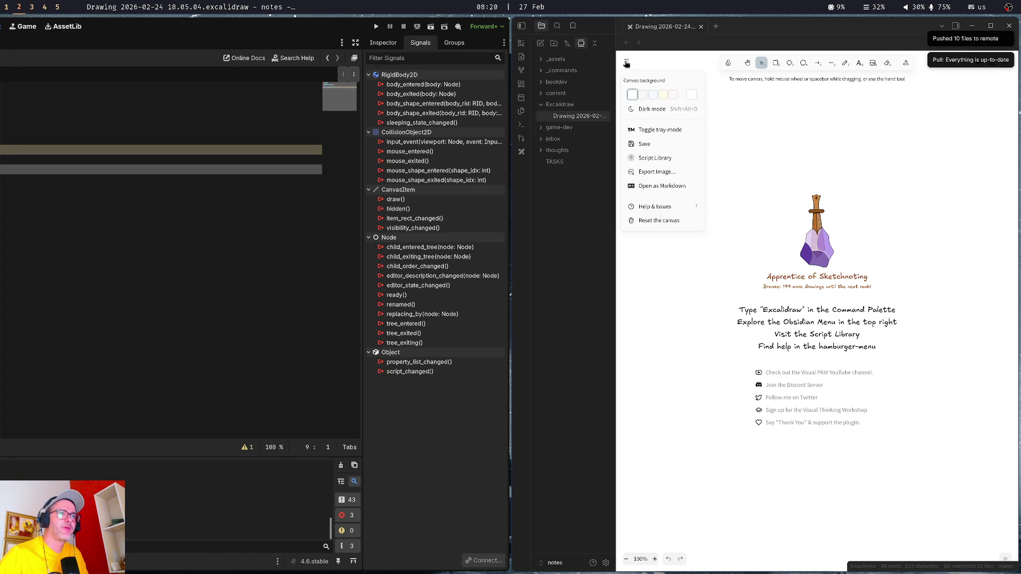
click(652, 109)
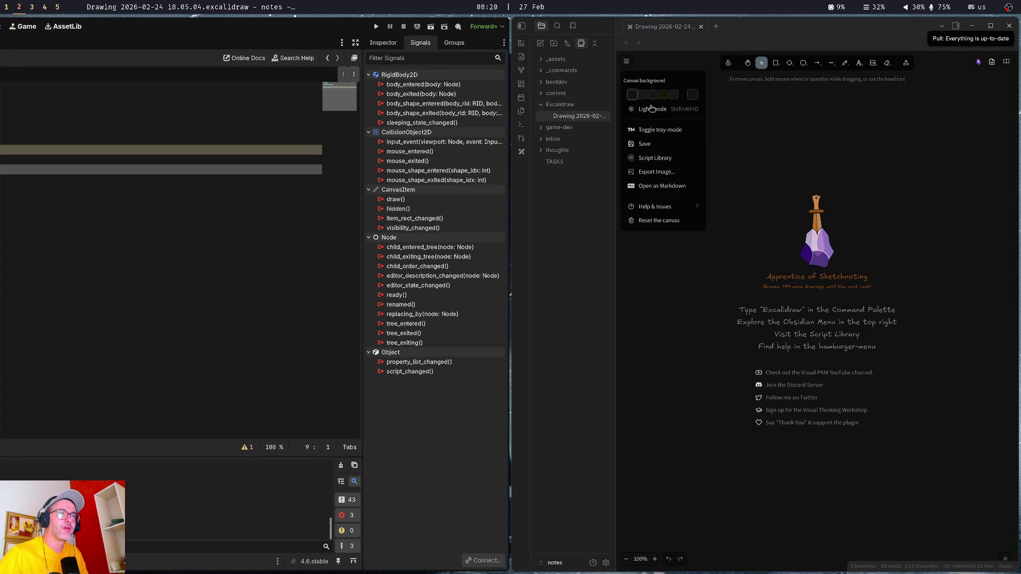
click(780, 233)
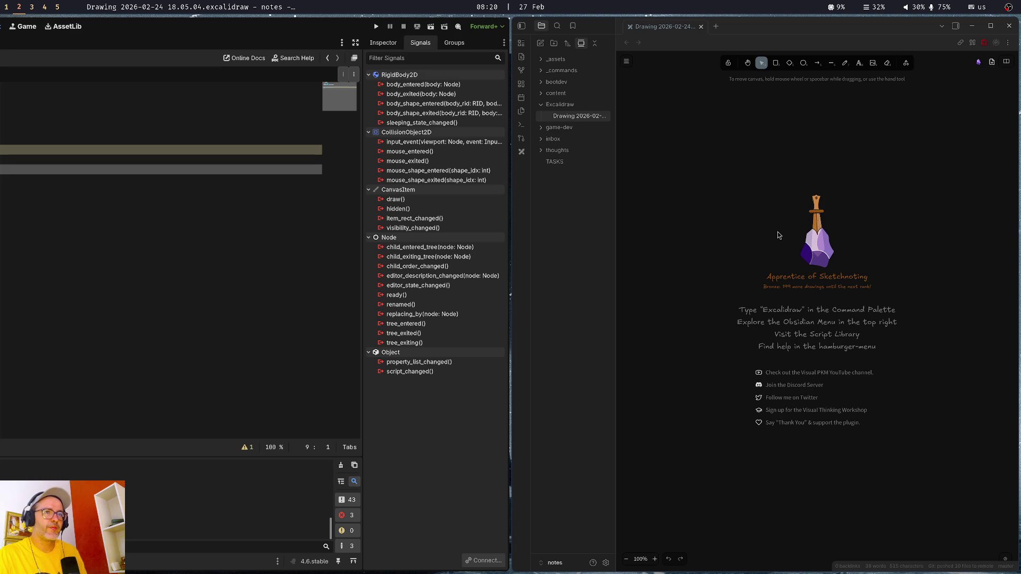
Draw a rounded square with a pink outline and dark red fill.
click(775, 63)
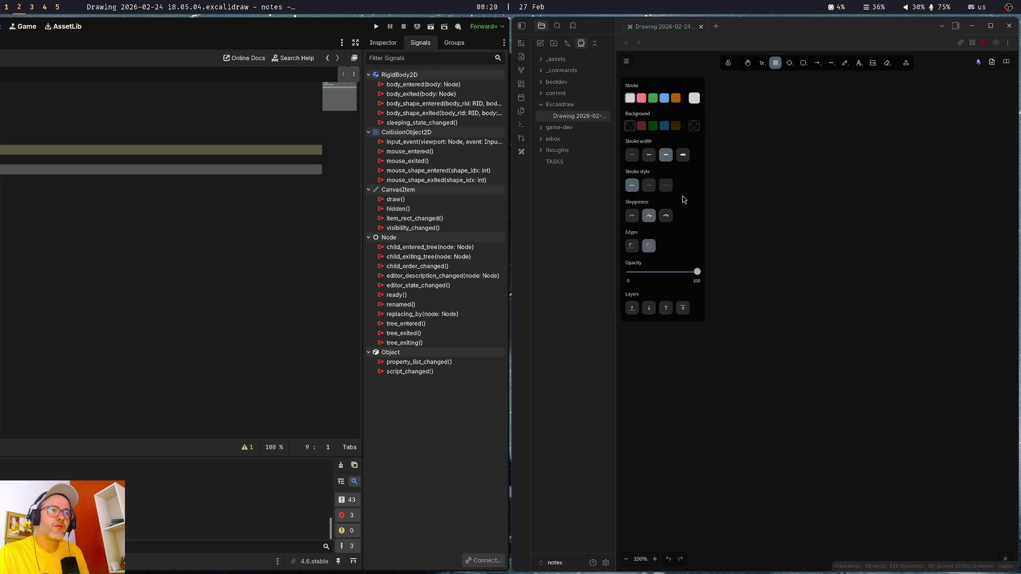
drag(740, 176, 802, 243)
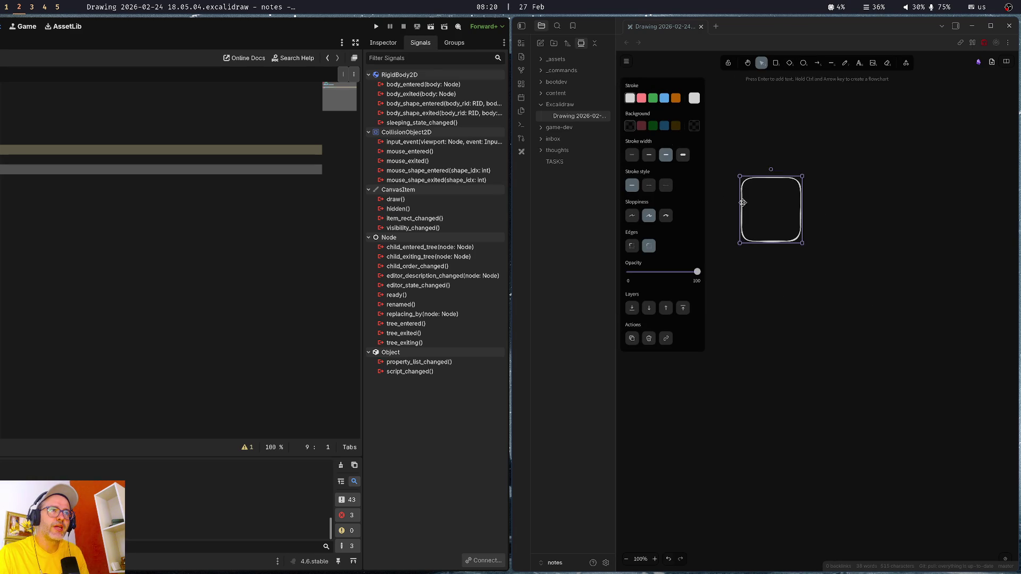
click(641, 98)
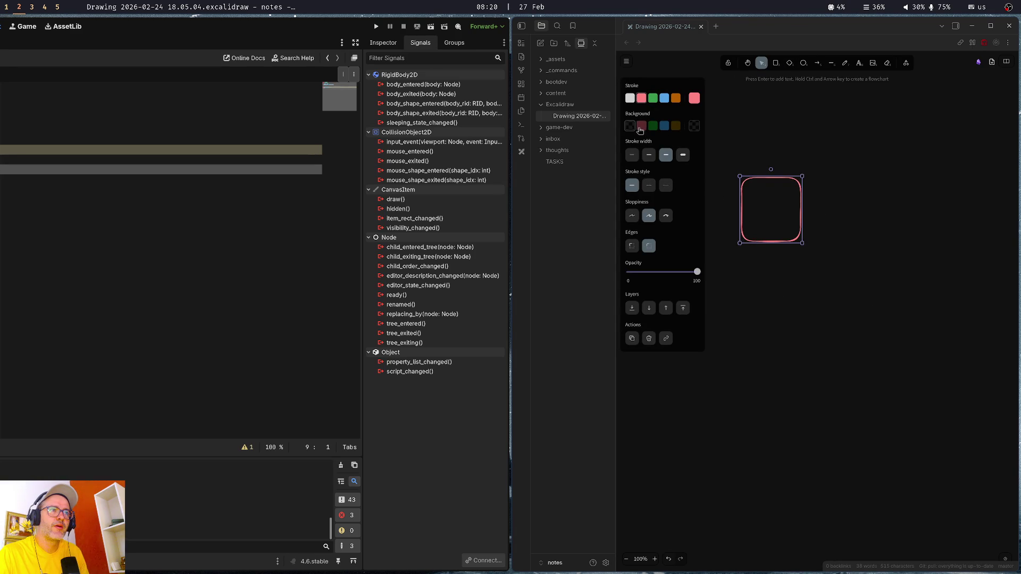
click(642, 126)
drag(887, 187, 799, 191)
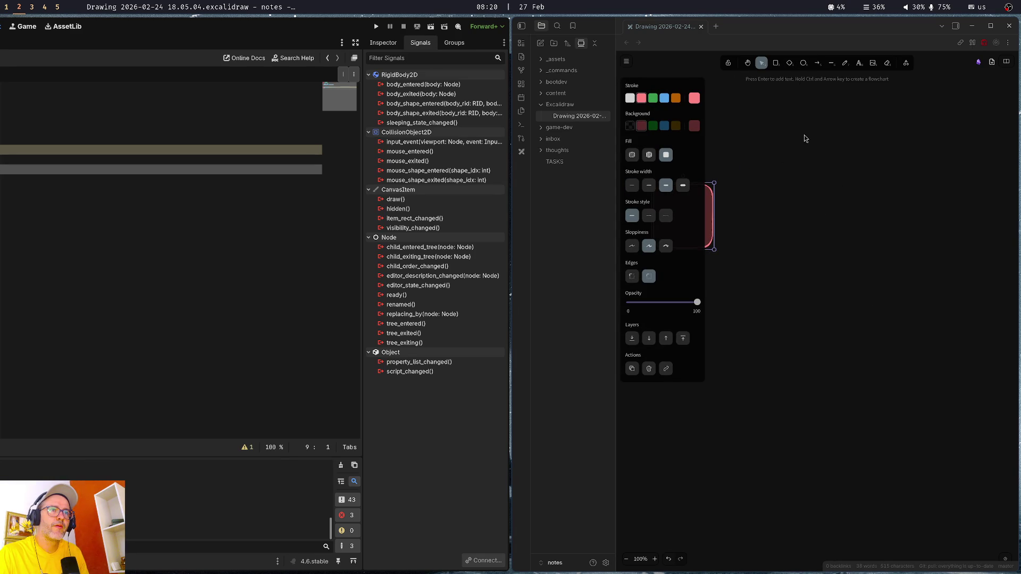
click(812, 221)
Draw a green-outlined, dark green circle to the right of the square.
click(803, 62)
click(652, 98)
click(653, 126)
drag(882, 165, 940, 223)
scroll(792, 128, left, 2)
key(Escape)
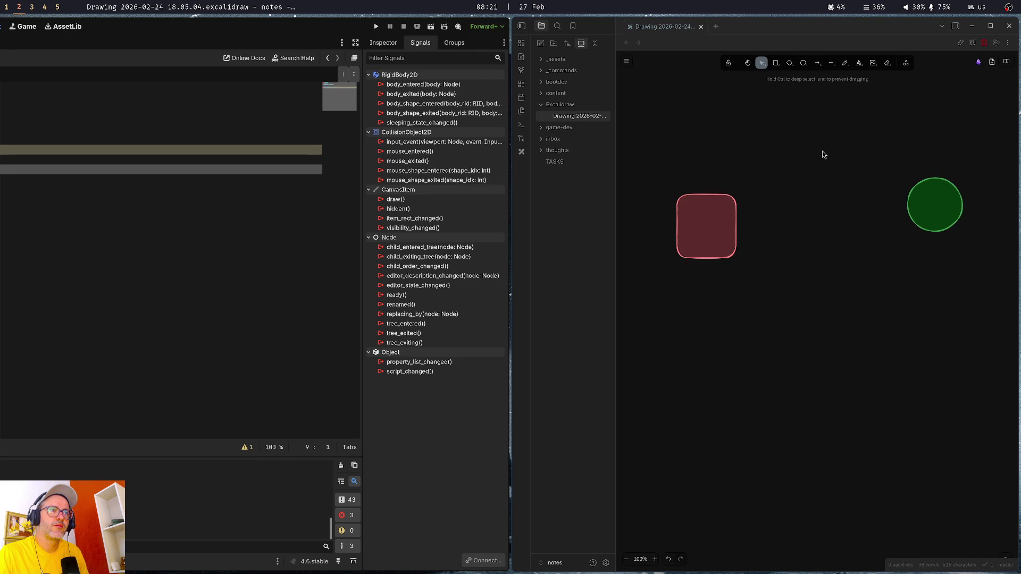
Draw a white arrow from the green circle to the red square.
click(821, 62)
click(629, 98)
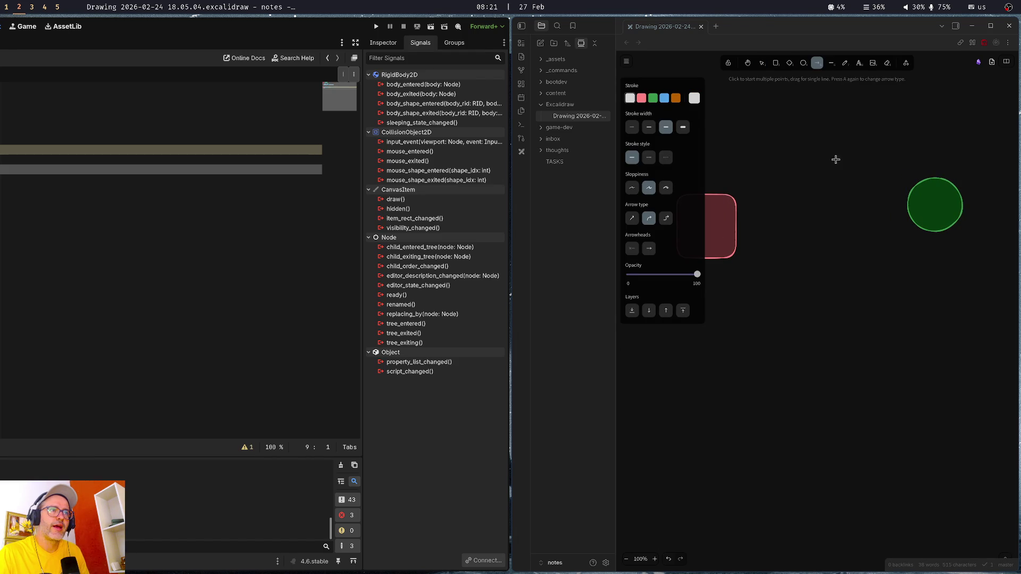
drag(901, 208, 746, 225)
Rearrange the square and circle, keeping the arrow attached between them.
mouse_move(952, 210)
mouse_down()
mouse_move(921, 229)
mouse_move(942, 195)
mouse_move(780, 227)
mouse_move(938, 168)
mouse_up()
scroll(892, 142, left, 5)
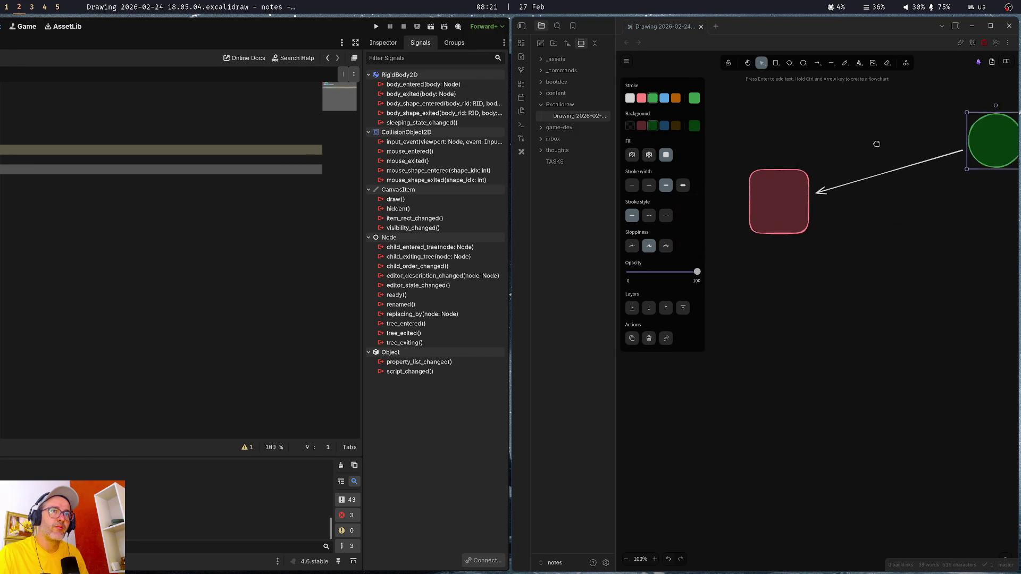
scroll(893, 142, right, 3)
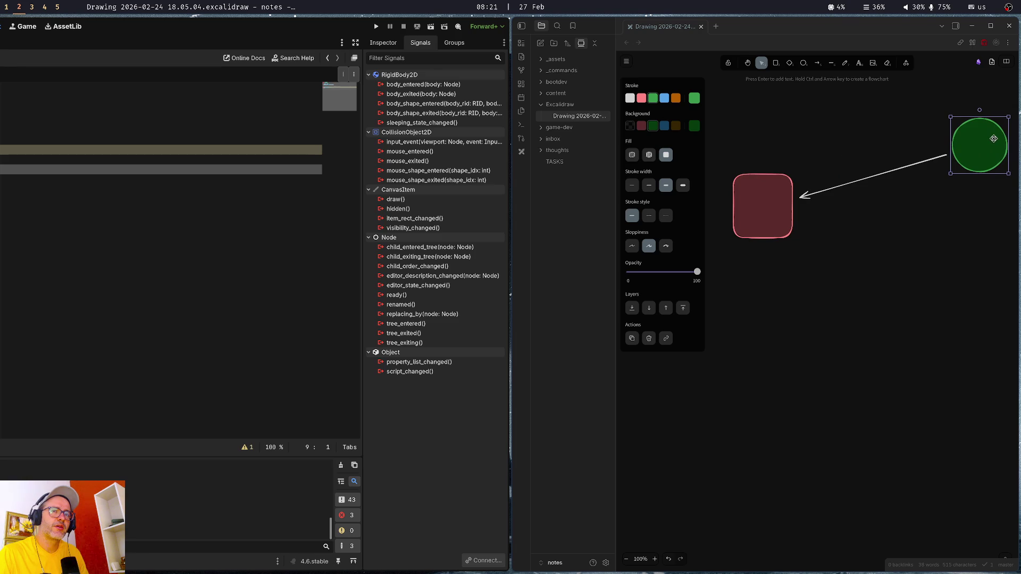
drag(977, 143, 835, 173)
drag(974, 126, 968, 129)
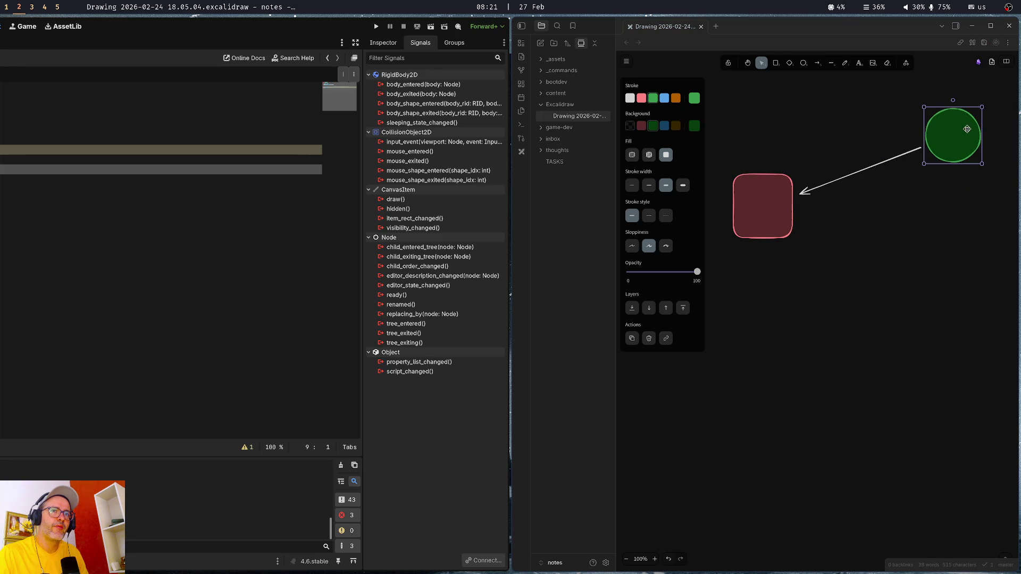
mouse_move(779, 194)
mouse_down()
mouse_move(672, 262)
mouse_move(831, 166)
mouse_up()
mouse_move(946, 138)
mouse_down()
mouse_move(885, 313)
mouse_move(817, 394)
mouse_move(827, 408)
mouse_move(809, 223)
mouse_move(808, 439)
mouse_up()
drag(827, 184, 829, 175)
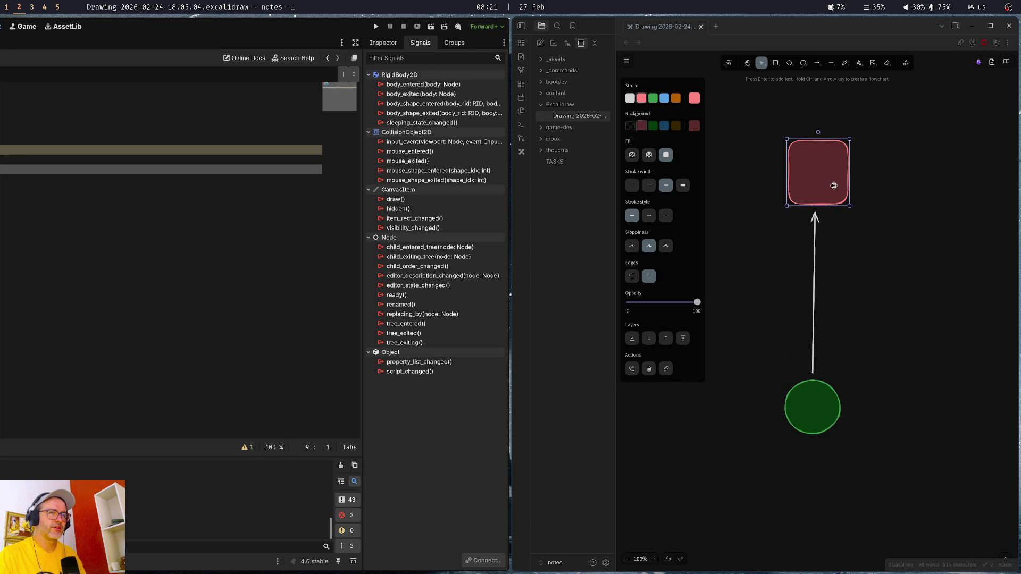
drag(824, 183, 818, 227)
mouse_move(813, 410)
mouse_down()
mouse_move(871, 346)
mouse_move(839, 106)
mouse_move(837, 224)
mouse_move(803, 106)
mouse_move(823, 141)
mouse_move(953, 113)
mouse_move(921, 129)
mouse_move(935, 140)
mouse_up()
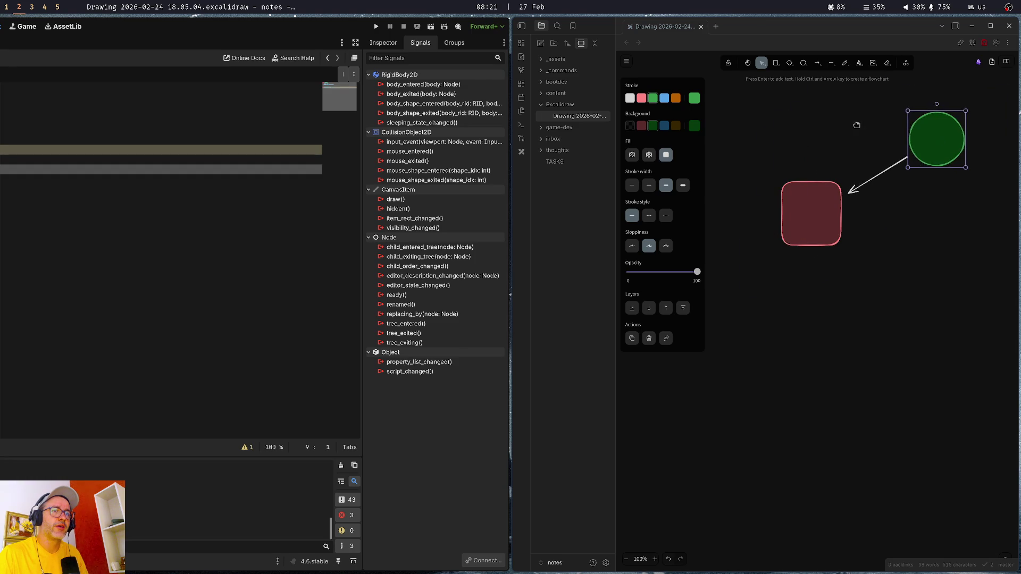
scroll(776, 175, up, 2)
Move the green circle down-left toward the red square and open a terminal beside Godot.
key(super+f)
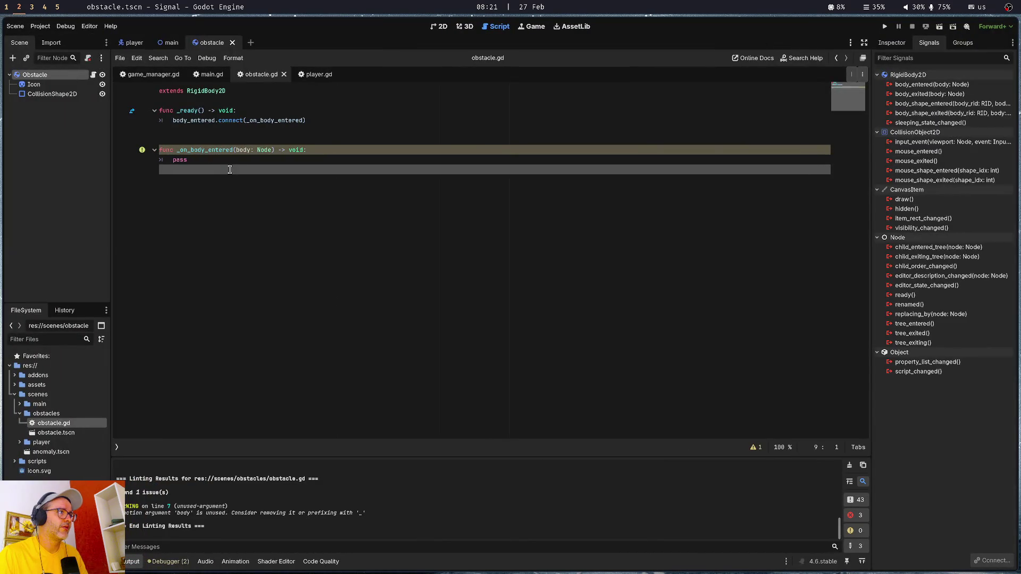
key(super+f)
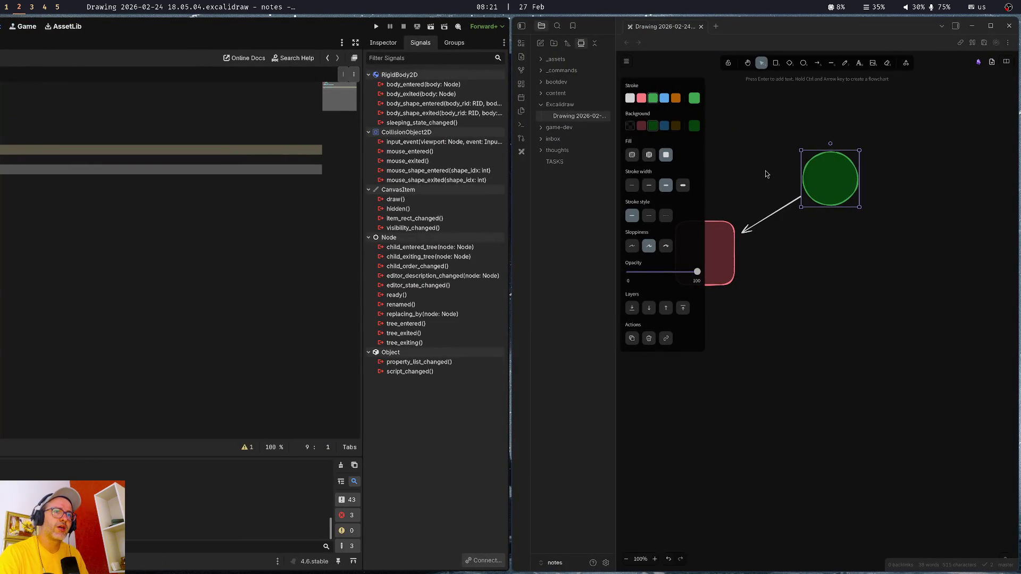
click(626, 62)
click(625, 62)
drag(902, 187, 924, 256)
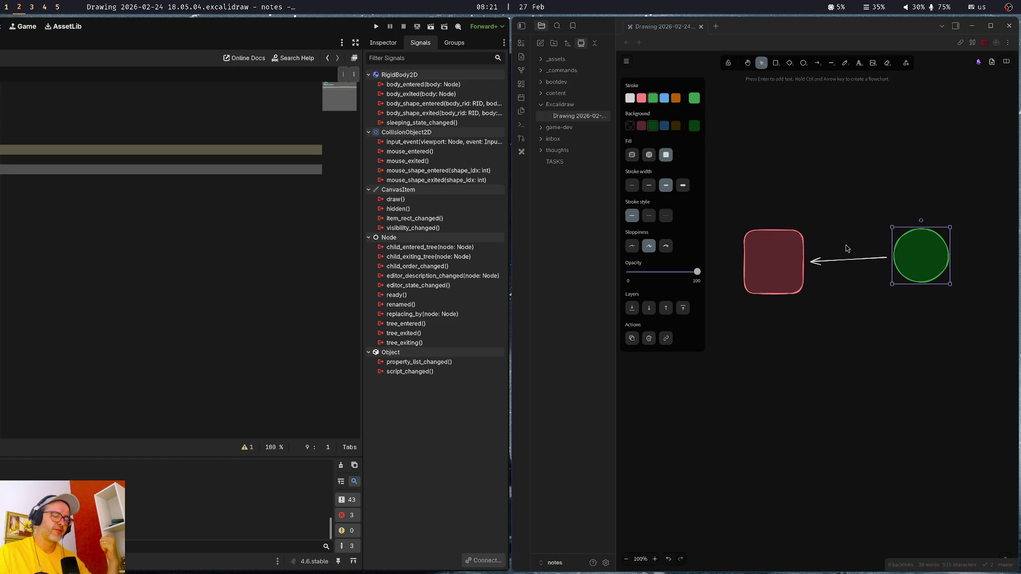
mouse_move(915, 260)
mouse_down()
mouse_move(870, 358)
mouse_move(812, 310)
mouse_move(894, 393)
mouse_up()
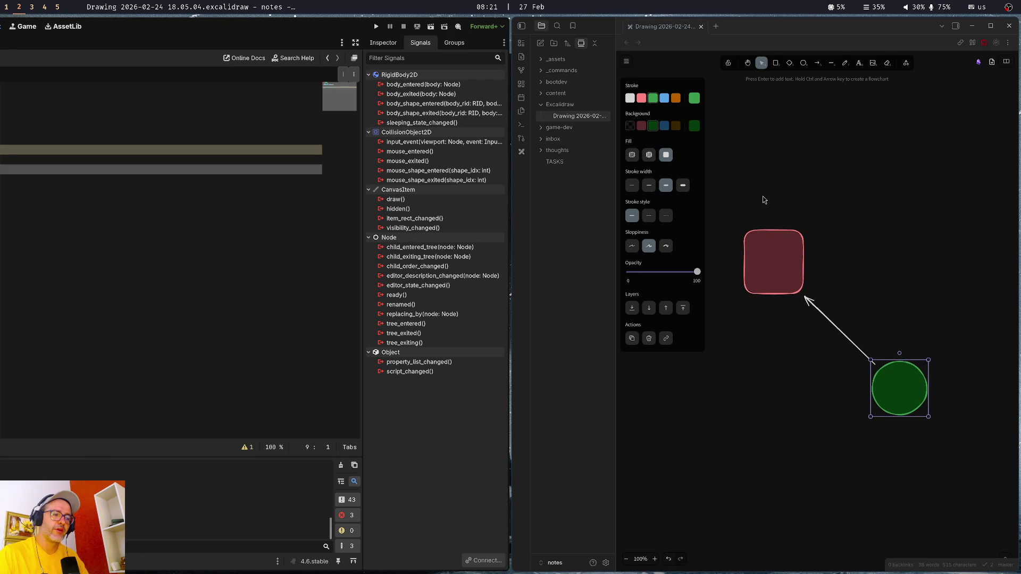
key(super+f)
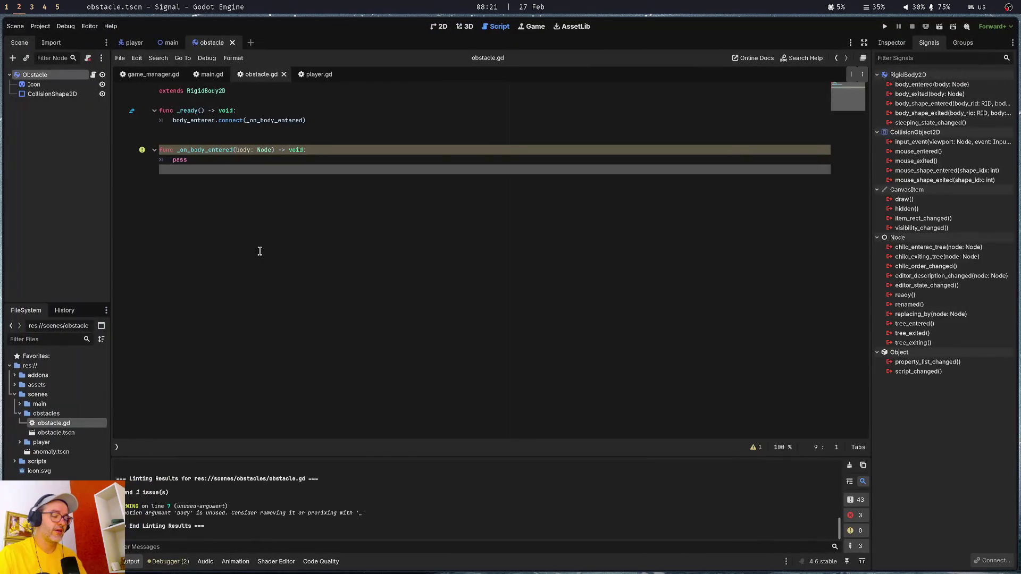
key(super+Return)
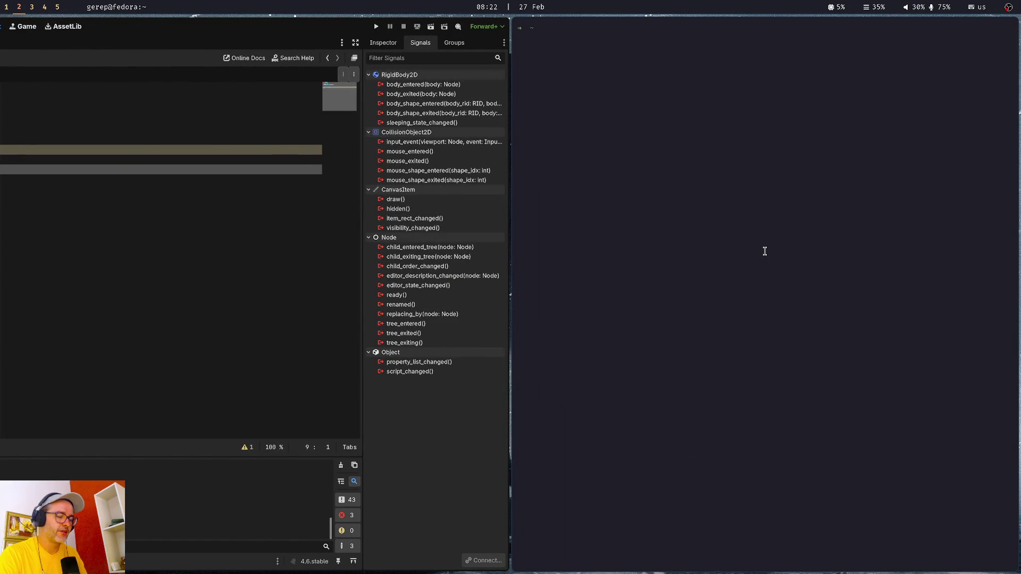
Dock the terminal on the left, cd into me/games/signal and launch amp.
key(super+shift+Left)
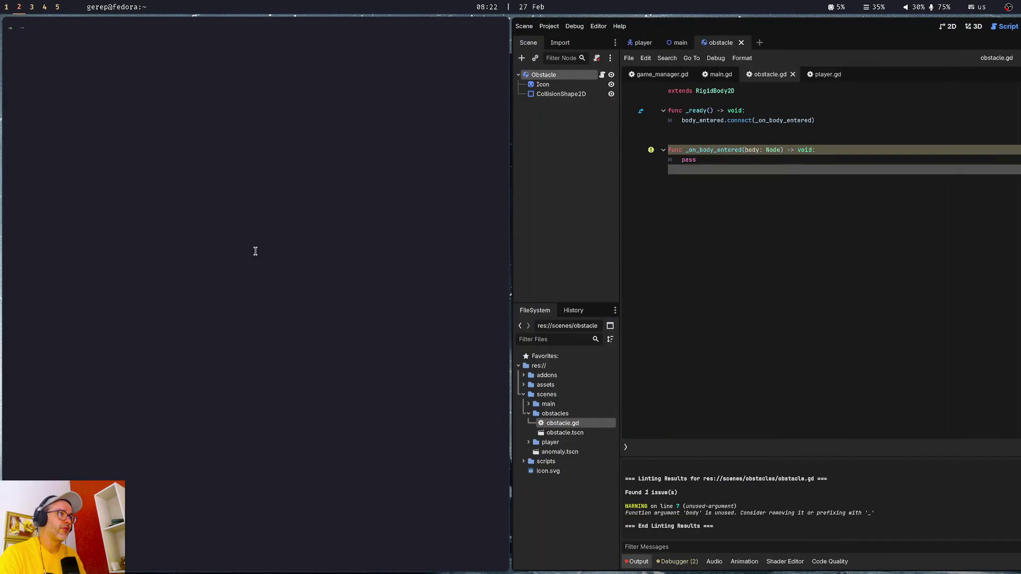
text(cd me/)
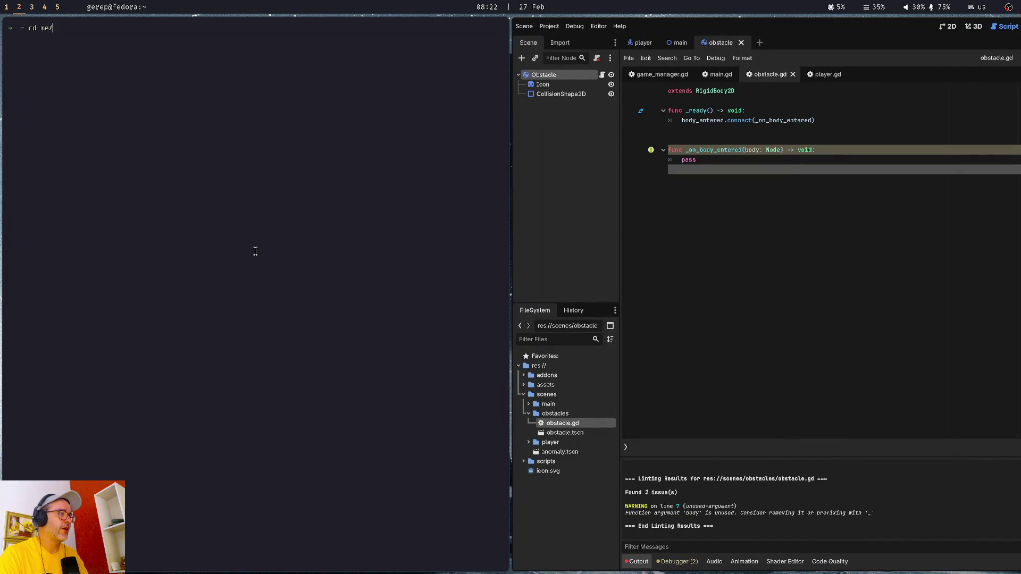
text(games/)
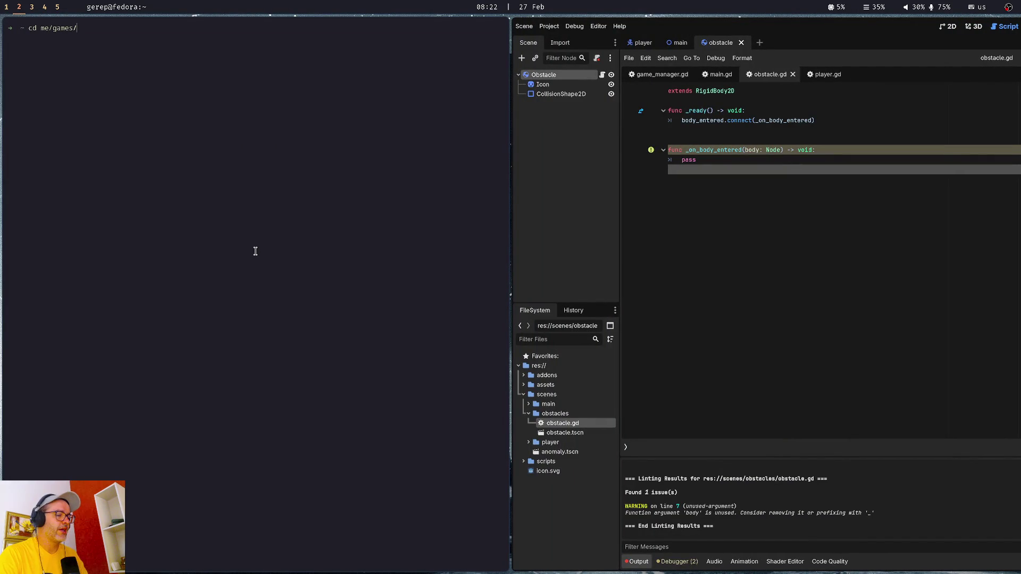
text(signal/)
key(Return)
text(amp)
key(Return)
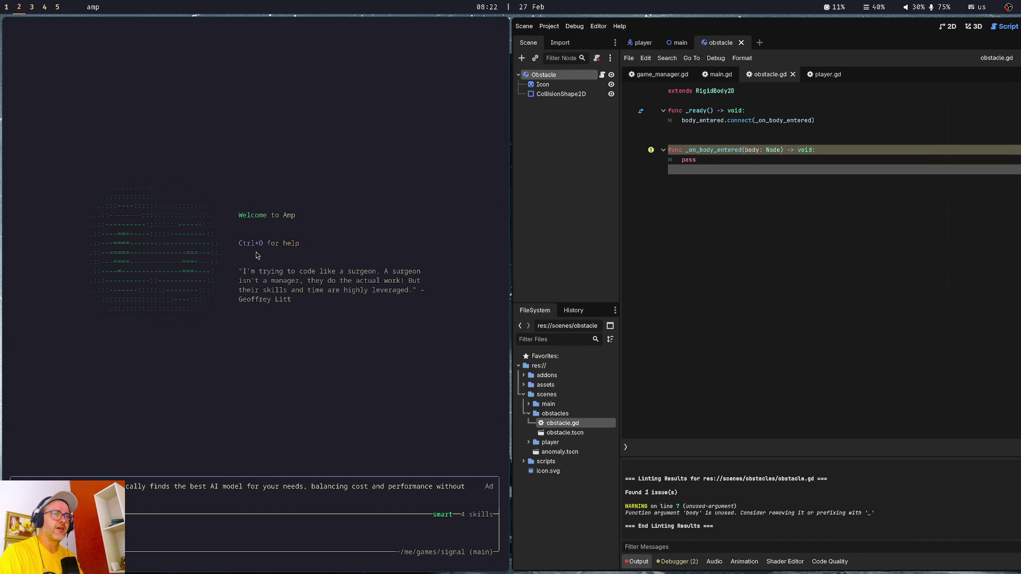
text(@b)
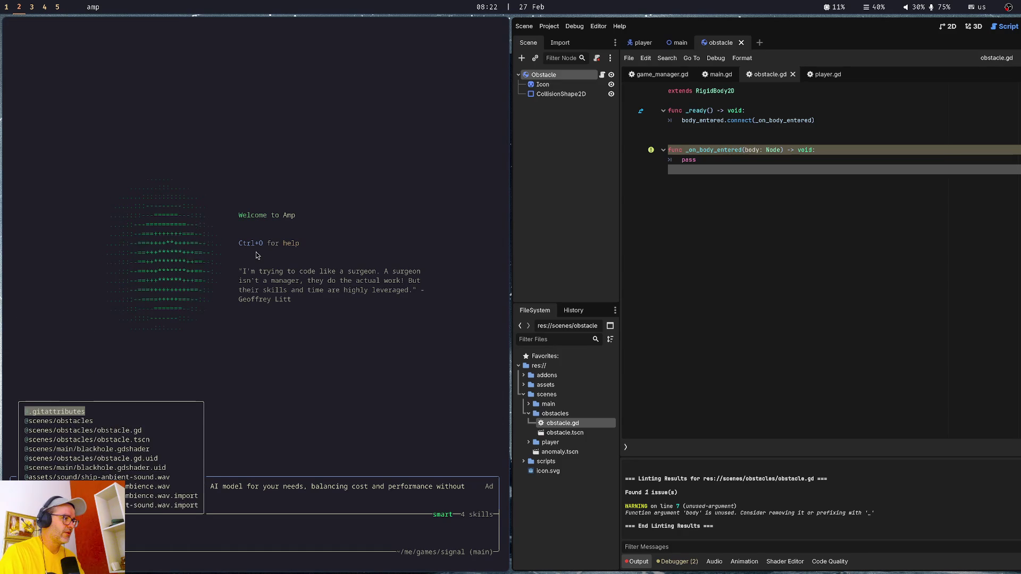
key(Down)
key(Down)
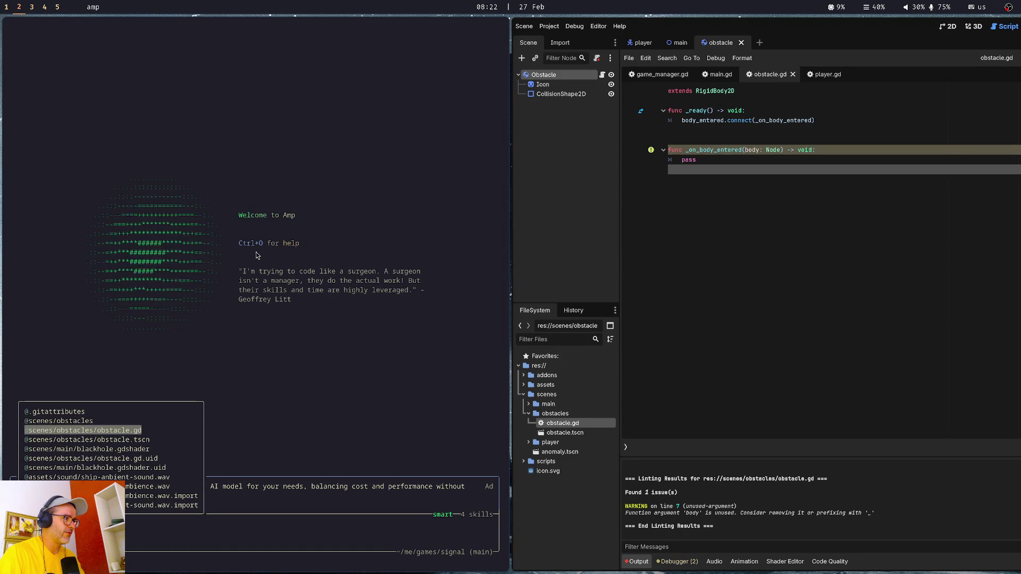
key(Tab)
text(when it )
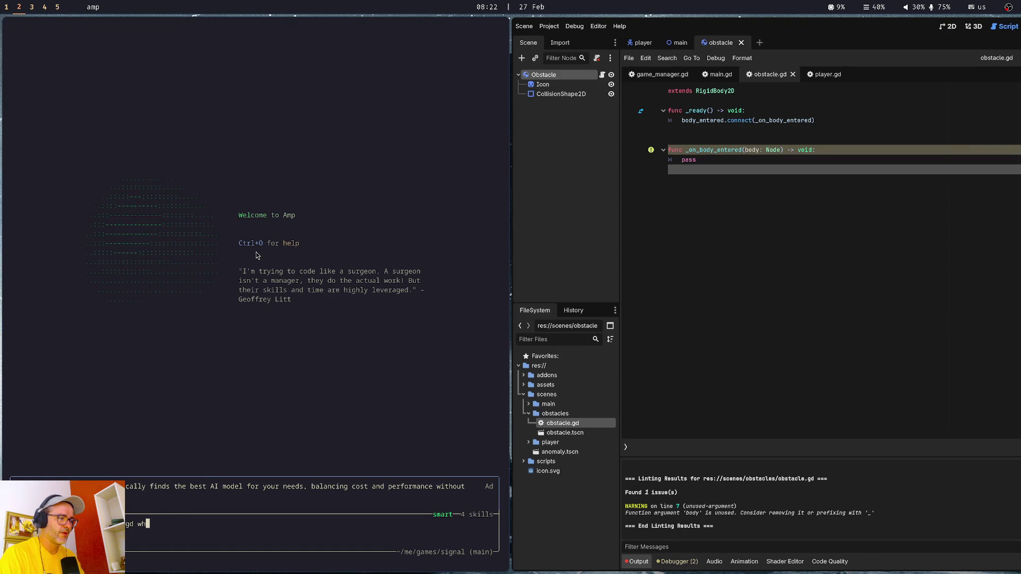
text(detects a b)
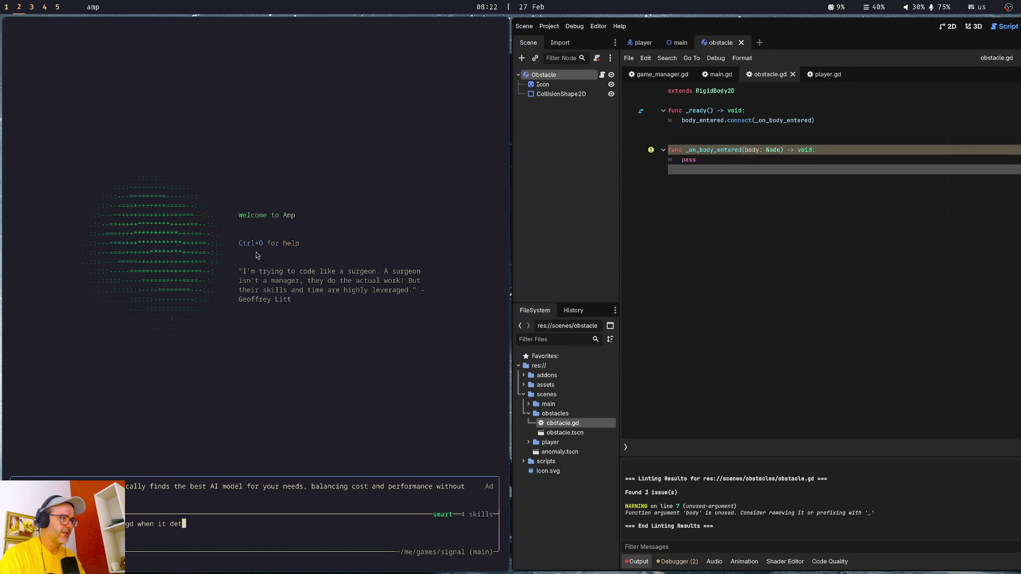
text(ody entere)
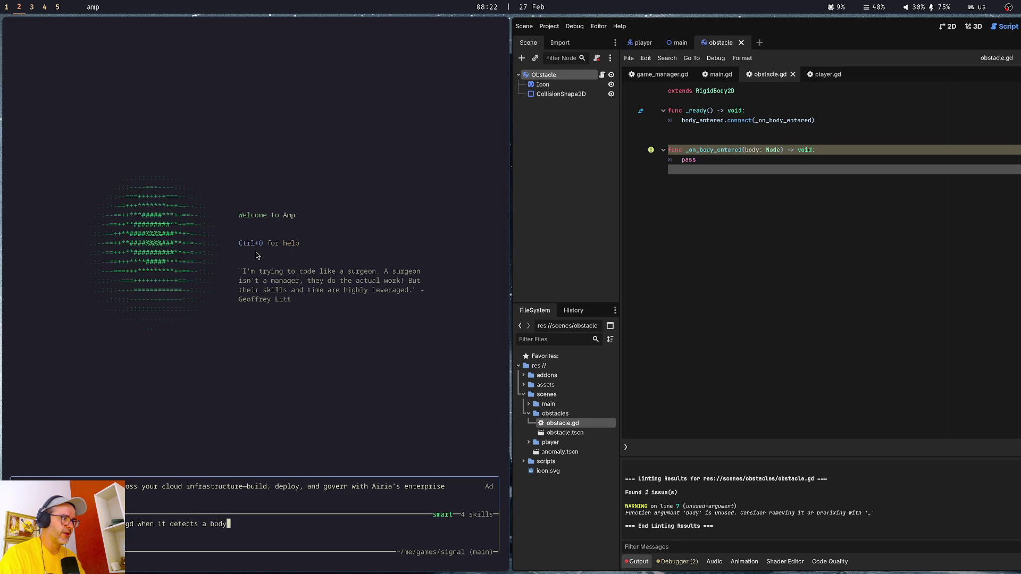
text(d)
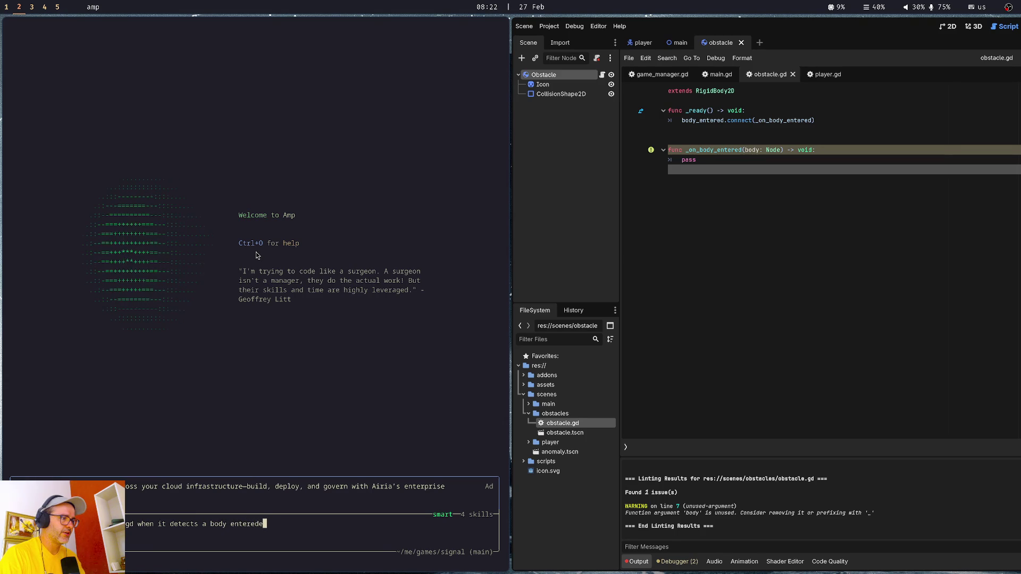
key(ctrl+w)
text(enm)
key(BackSpace)
key(BackSpace)
text(ntere)
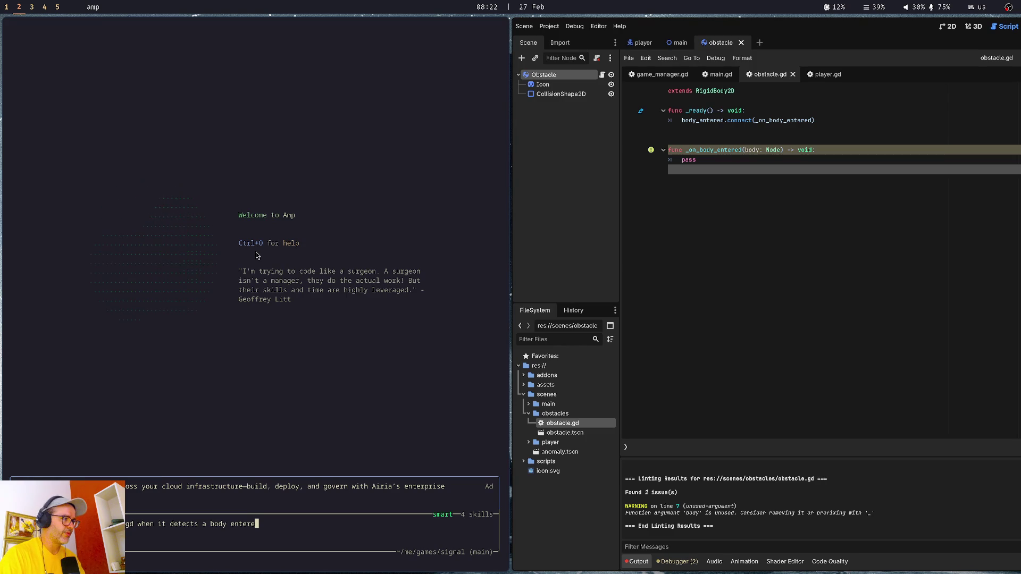
key(ctrl+w)
key(ctrl+w)
key(ctrl+w)
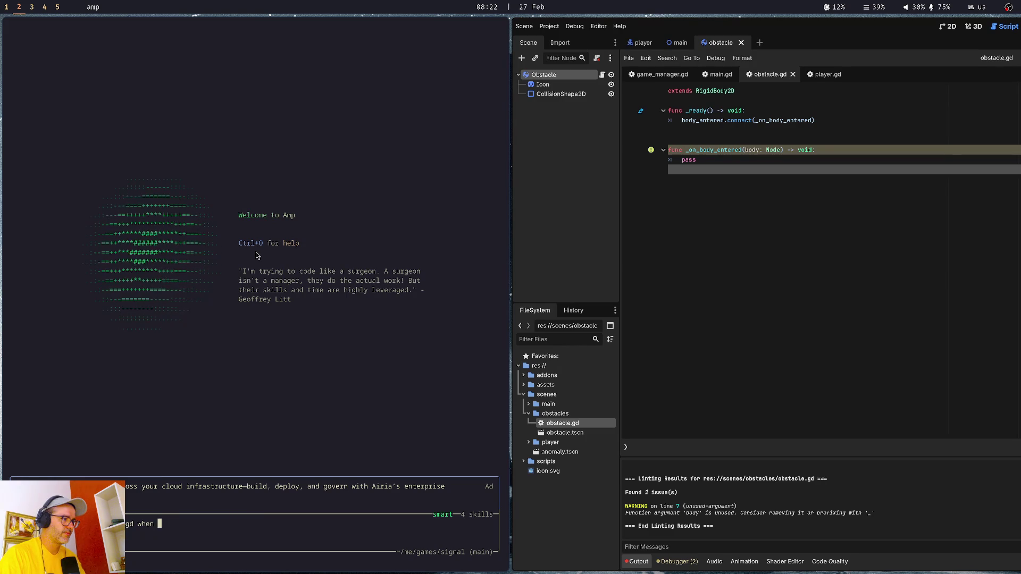
key(ctrl+w)
key(ctrl+w)
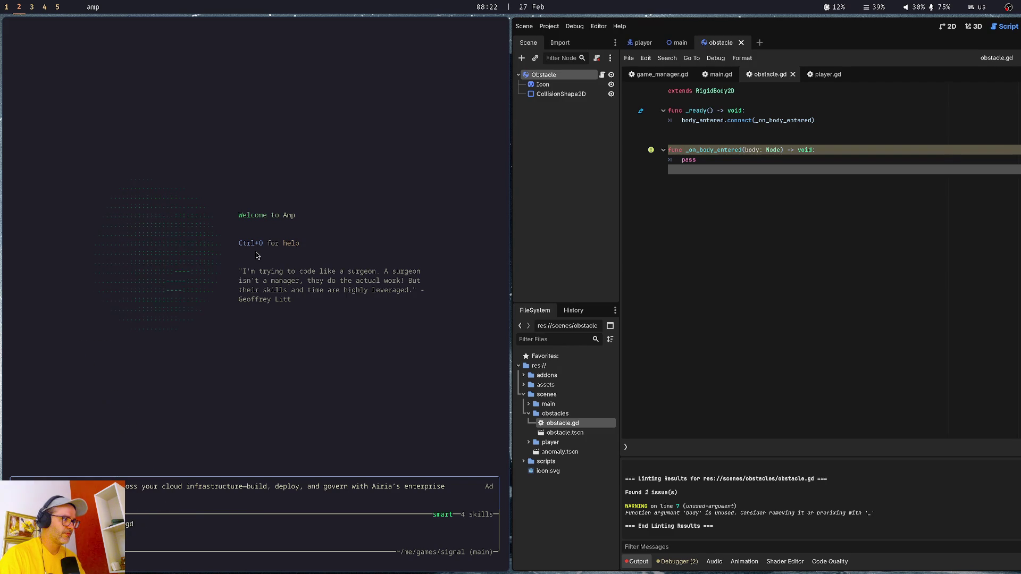
text(@)
key(Return)
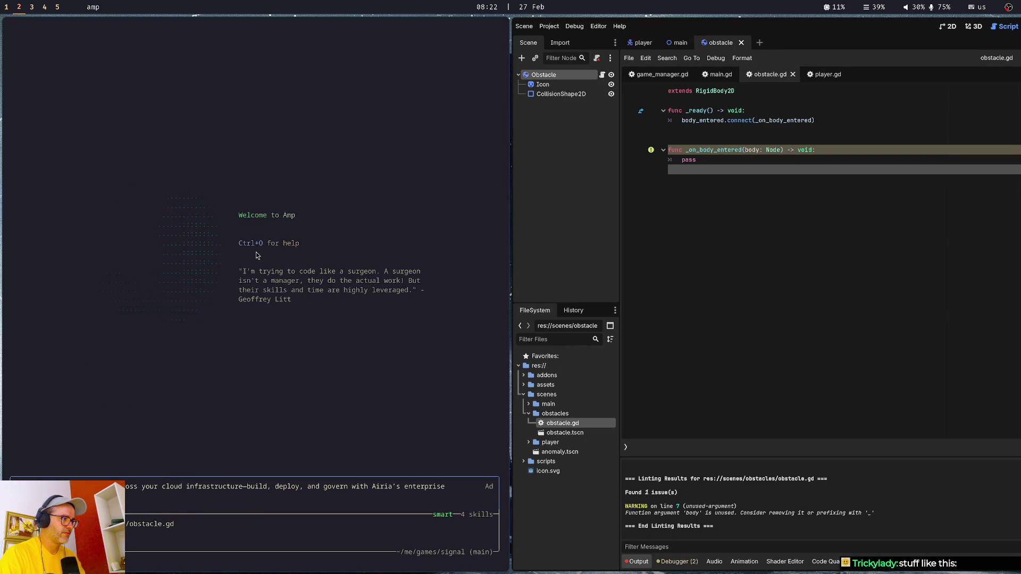
key(Left)
key(Left)
key(Left)
text(s)
key(End)
Describe the asteroid being pushed realistically by the ship, ask for explanation not code, and send.
text(, which i)
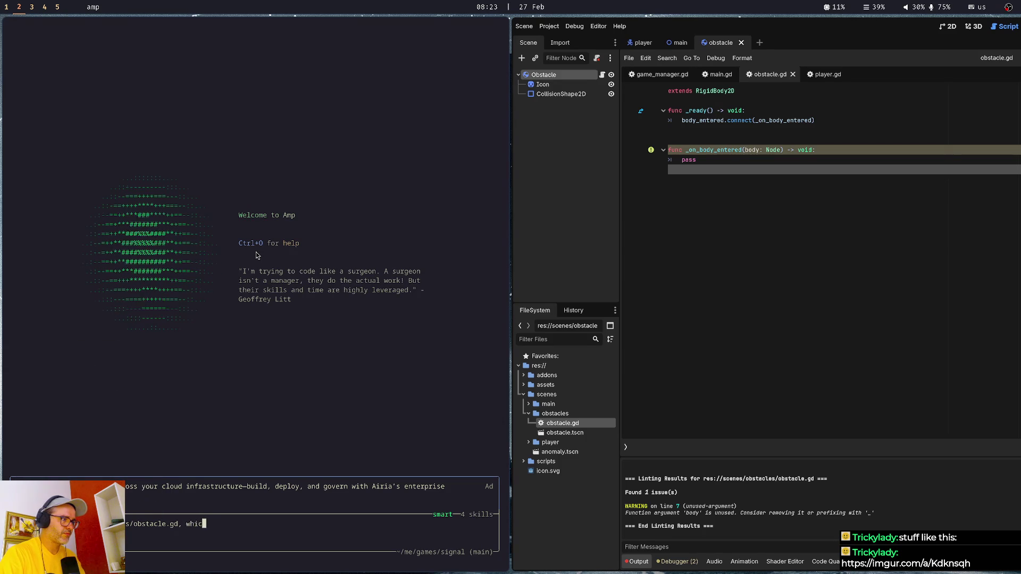
text(s a)
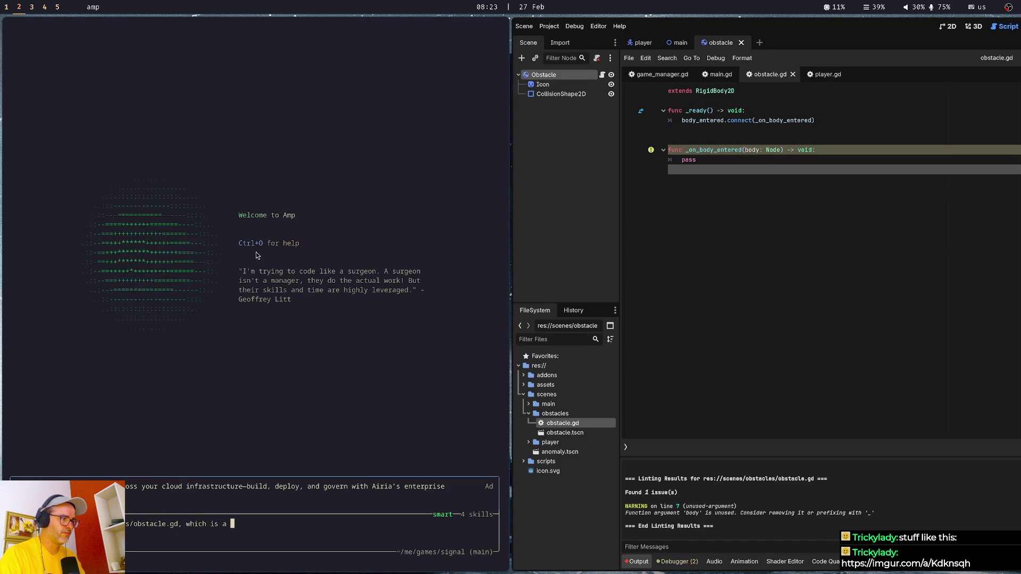
key(BackSpace)
key(BackSpace)
text(like a)
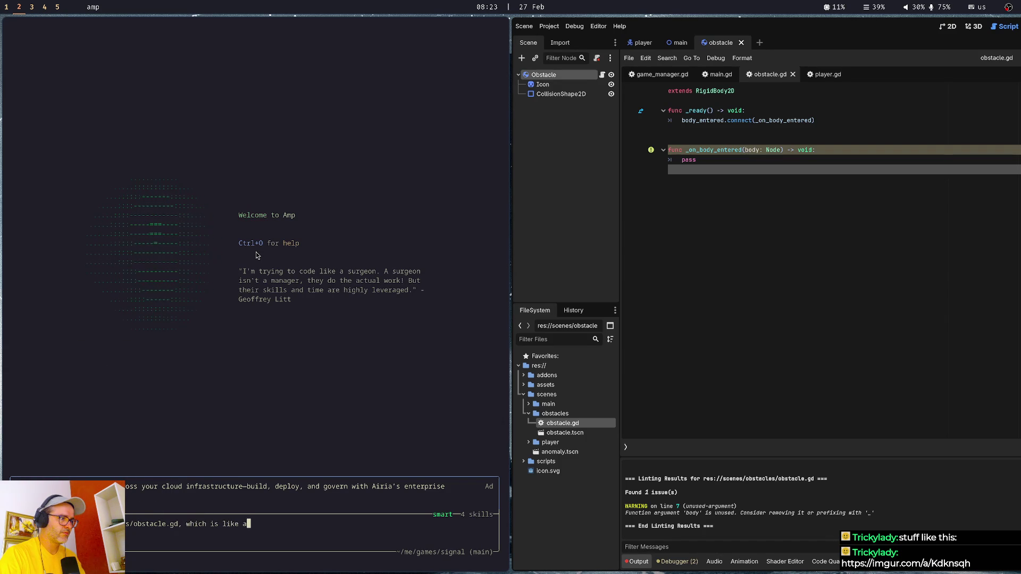
text(n asteroid hovering in space. when the player's ship hit it)
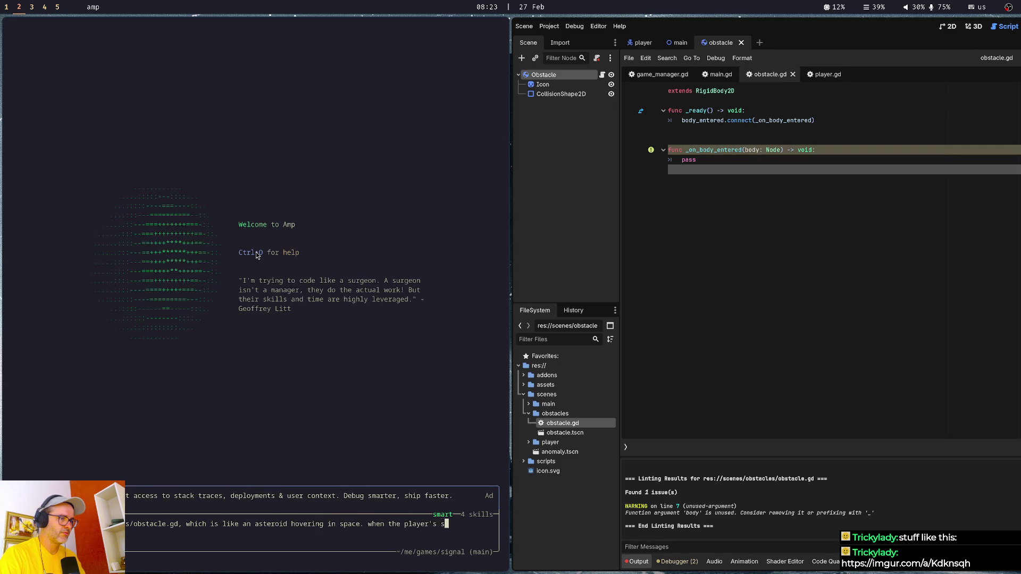
text(,)
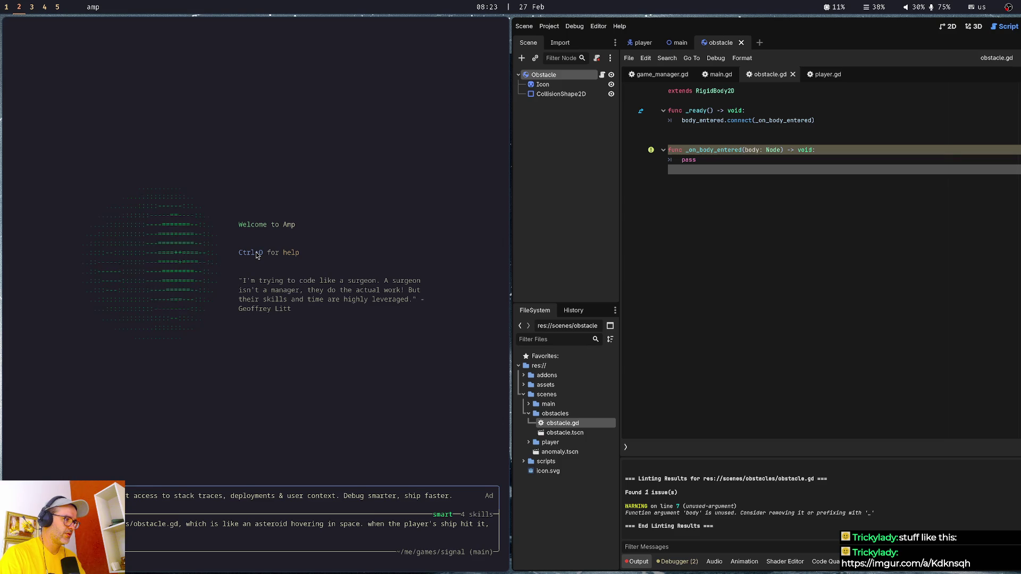
text(e in real-l)
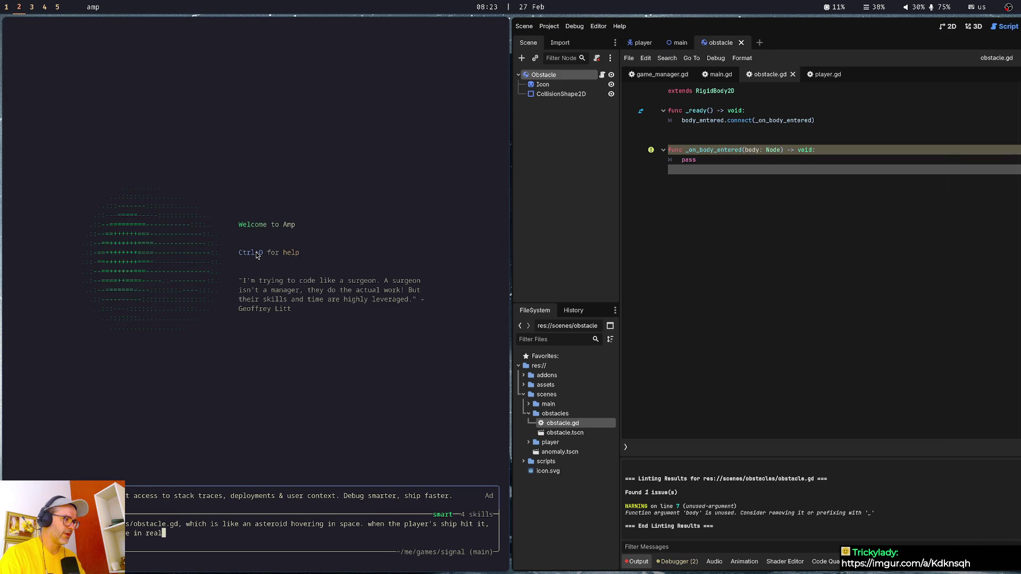
text(ife.)
key(shift+Return)
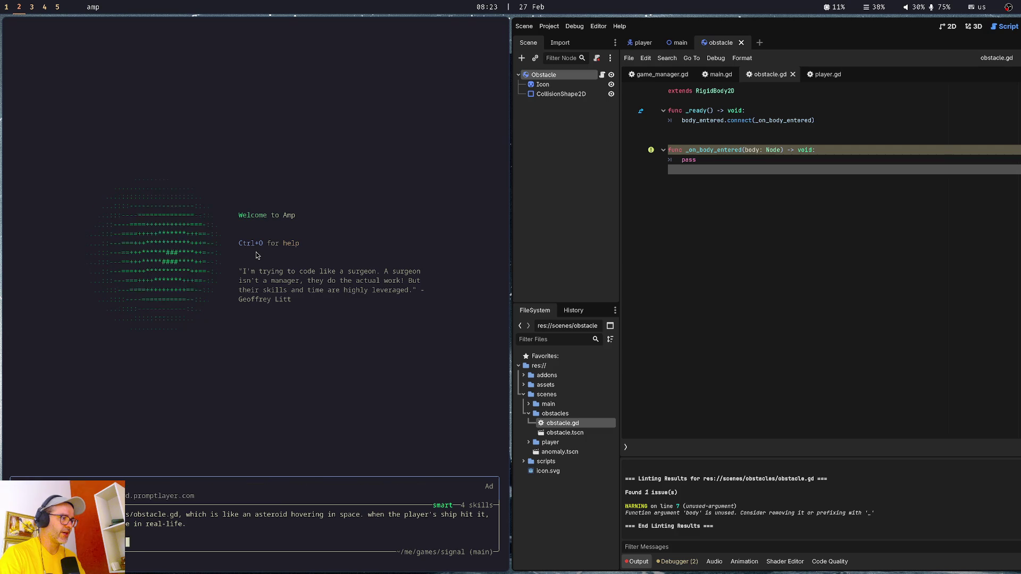
key(Return)
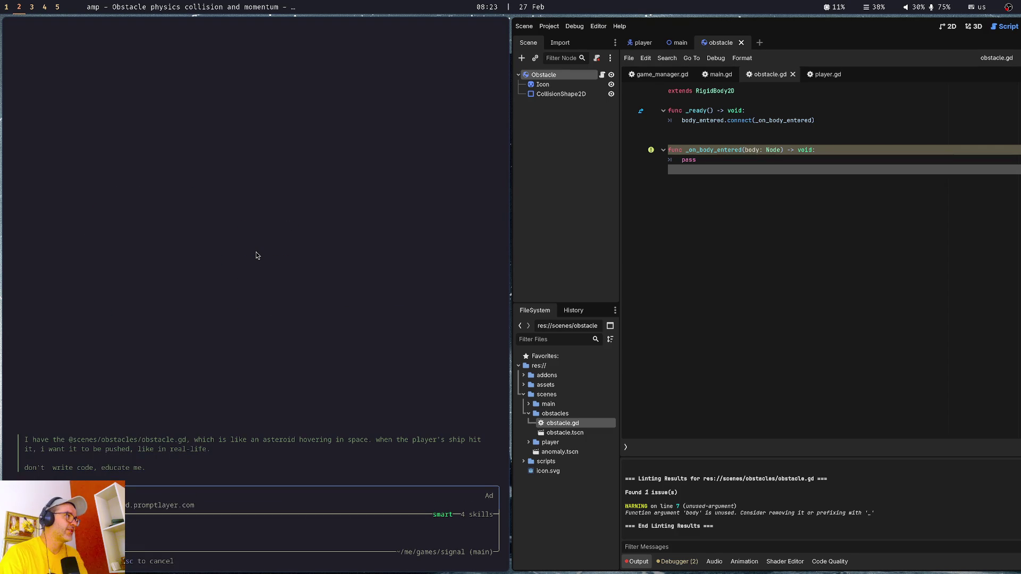
key(super+1)
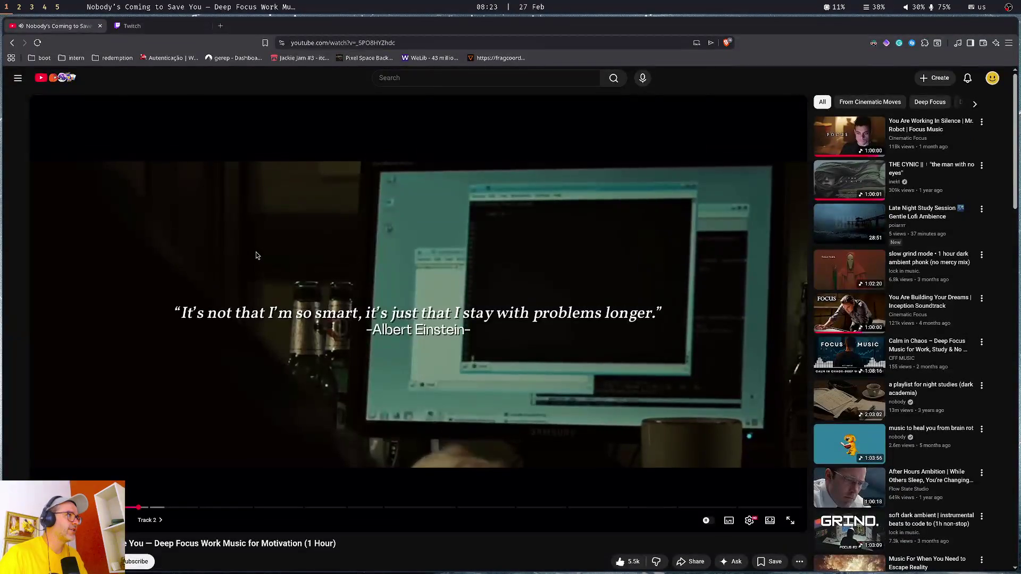
key(ctrl+Tab)
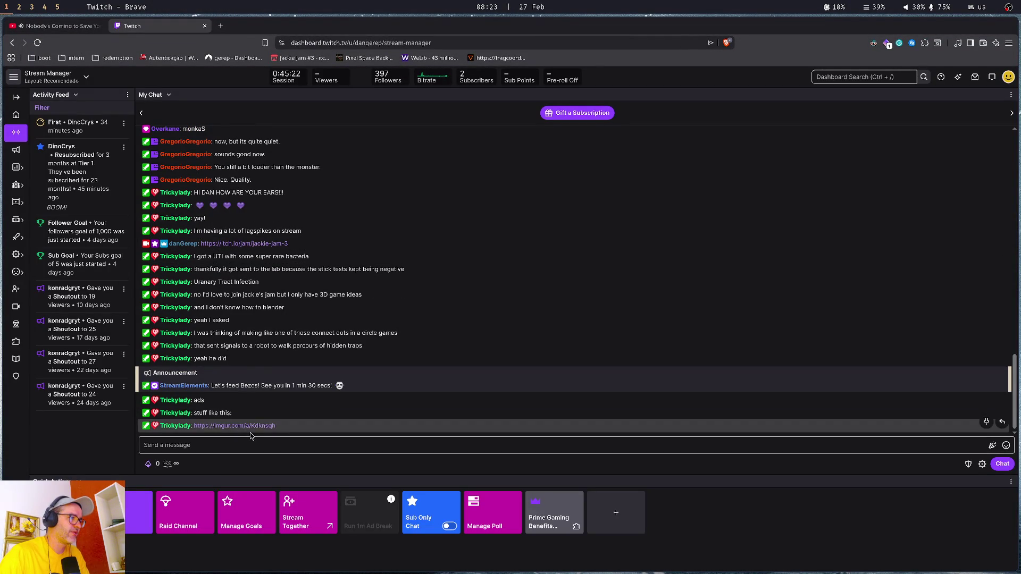
click(252, 427)
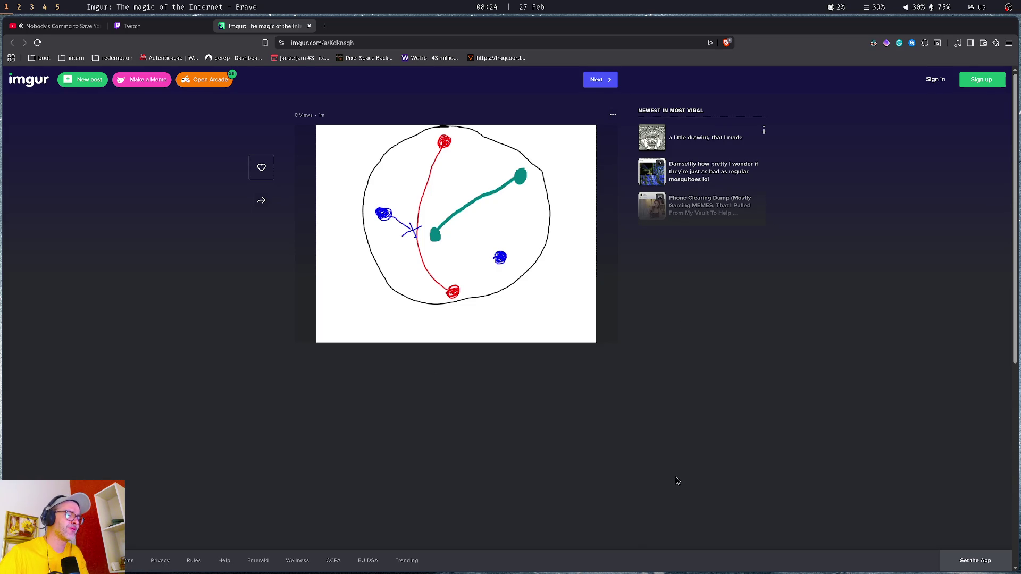
key(ctrl+w)
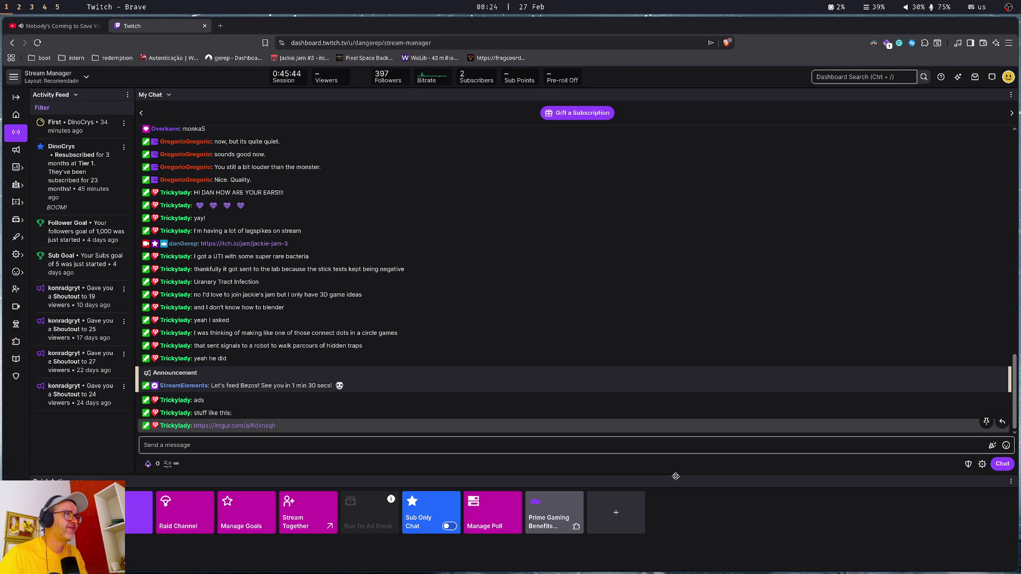
key(super+2)
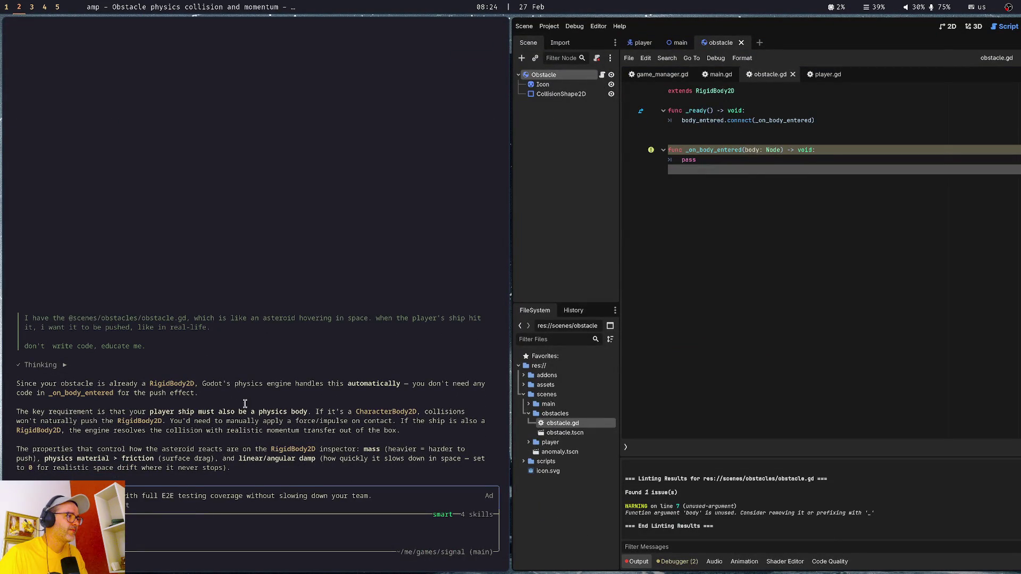
Copy Amp's sentences on RigidBody2D push handling, the ship requirement and CharacterBody2D not pushing.
drag(259, 384, 276, 402)
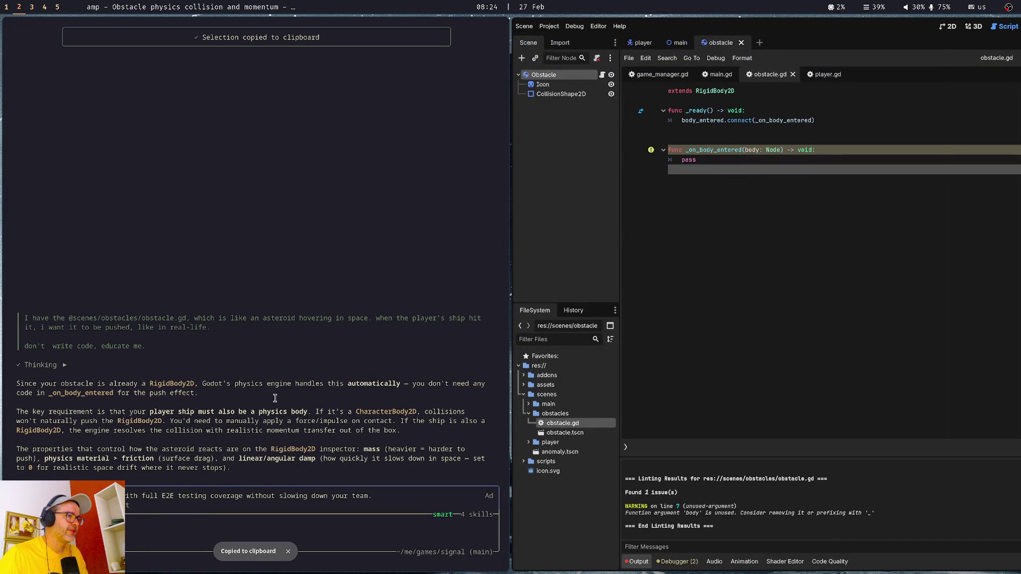
drag(18, 393, 246, 399)
drag(31, 413, 165, 413)
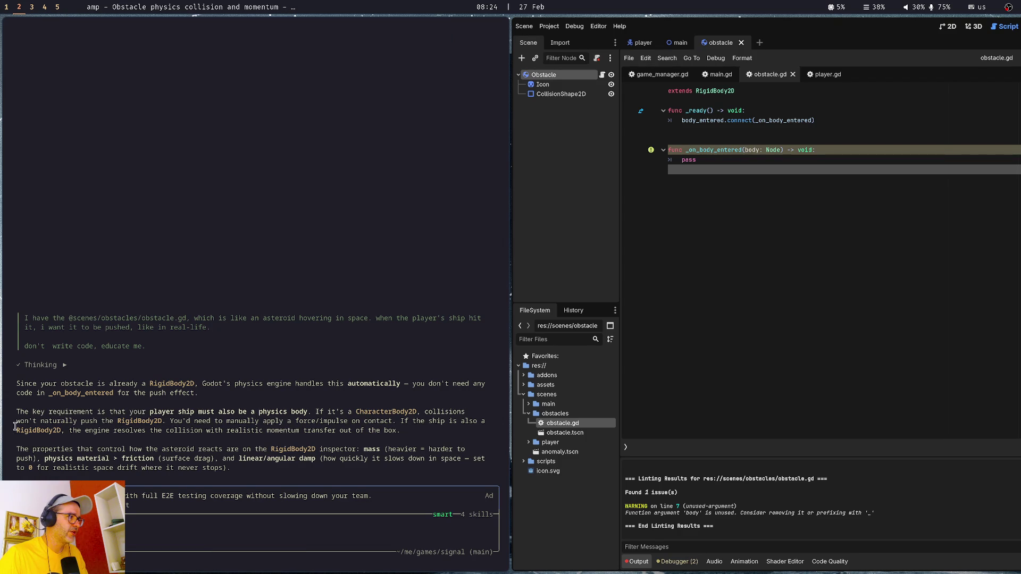
drag(20, 421, 408, 431)
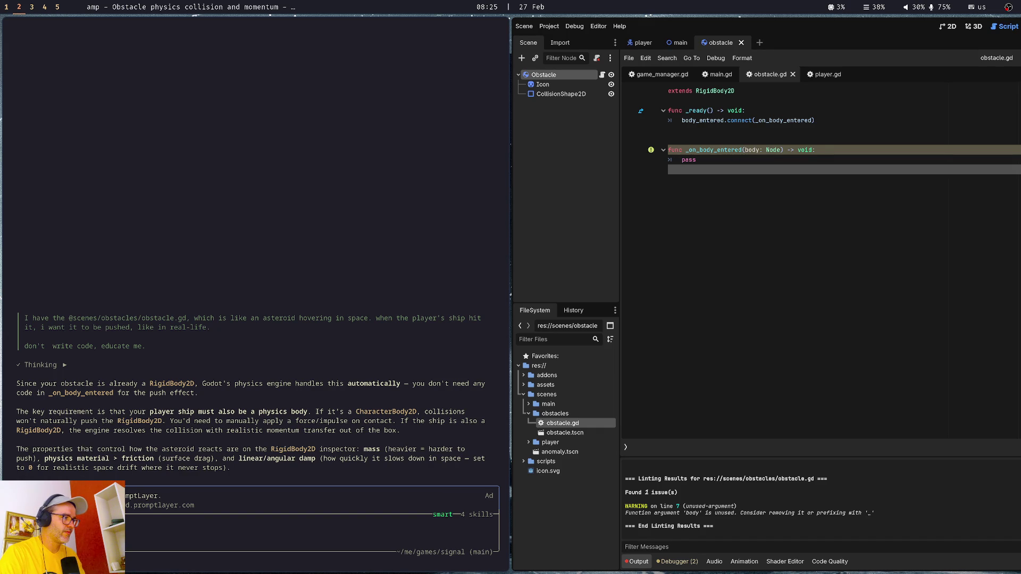
Ask Amp what information the CharacterBody2D ship must supply to apply force on the asteroid.
text(ody 2d. )
text(i want to appl)
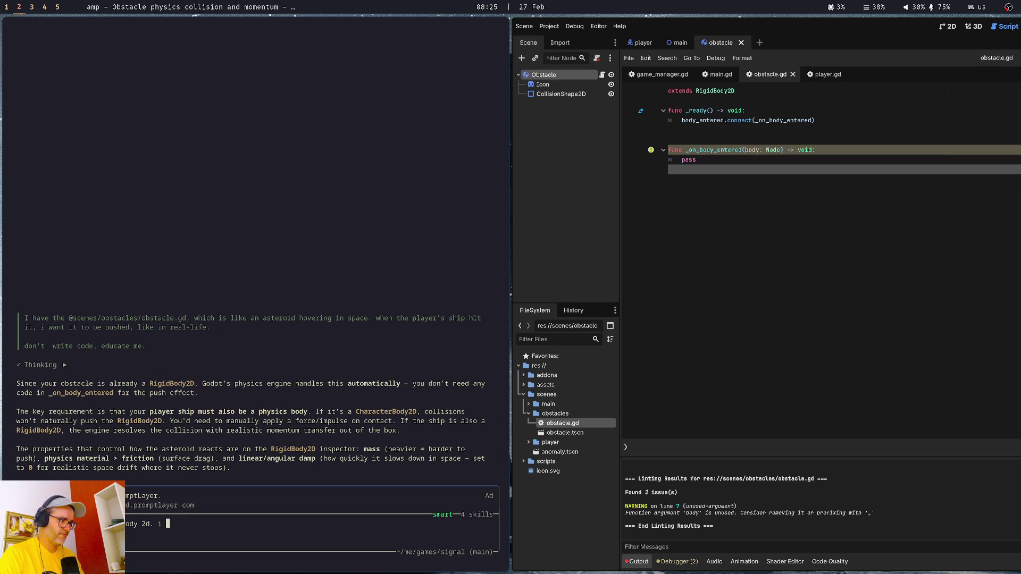
text(y the force )
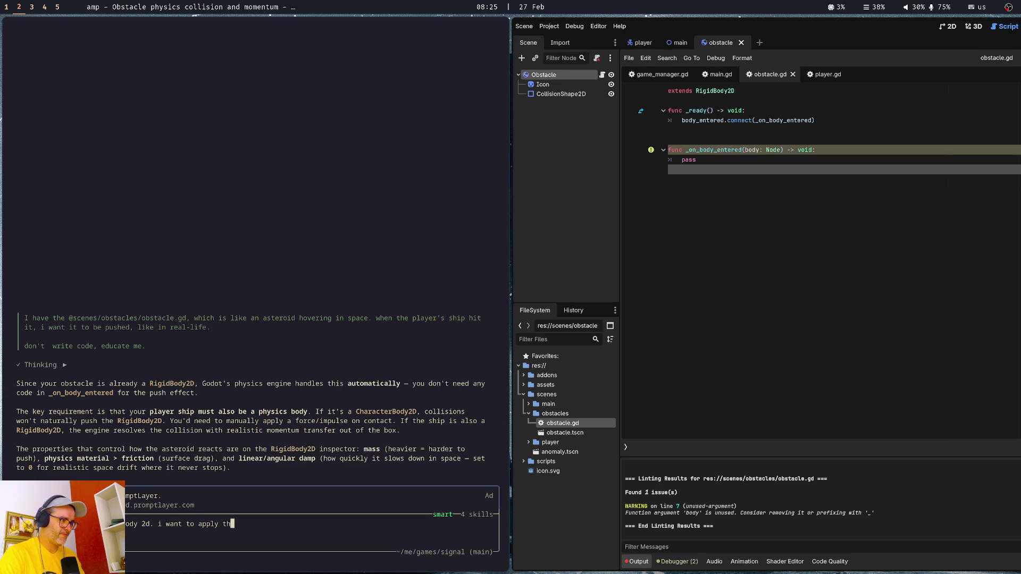
text(on the asteroid)
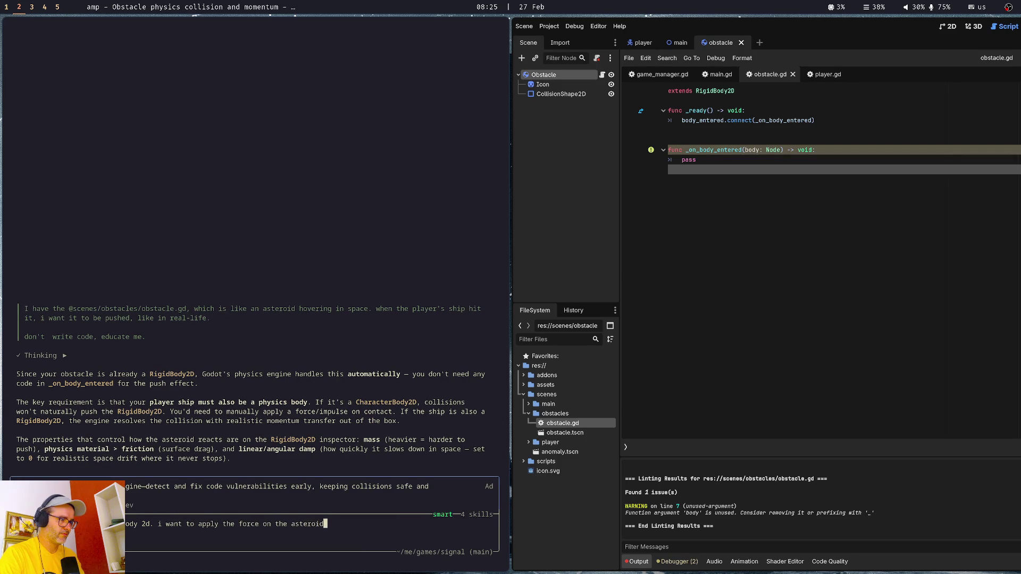
text(. )
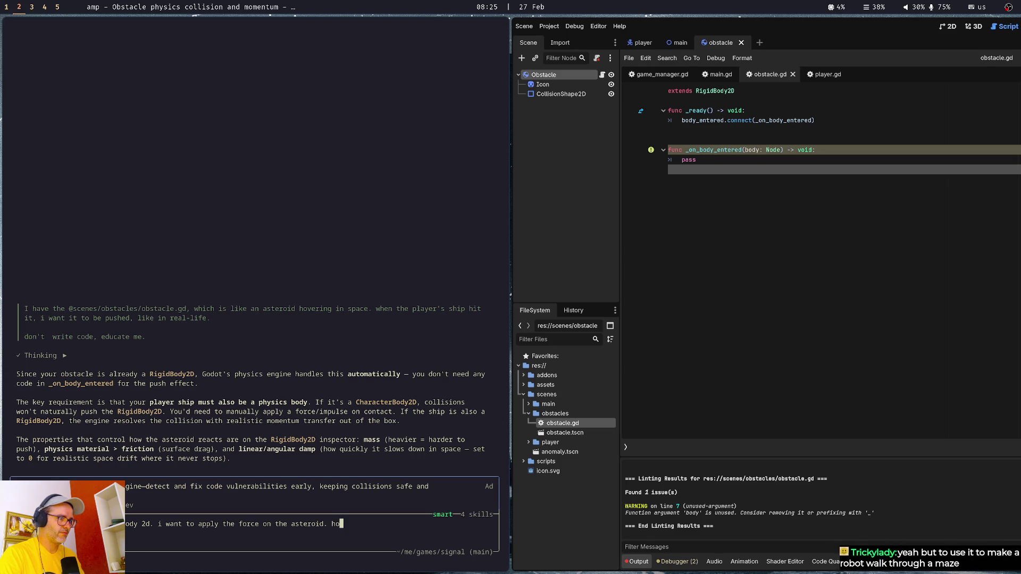
text(what information do )
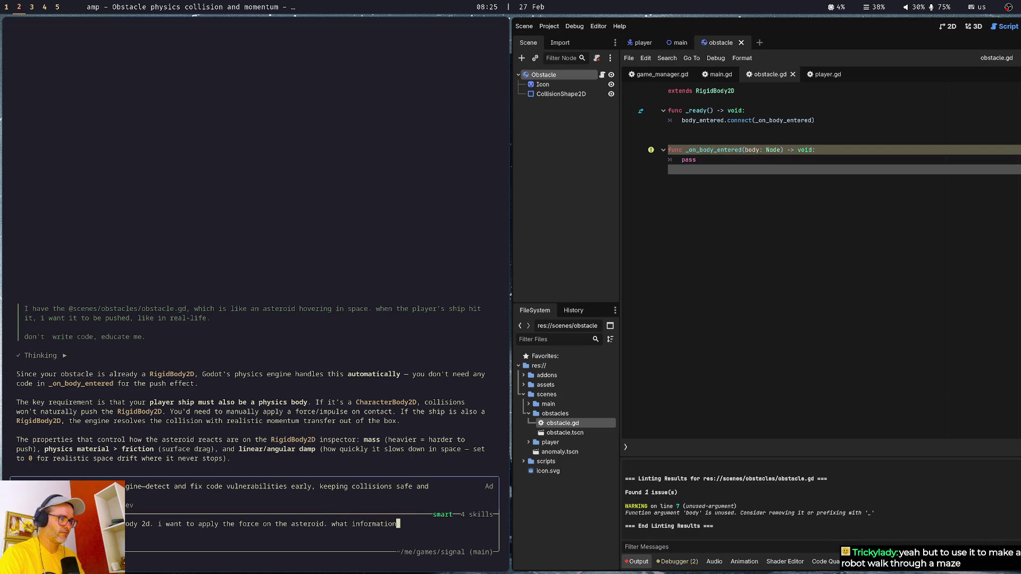
text(I need f)
text(rom the)
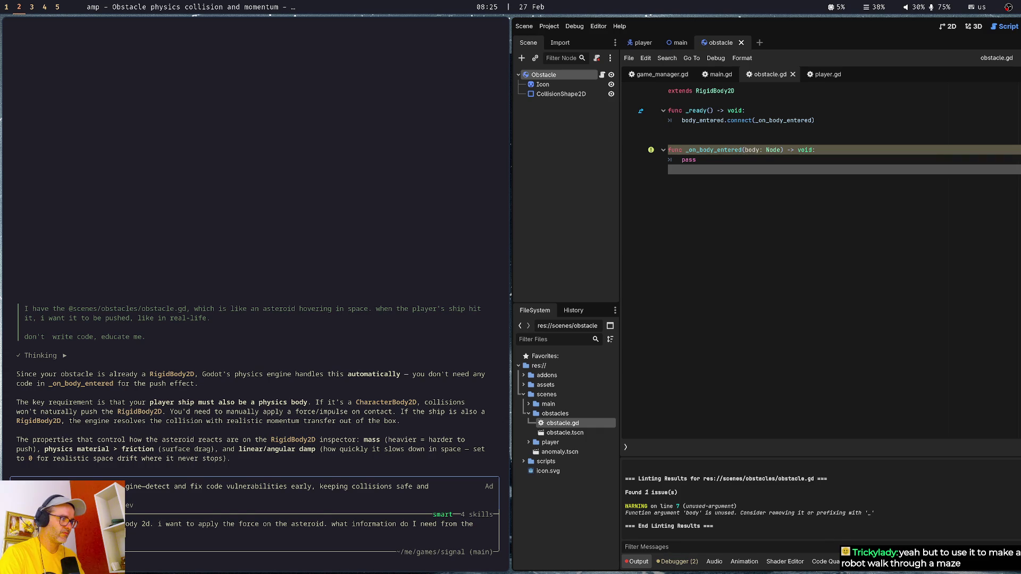
text(he asteroid)
text(?)
key(Return)
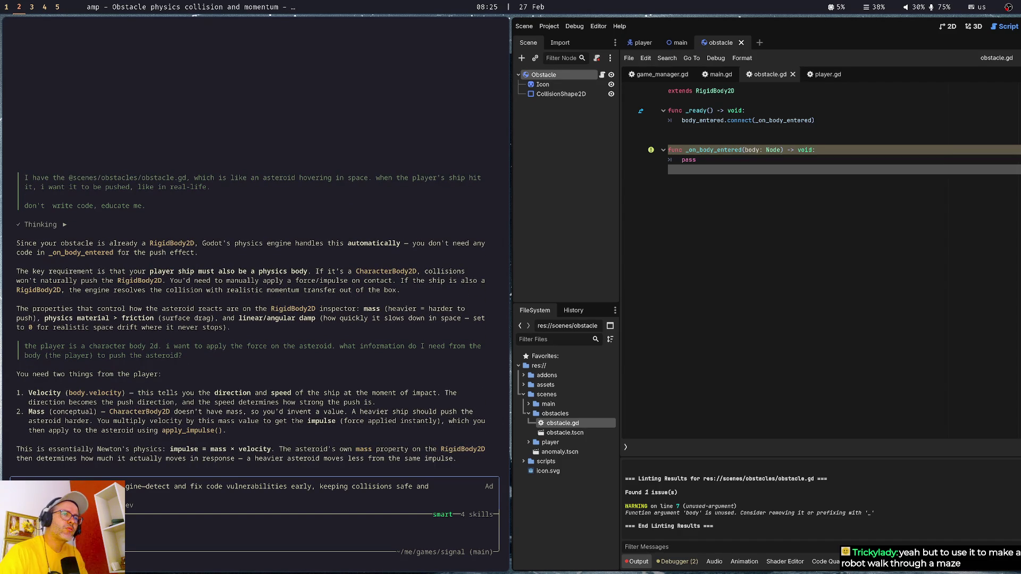
click(709, 159)
key(super+f)
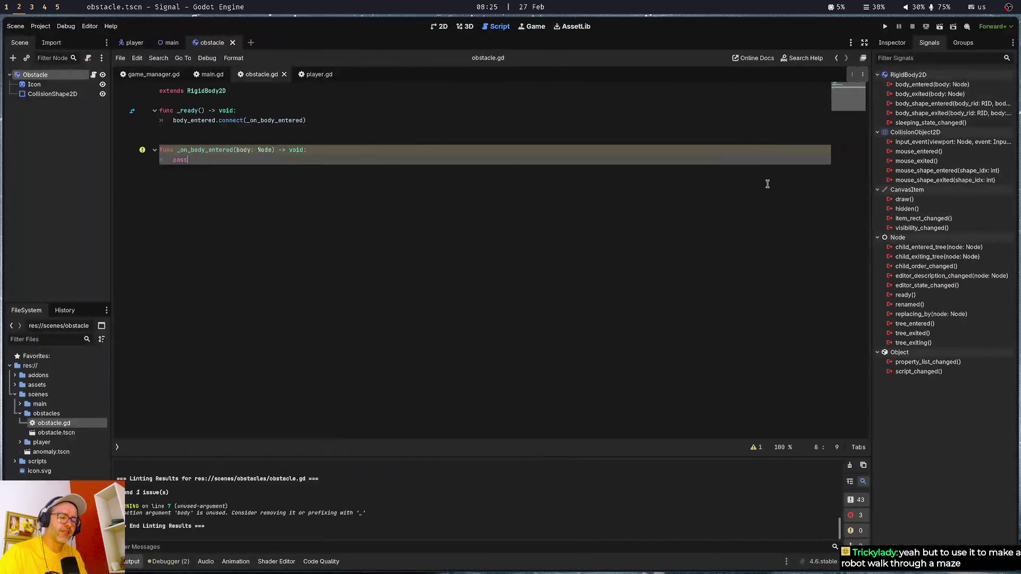
Replace pass in _on_body_entered with print(body.velocity).
key(BackSpace)
key(BackSpace)
key(BackSpace)
text(body.ve)
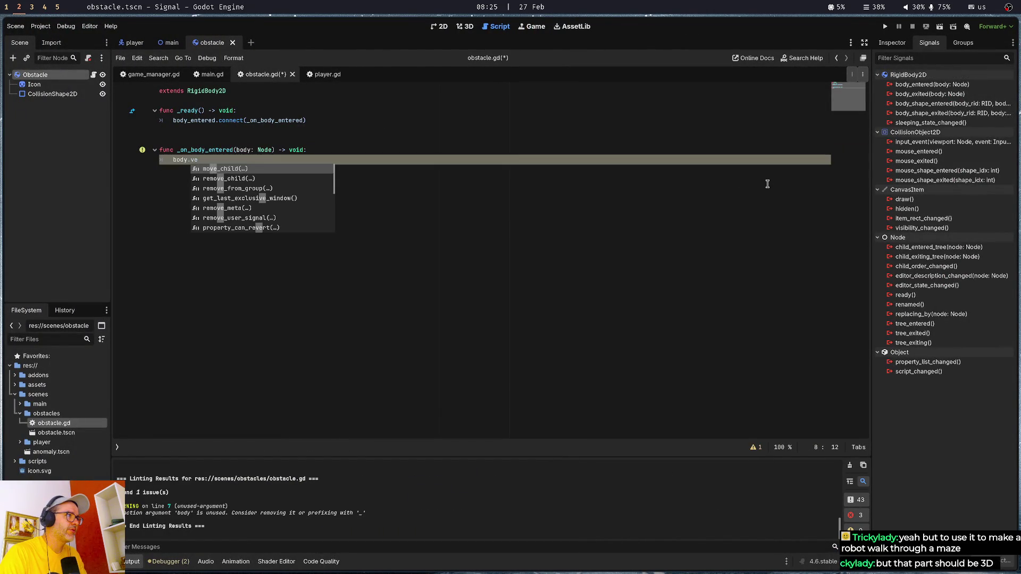
text(lo)
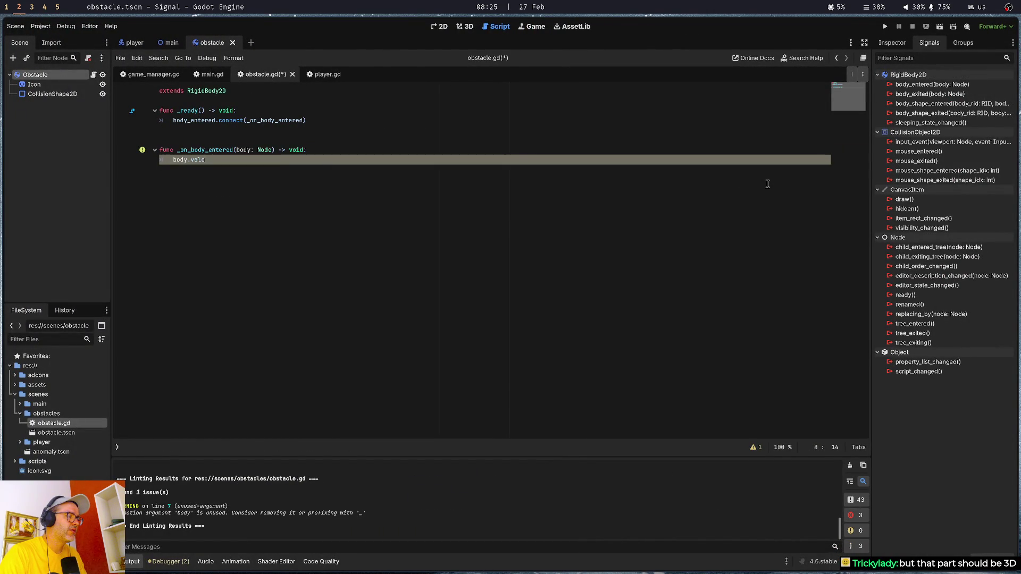
key(Home)
text(print()
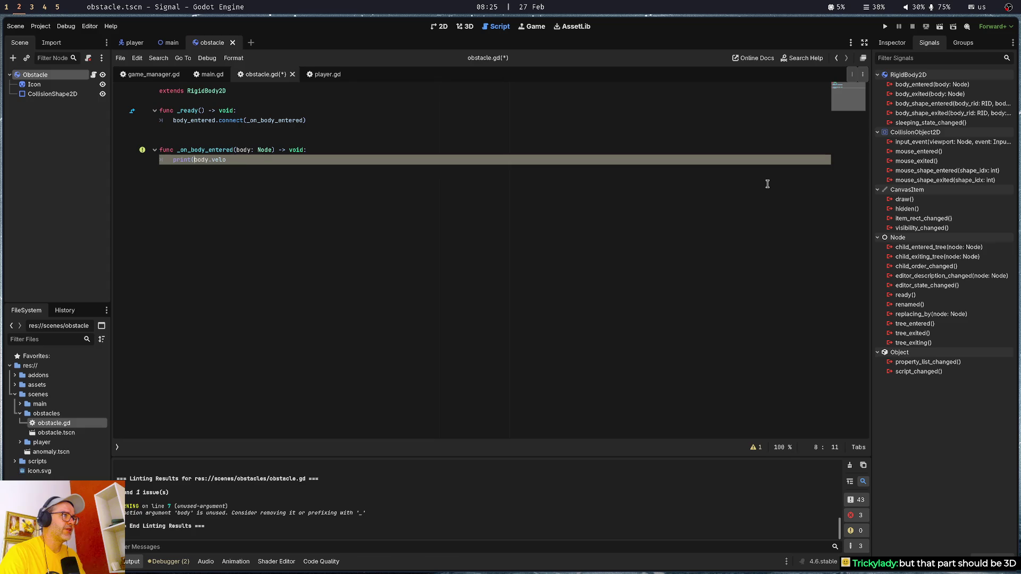
key(End)
text(city))
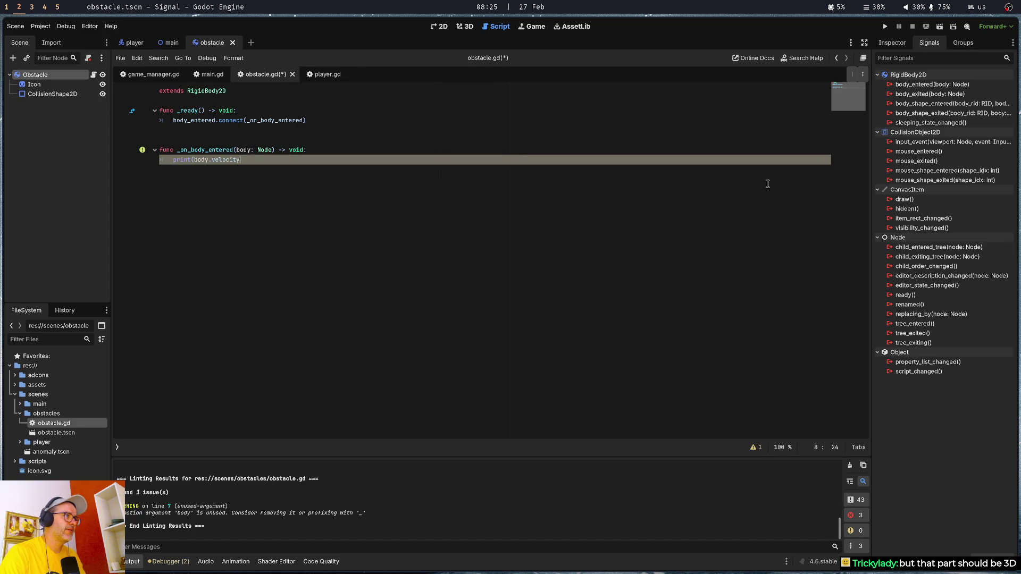
Save obstacle.gd and run the game with F5 to test the collision.
key(ctrl+s)
key(super+f)
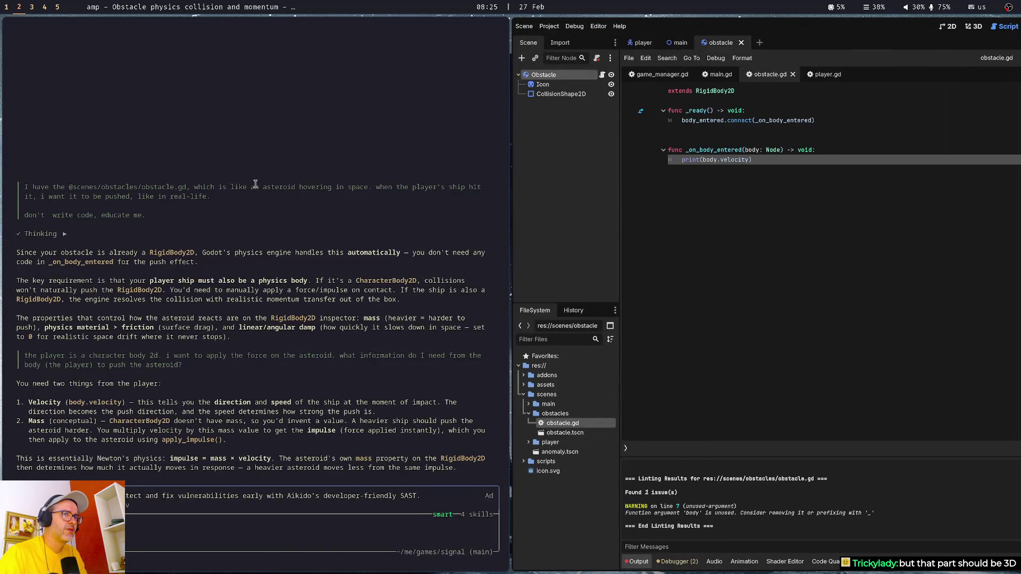
key(F5)
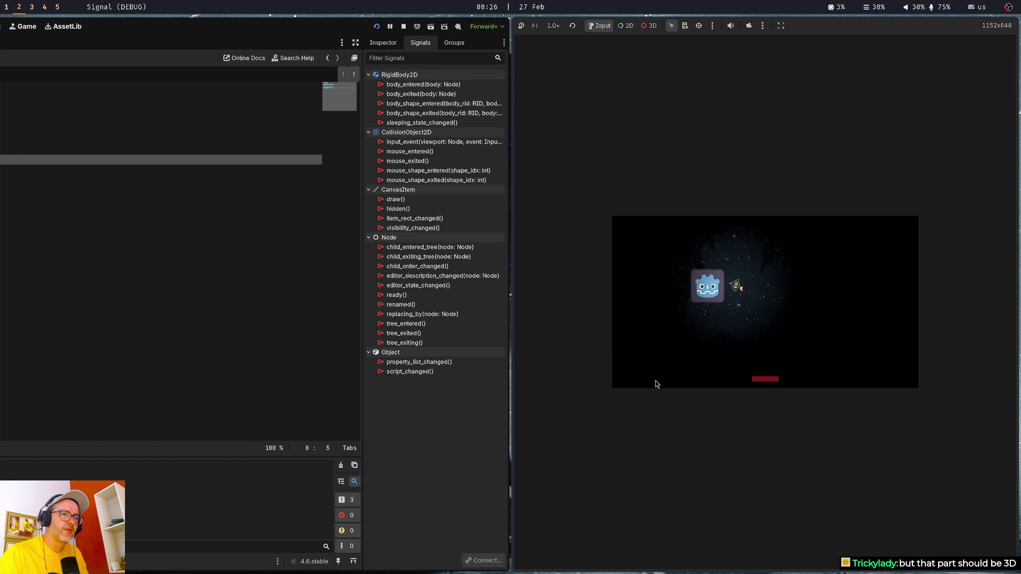
Stop the running game and check obstacle.gd, adding then removing a blank line above _ready.
key(F8)
click(260, 157)
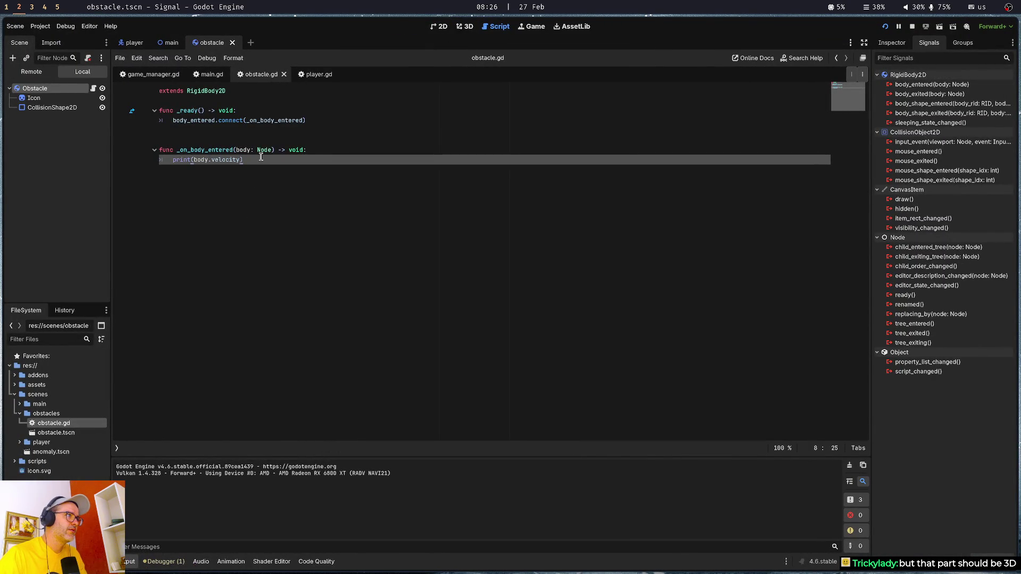
key(Up)
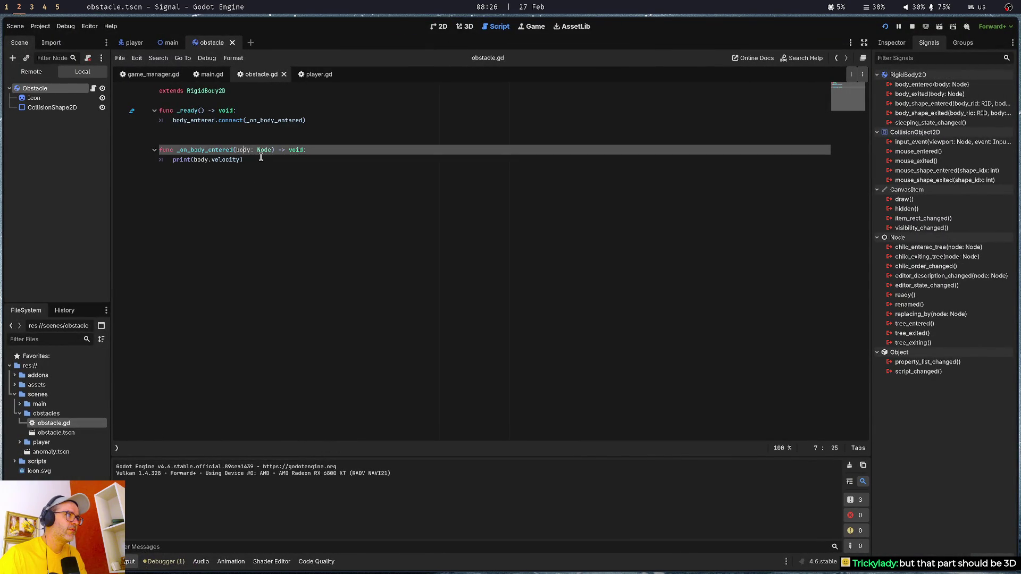
key(Up)
key(Up)
key(Up)
key(Return)
key(Delete)
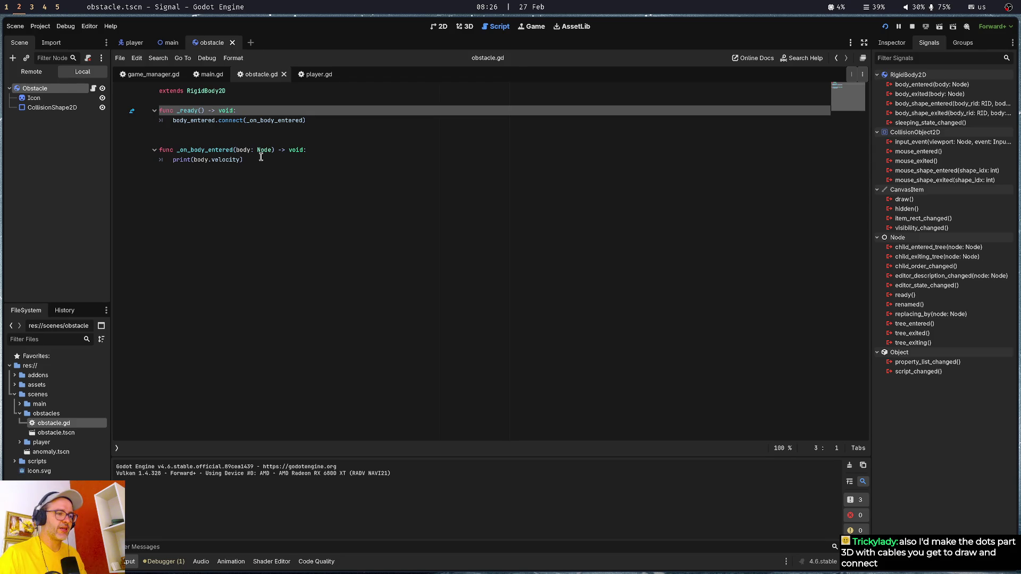
Switch over to the Twitch stream chat workspace.
click(332, 261)
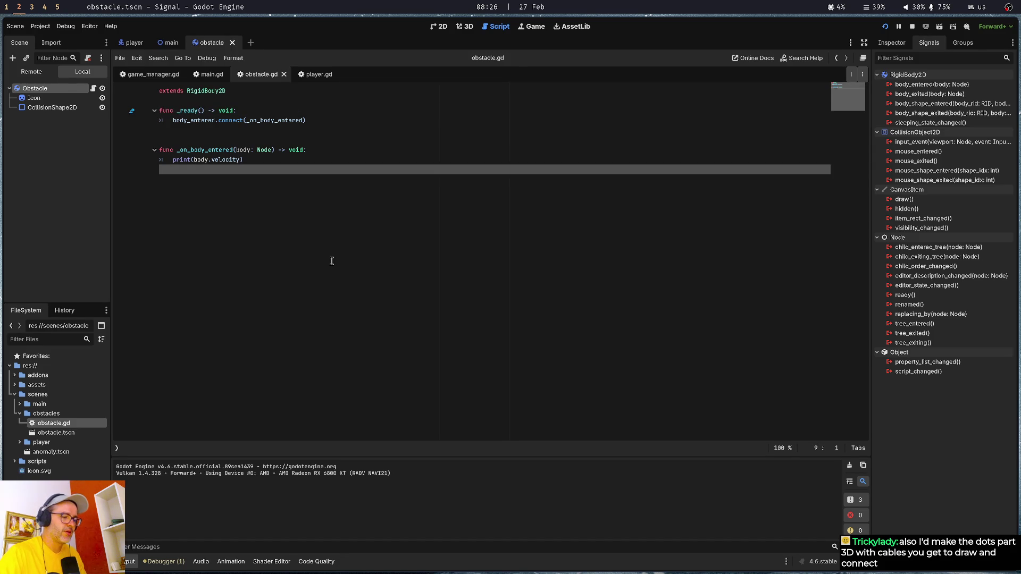
key(super+3)
key(super+1)
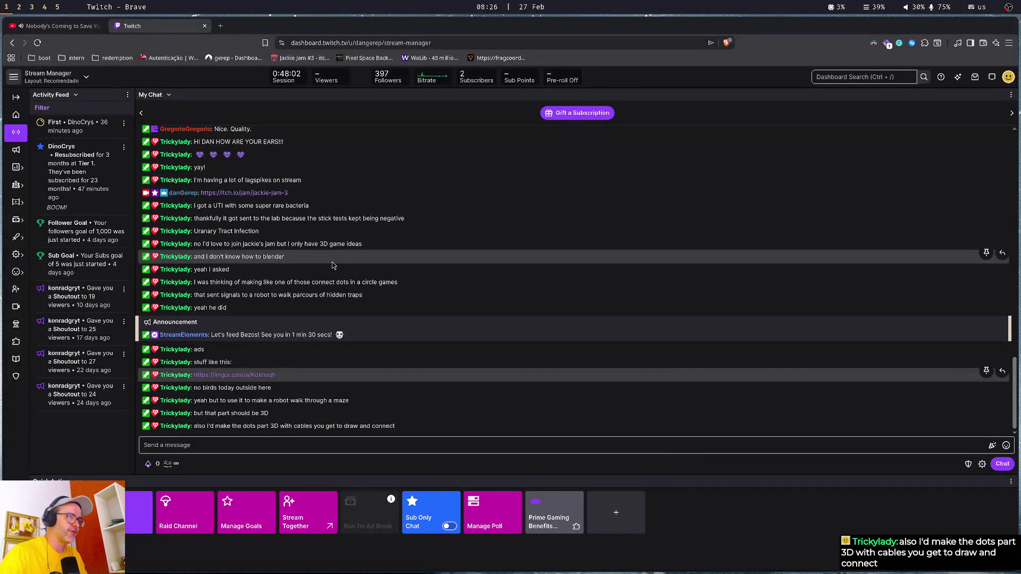
Read the stream chat, then return to Godot and make the editor fullscreen again.
click(348, 446)
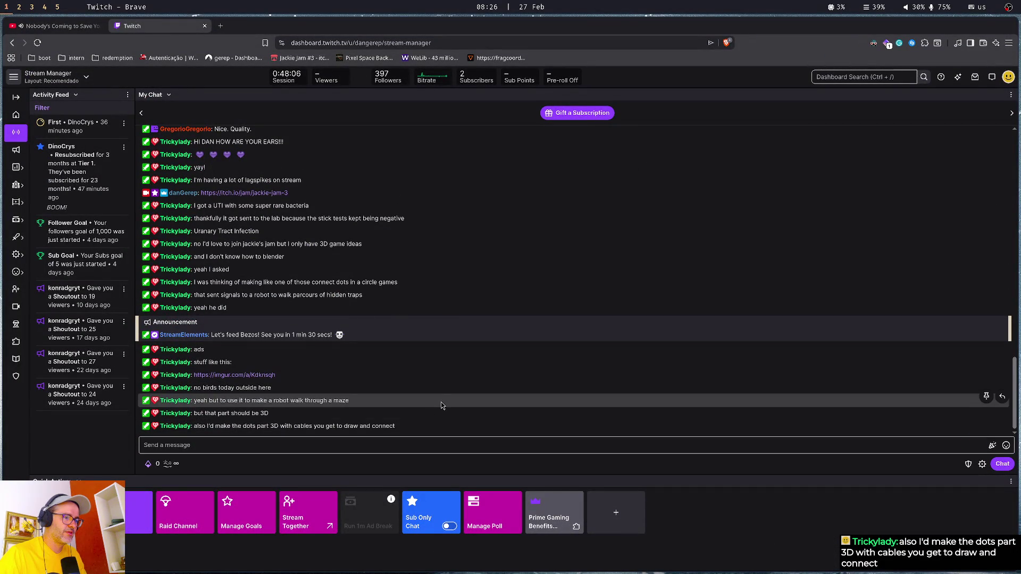
key(super+2)
key(super+3)
key(super+2)
key(super+f)
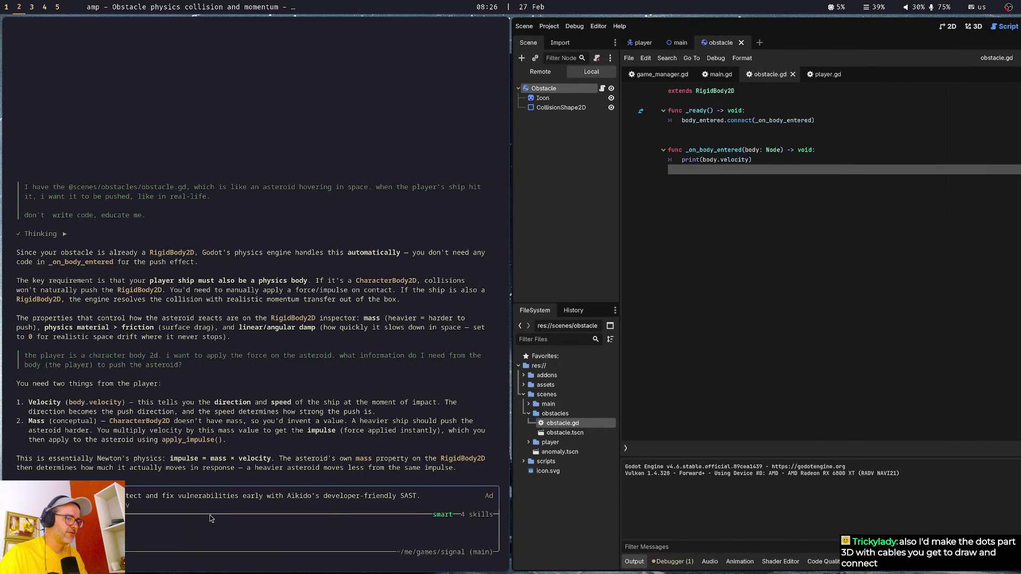
key(super+f)
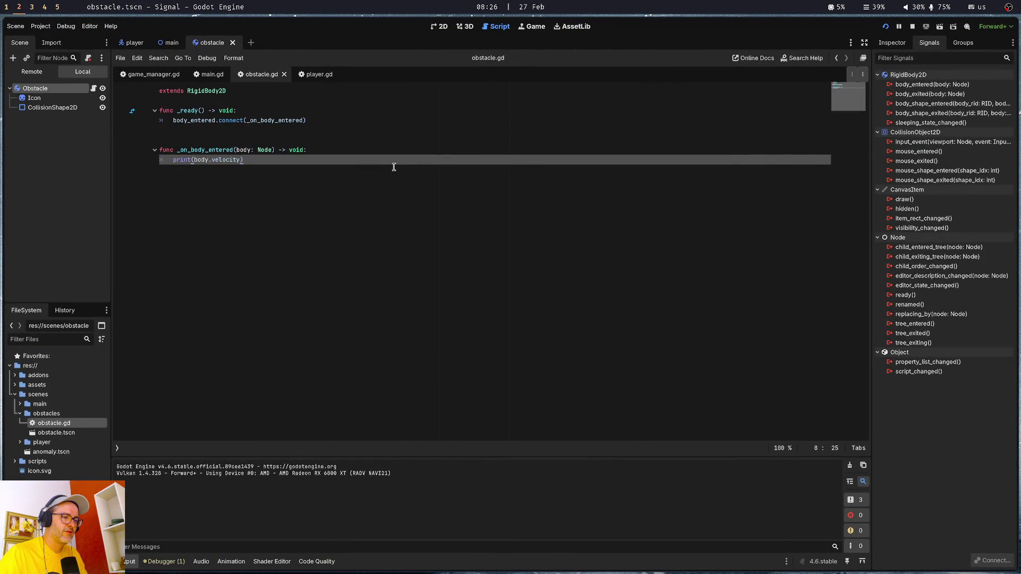
Load twitch.tv/dangerep in a new browser tab, close it, and return to Godot.
key(super+1)
key(ctrl+t)
text(tw)
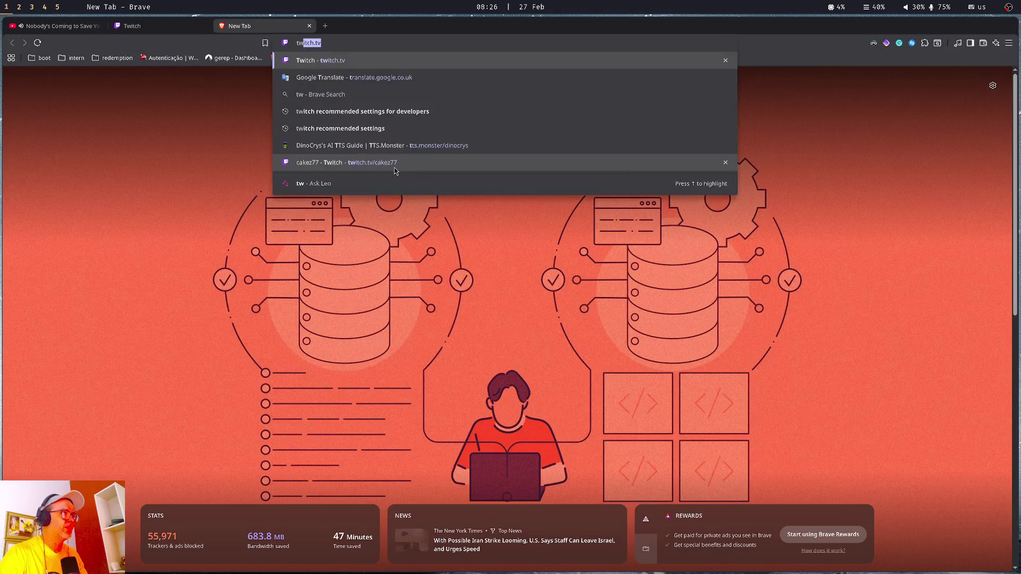
text(itch.tv/dangerep)
key(Return)
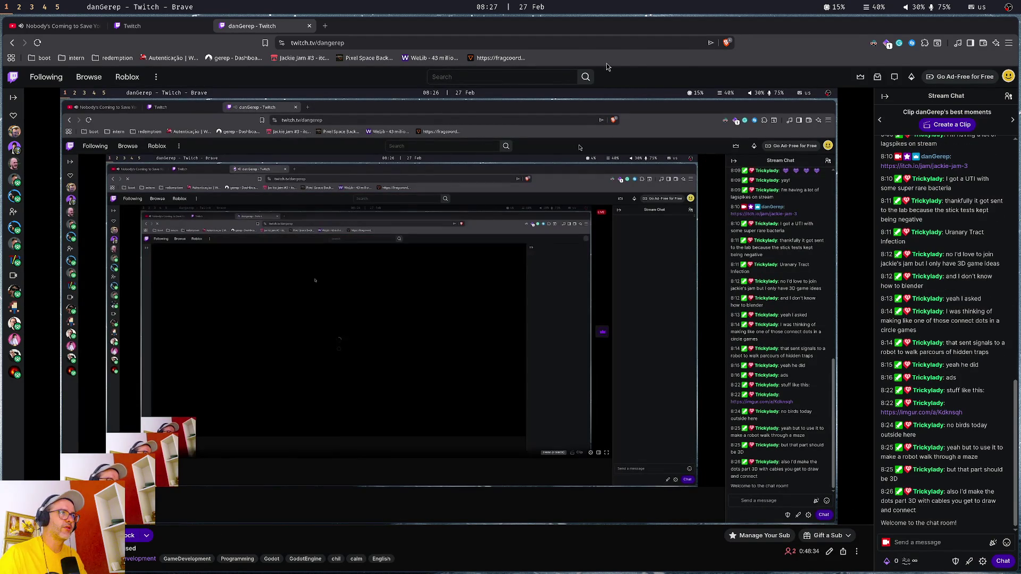
key(ctrl+w)
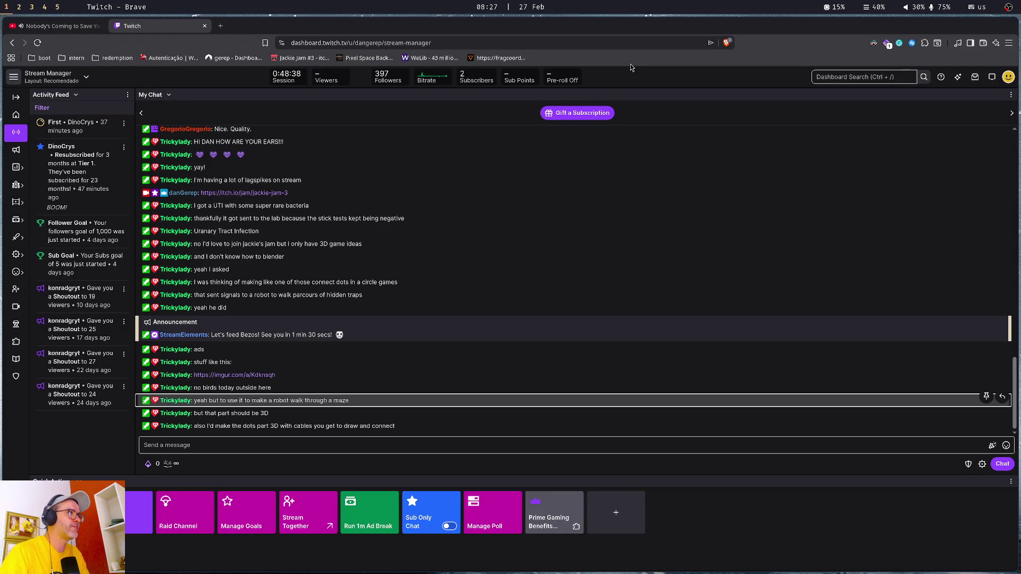
key(super+2)
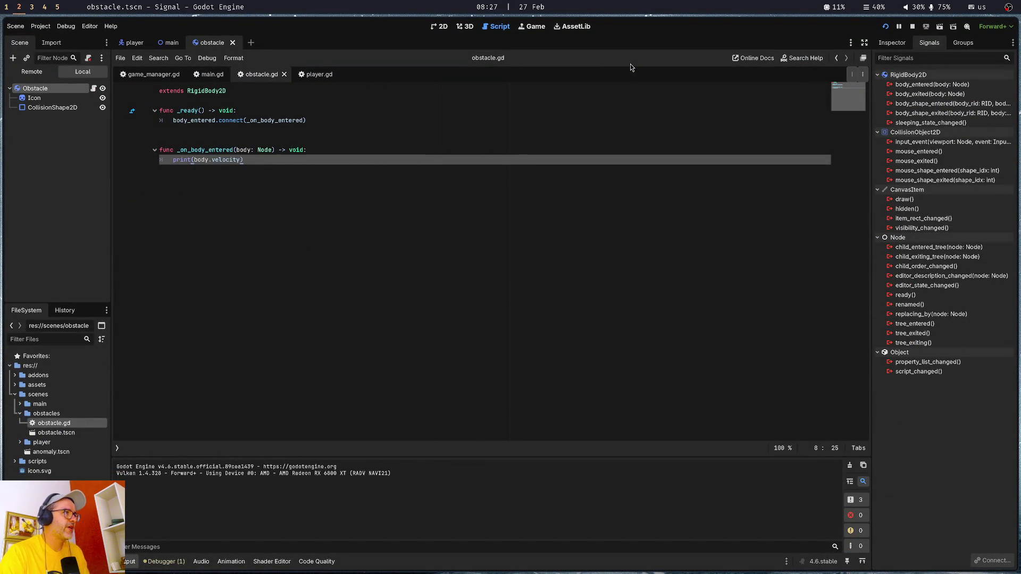
Change the handler to print(body), review the RigidBody2D properties, and run the game.
key(Left)
key(BackSpace)
key(BackSpace)
key(BackSpace)
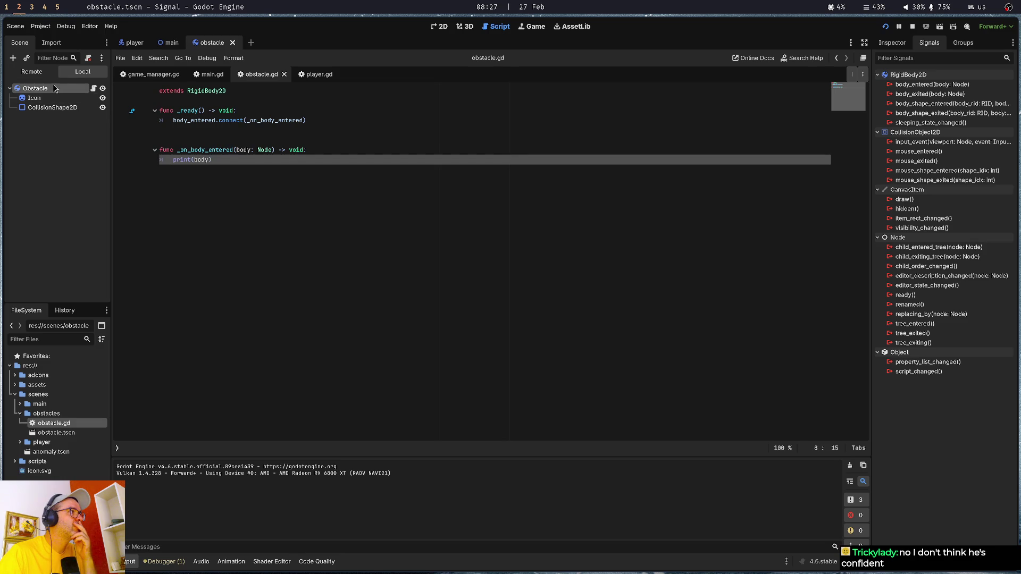
click(886, 45)
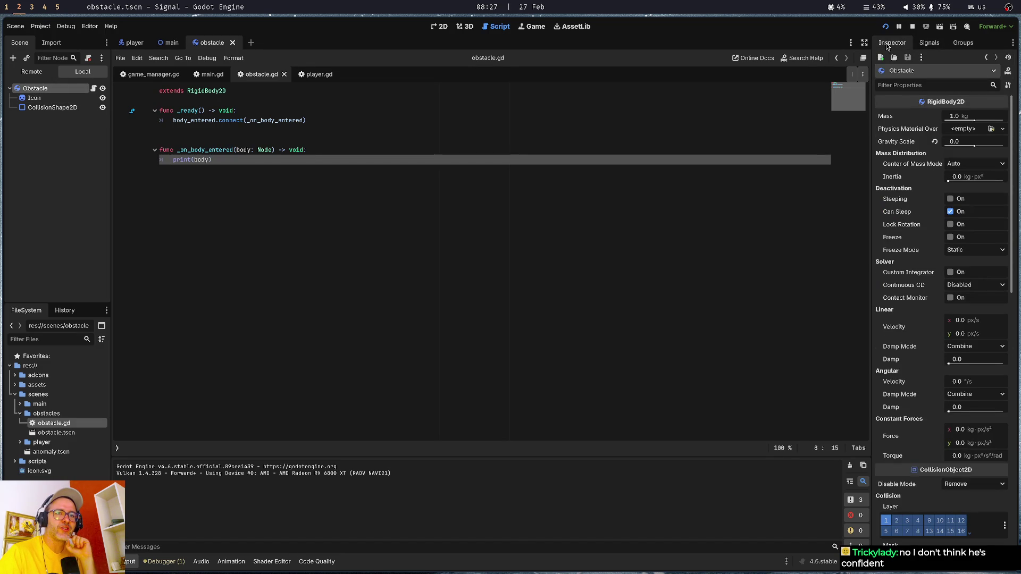
scroll(914, 422, down, 5)
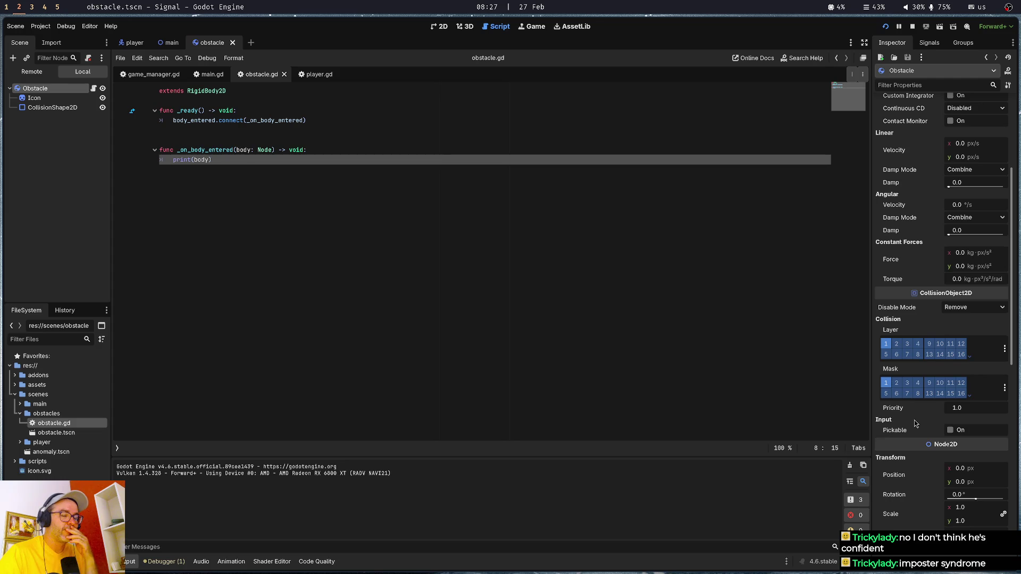
click(438, 296)
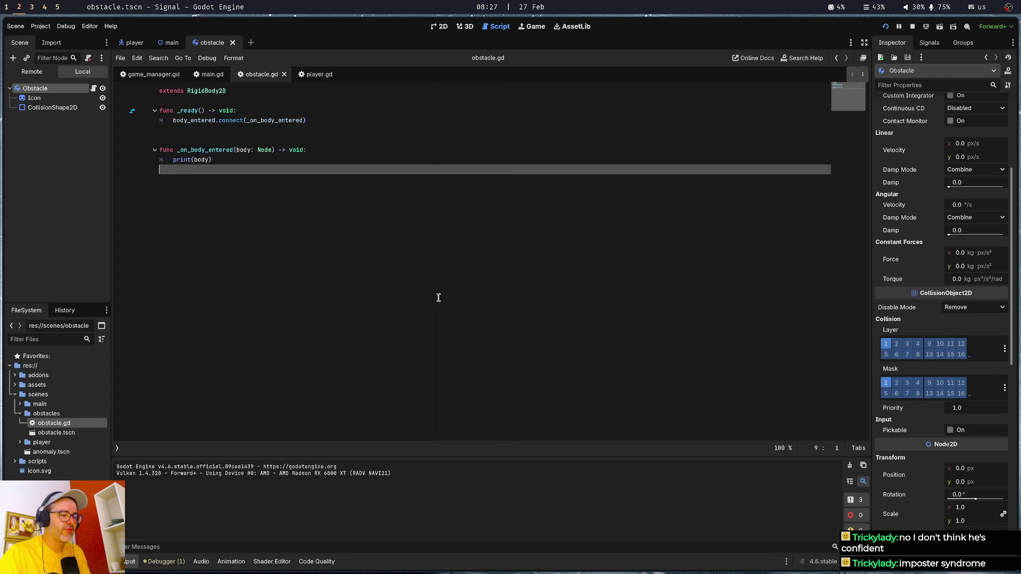
key(F5)
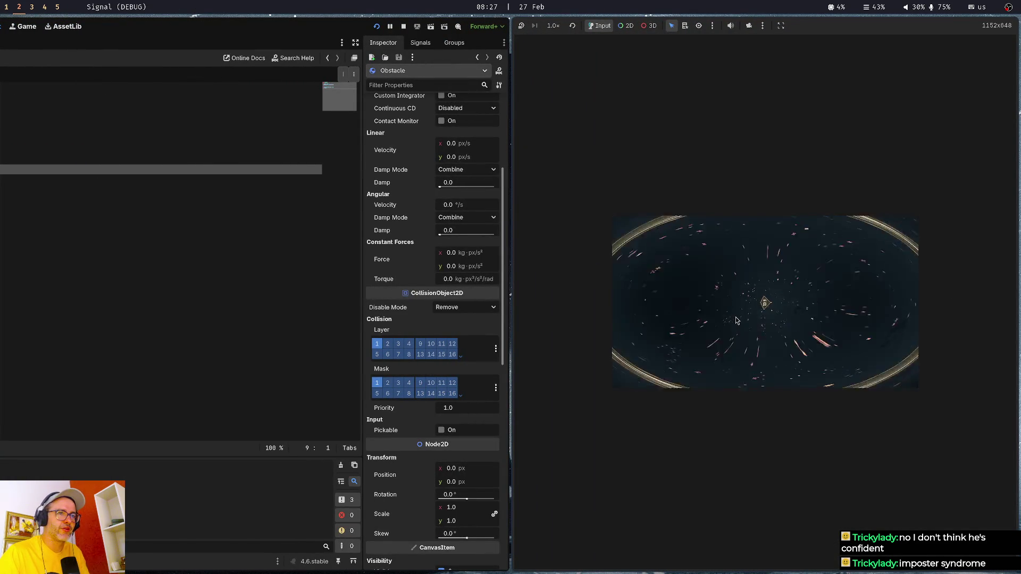
Fly the ship up and left toward the obstacle, then stop the game with F8.
key(Up)
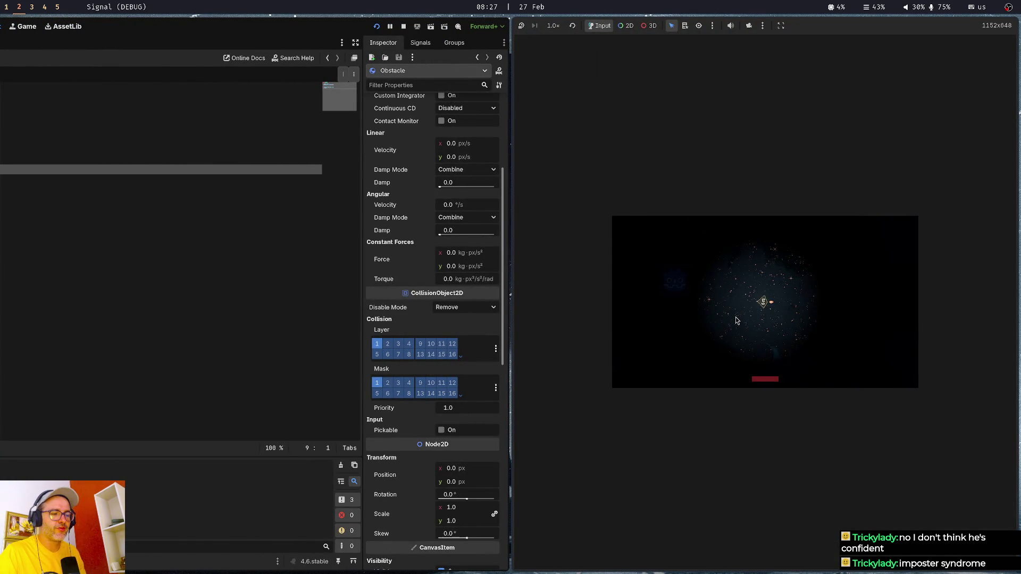
key(Left)
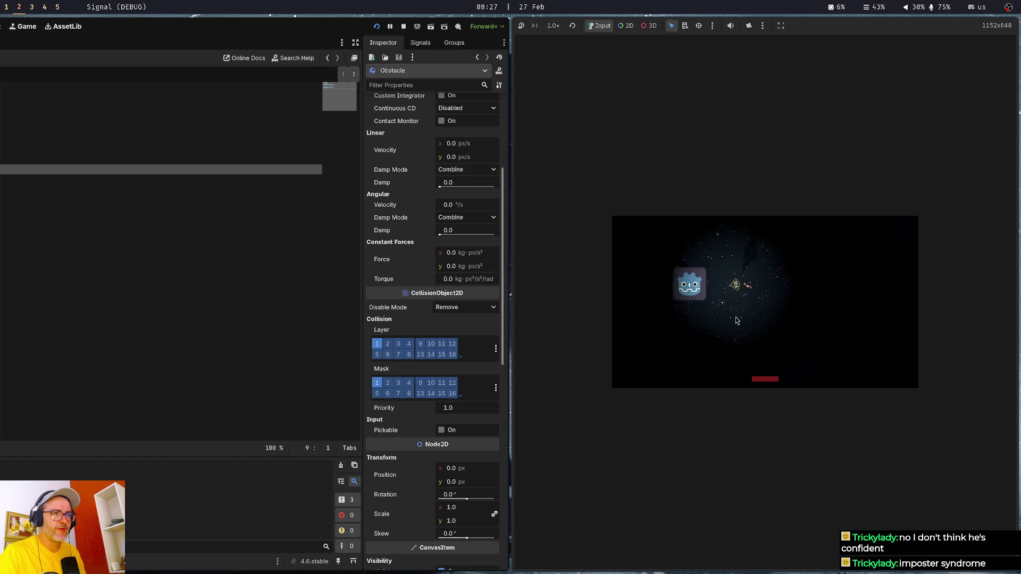
key(F8)
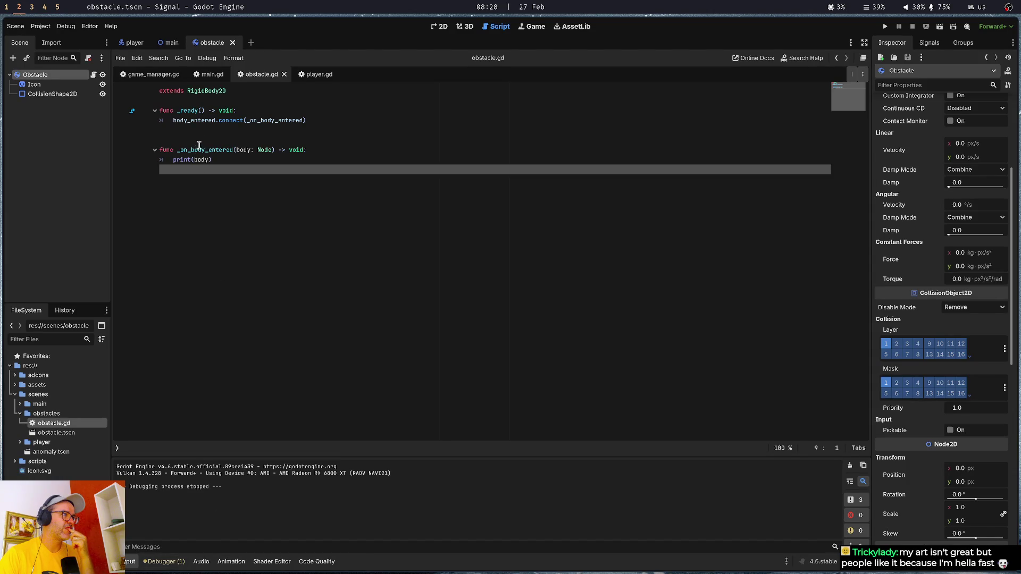
Review the obstacle's Signals list and read the body_entered signal's description.
click(203, 139)
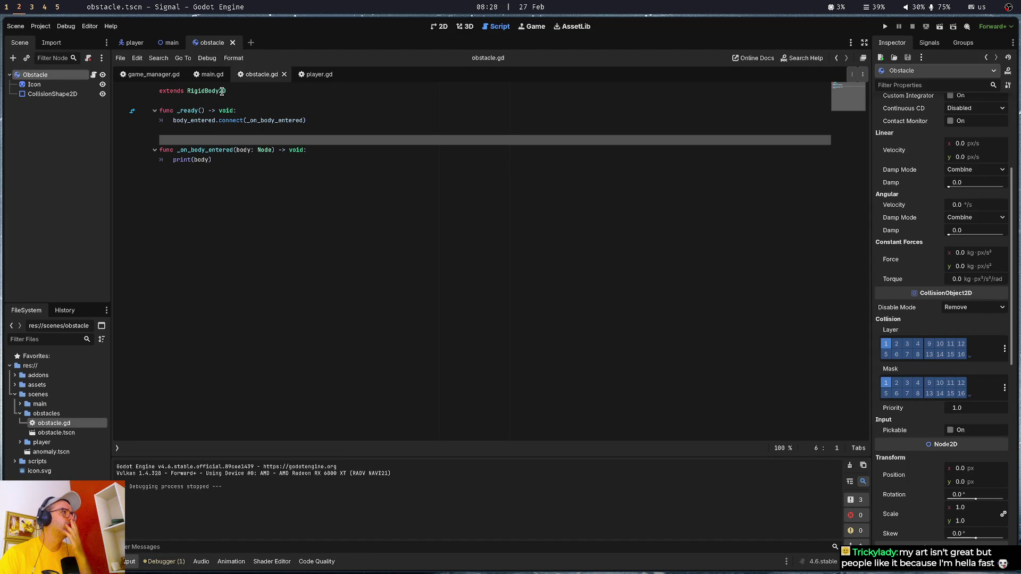
click(215, 150)
click(240, 159)
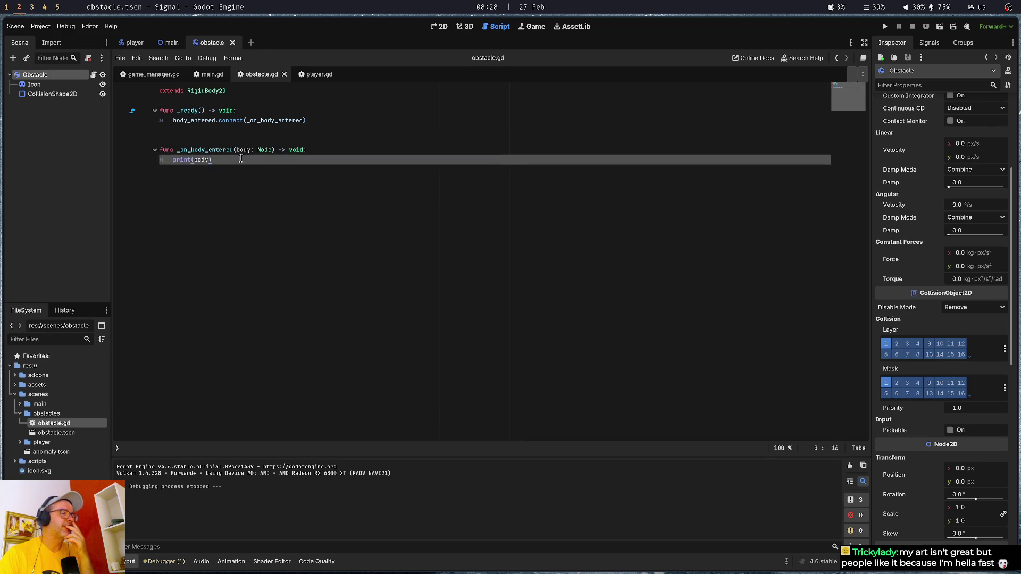
click(926, 46)
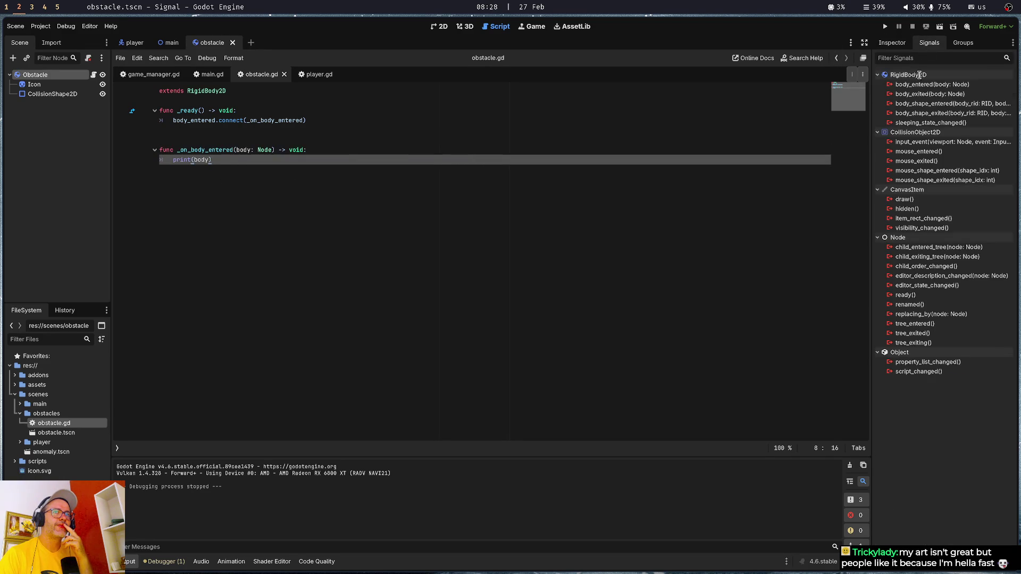
mouse_move(914, 138)
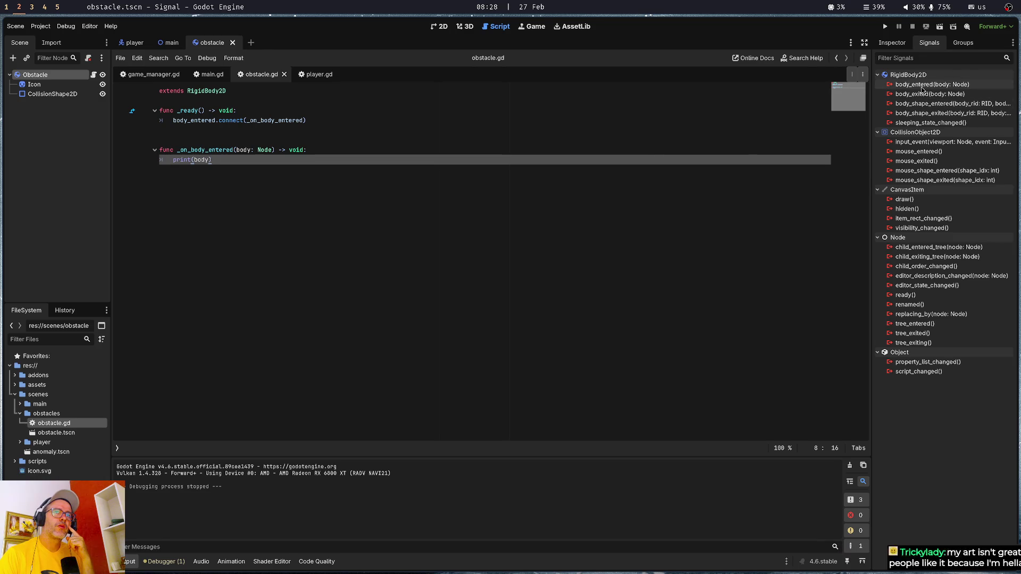
mouse_move(922, 91)
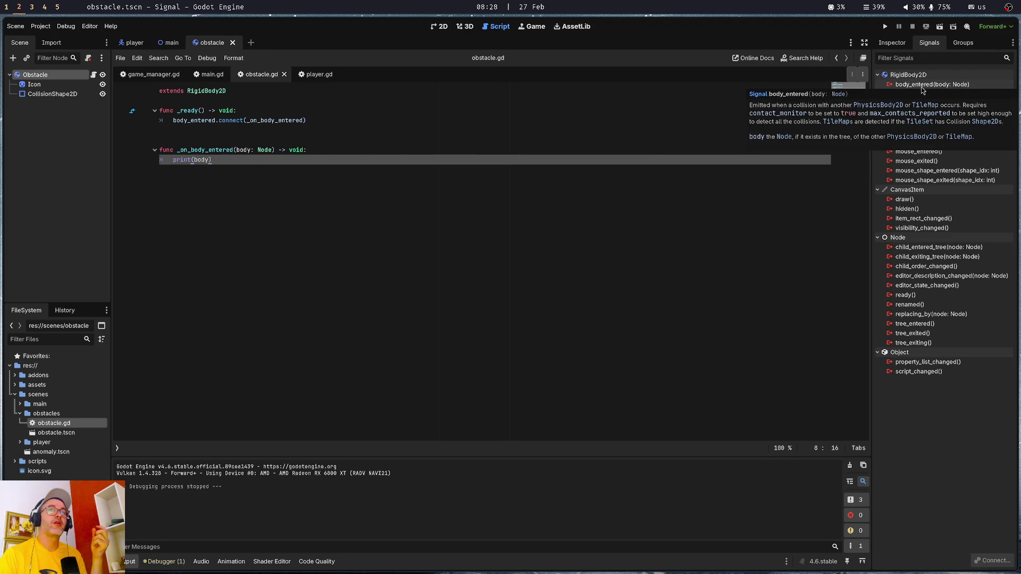
click(33, 142)
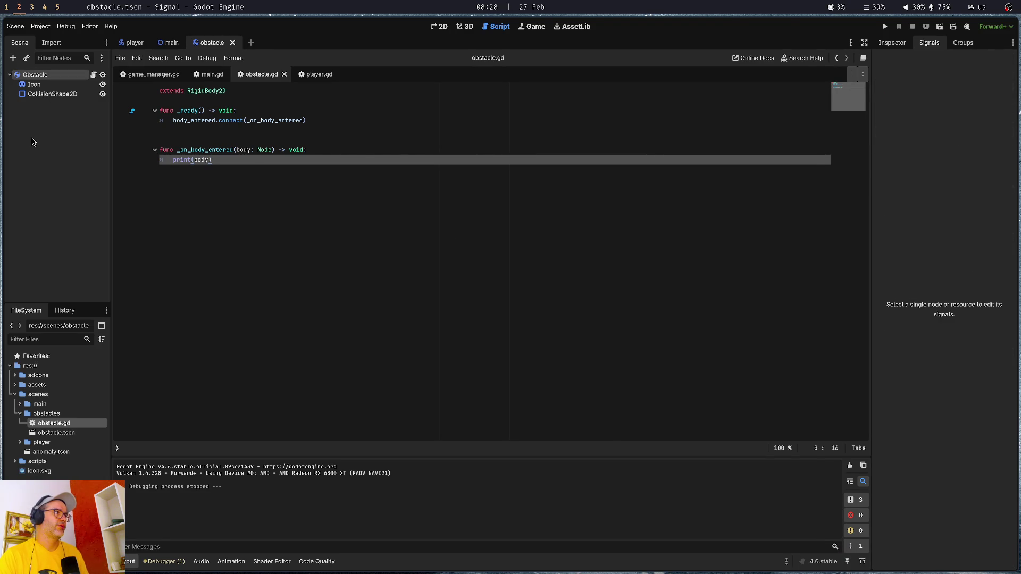
Add an Area2D node to the obstacle scene with a CollisionShape2D child.
key(ctrl+a)
text(area)
key(Return)
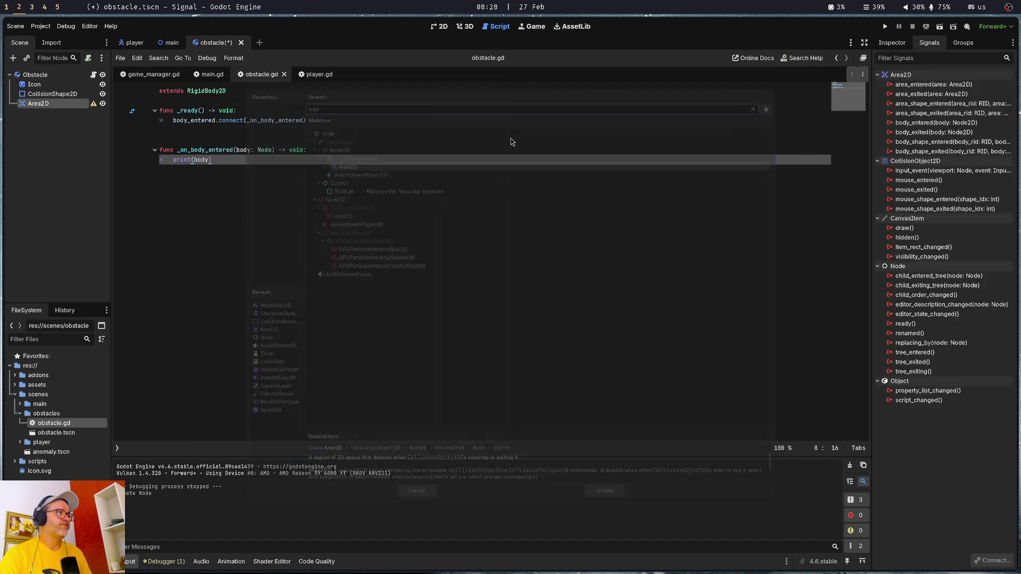
key(ctrl+shift+o)
key(Escape)
key(ctrl+a)
text(collision)
key(Return)
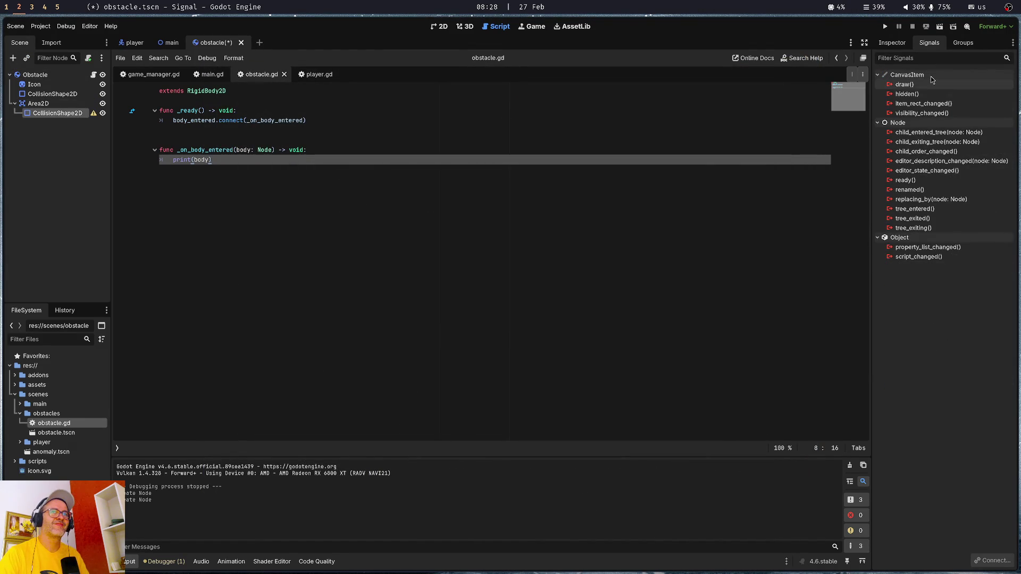
Give the new shape a CircleShape2D of radius 67.33 and hide the original collision shape.
click(897, 49)
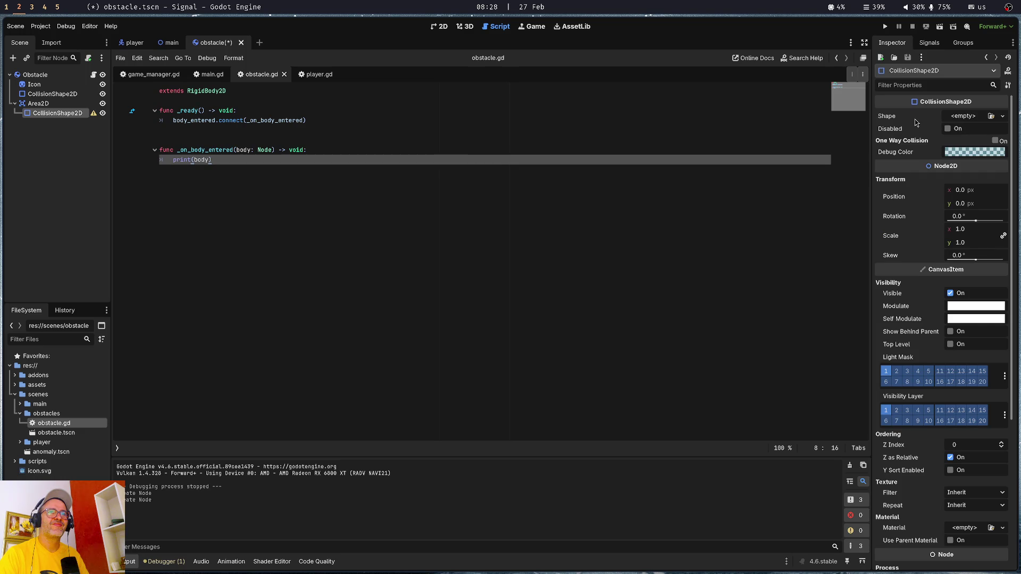
click(962, 117)
click(942, 170)
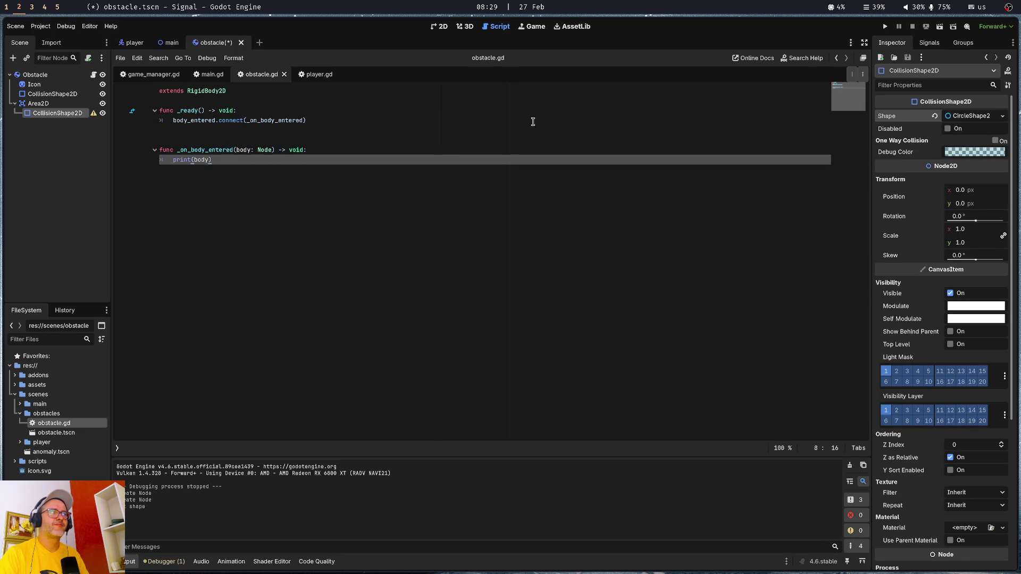
click(437, 28)
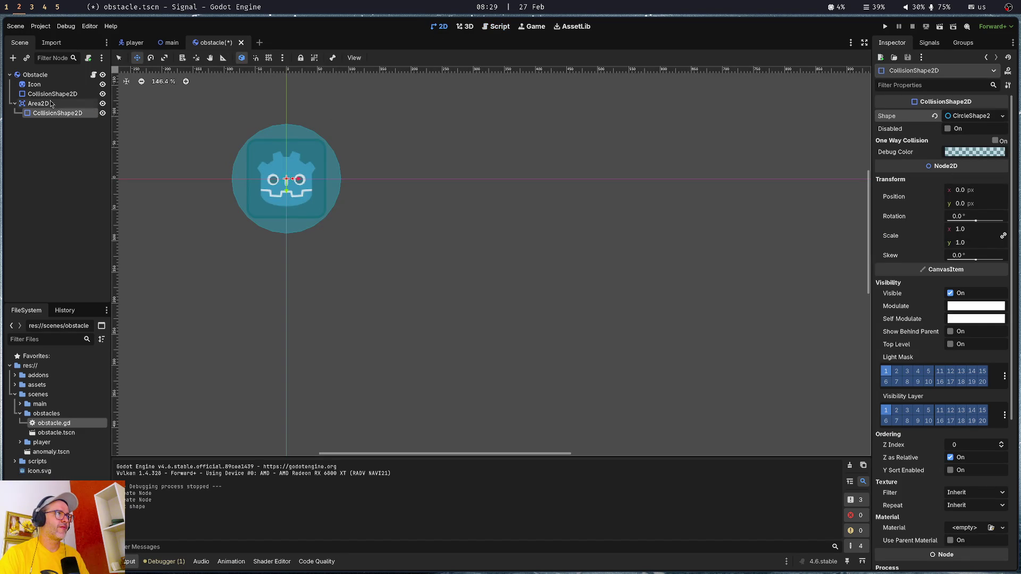
click(103, 94)
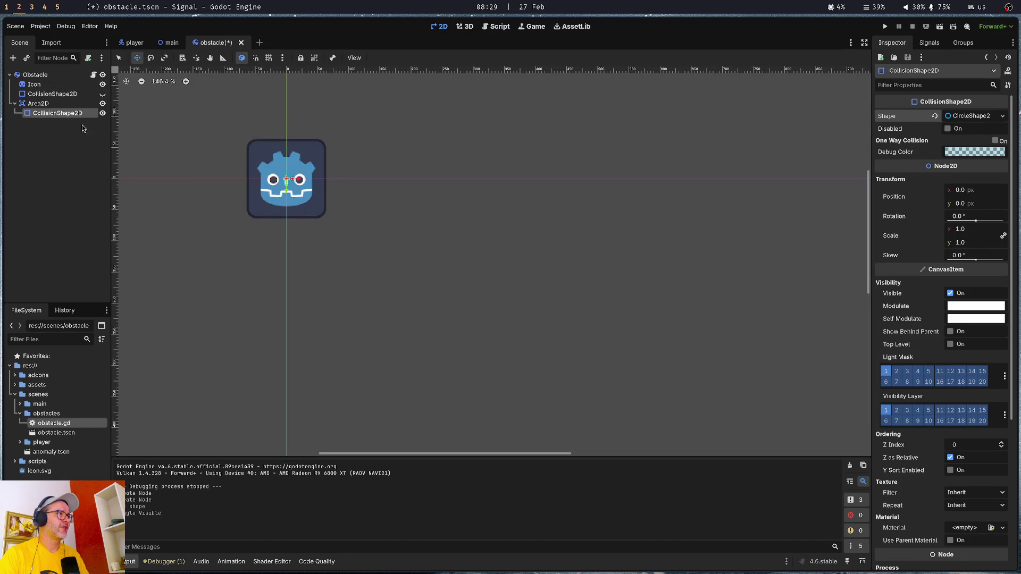
double_click(63, 114)
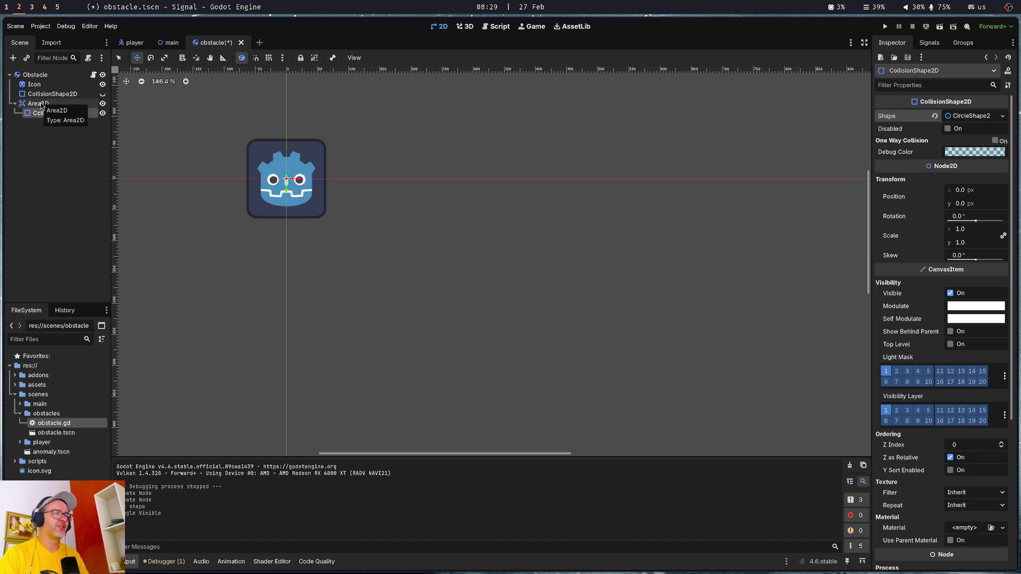
click(41, 105)
click(53, 113)
click(957, 117)
mouse_move(950, 134)
mouse_down()
mouse_move(978, 133)
mouse_move(950, 134)
mouse_up()
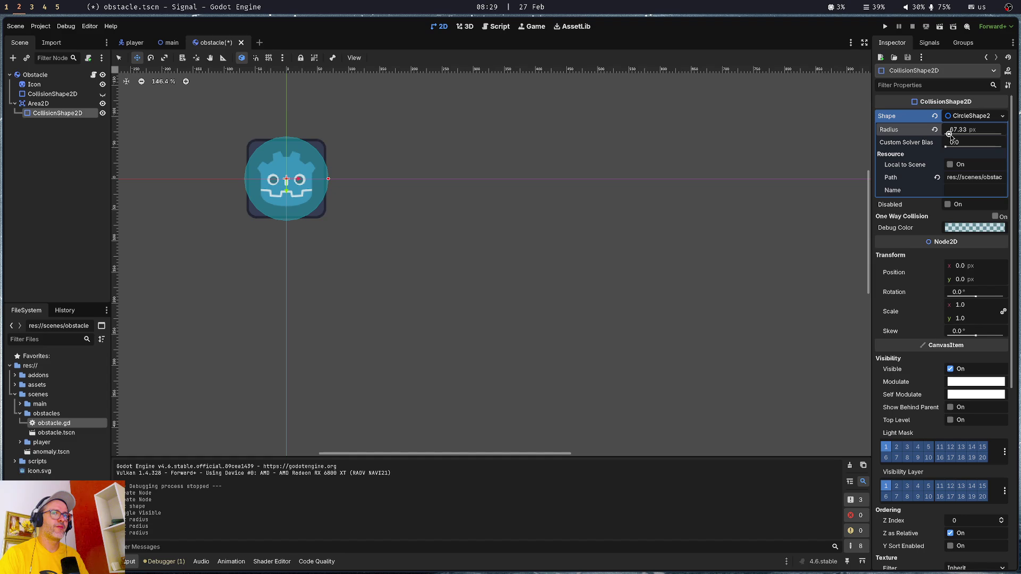
Save the obstacle scene and open obstacle.gd below the extends line.
key(ctrl+s)
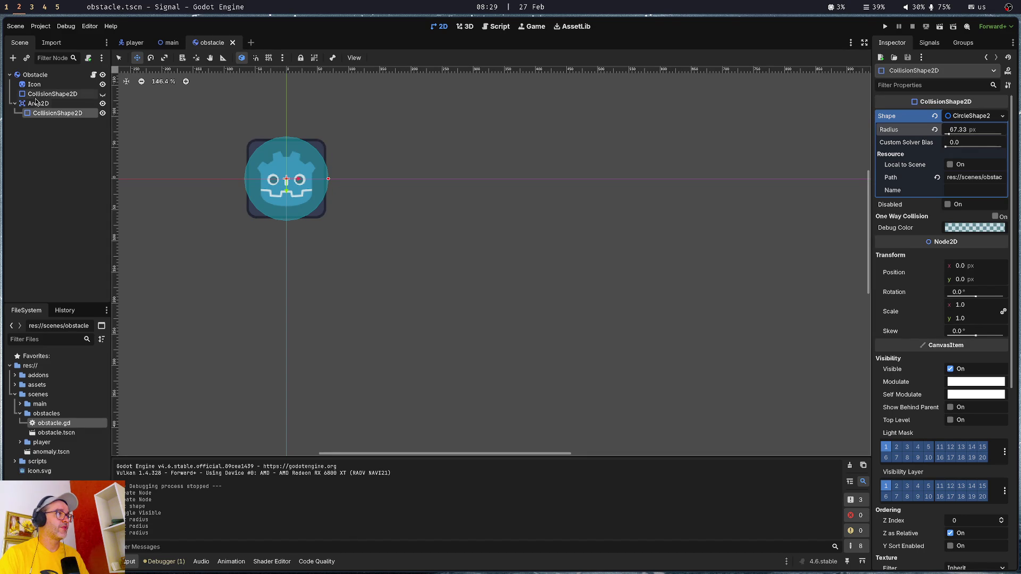
click(93, 74)
click(248, 128)
click(235, 93)
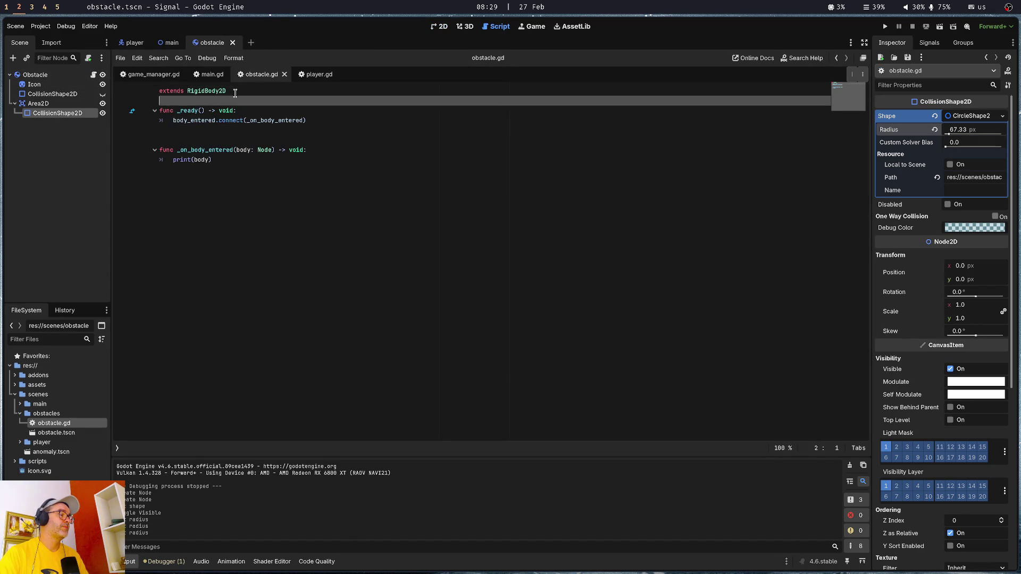
key(Return)
key(Return)
mouse_move(38, 103)
mouse_down()
mouse_move(250, 116)
mouse_move(238, 114)
mouse_up()
double_click(219, 110)
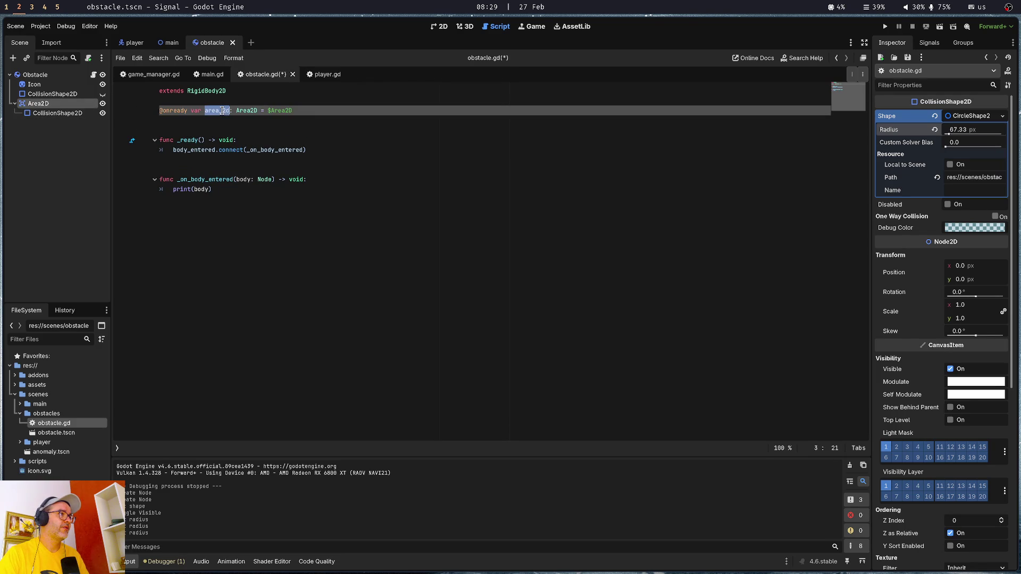
Connect area_2d.body_entered in _ready and make the handler print the body's velocity.
click(199, 152)
double_click(200, 152)
key(Left)
text(area_2d.)
key(Escape)
click(362, 237)
click(258, 189)
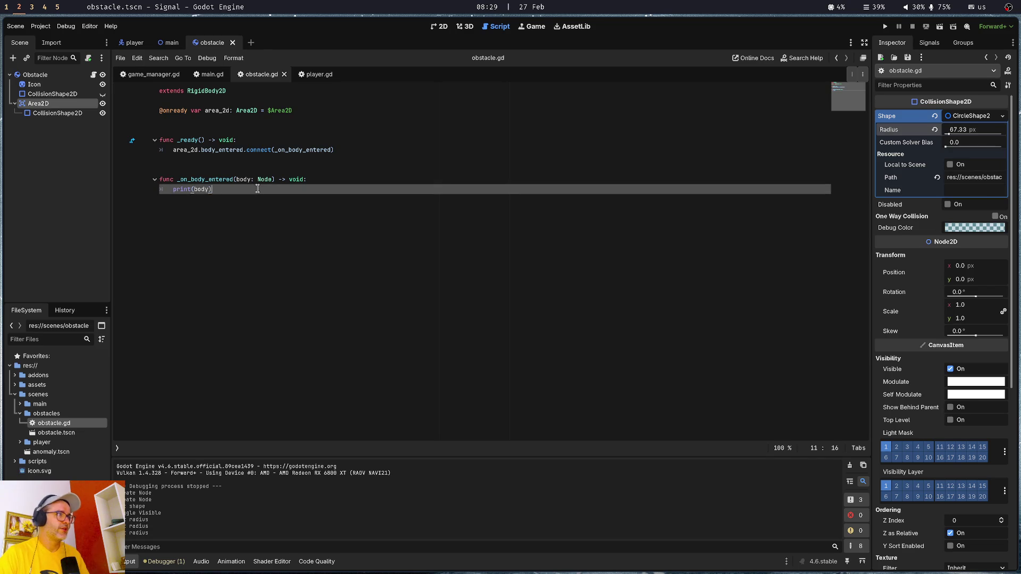
text(.veloci)
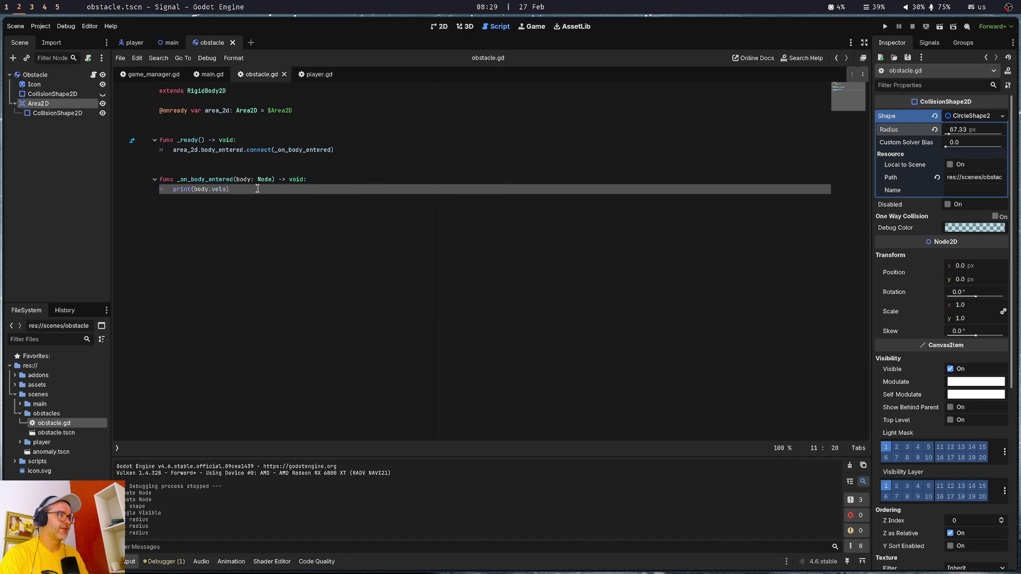
text(tty)
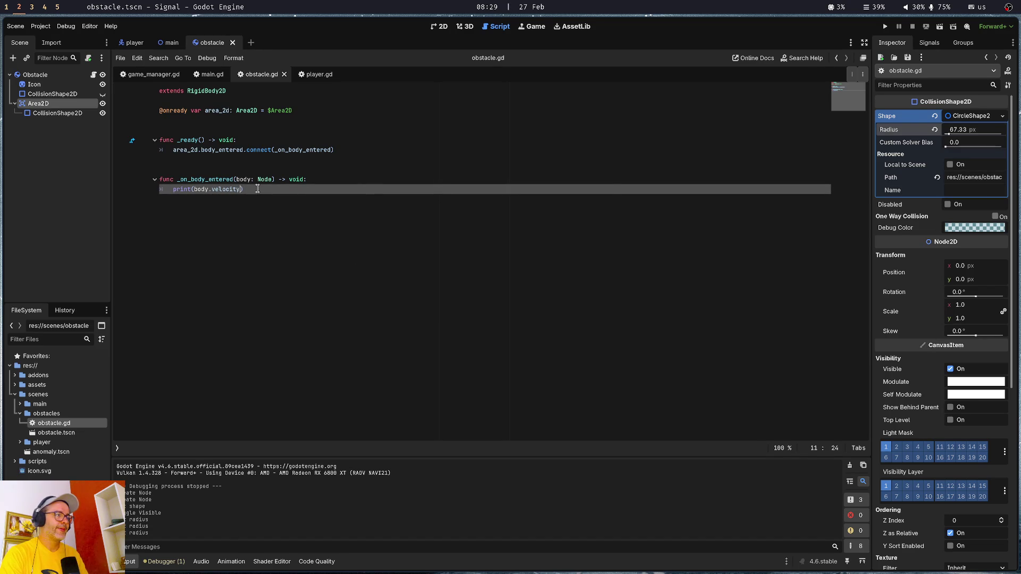
Run the game, note the invalid 'velocity' access error on RigidBody2D, and stop it.
key(F5)
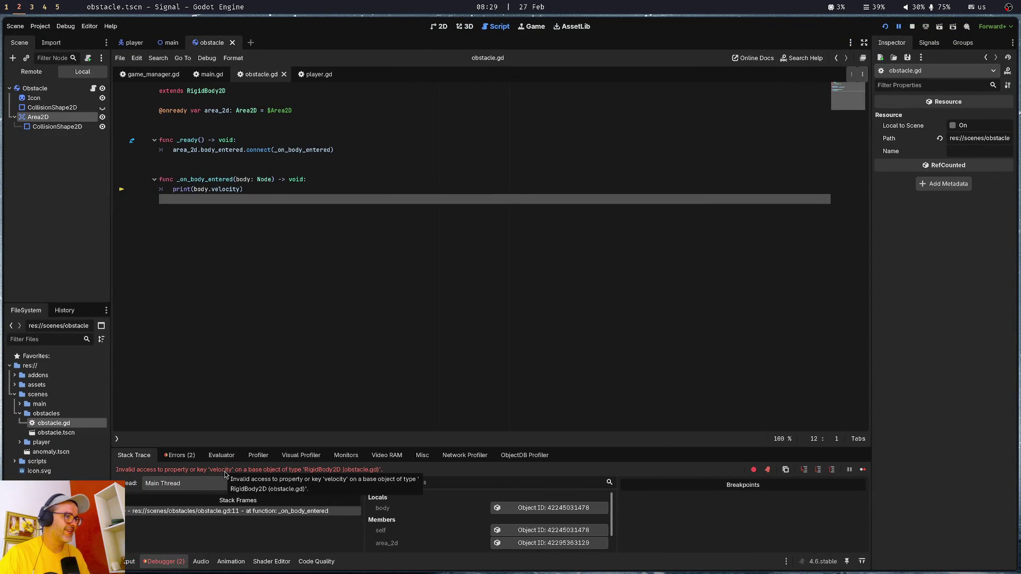
click(266, 181)
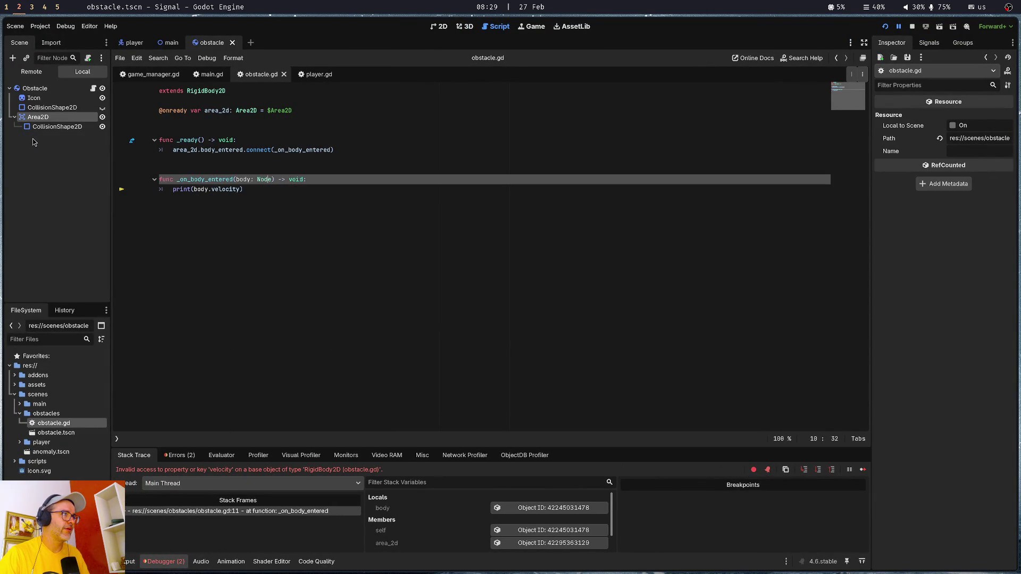
click(911, 26)
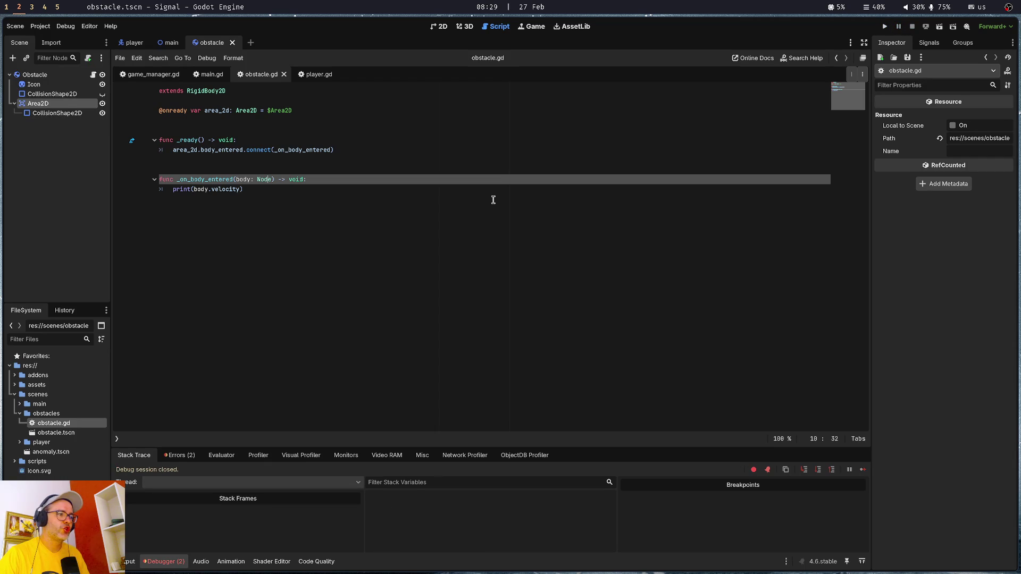
click(310, 224)
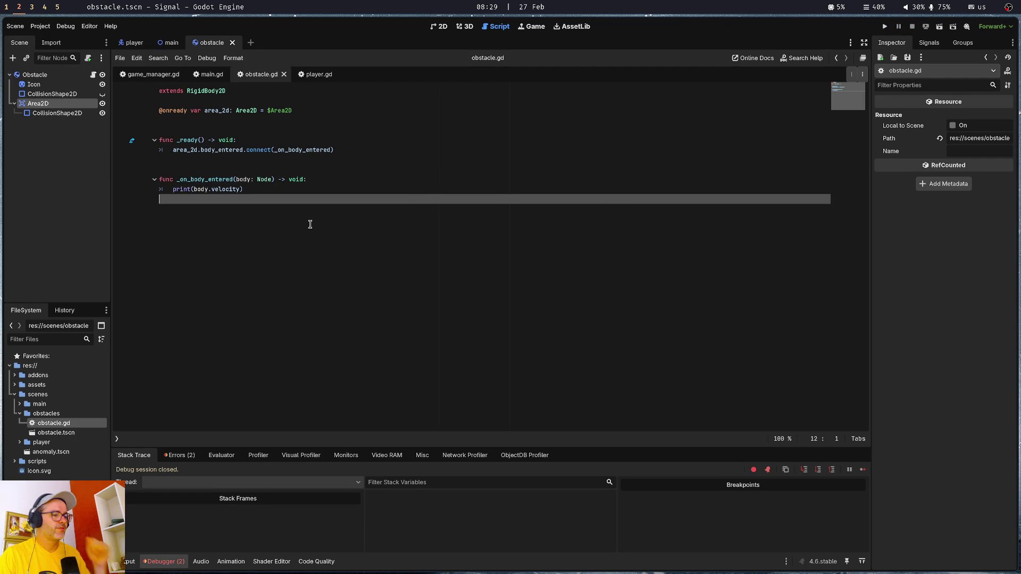
Switch the Area2D's collision mask from layer 1 to layer 2 and save the scene.
click(54, 96)
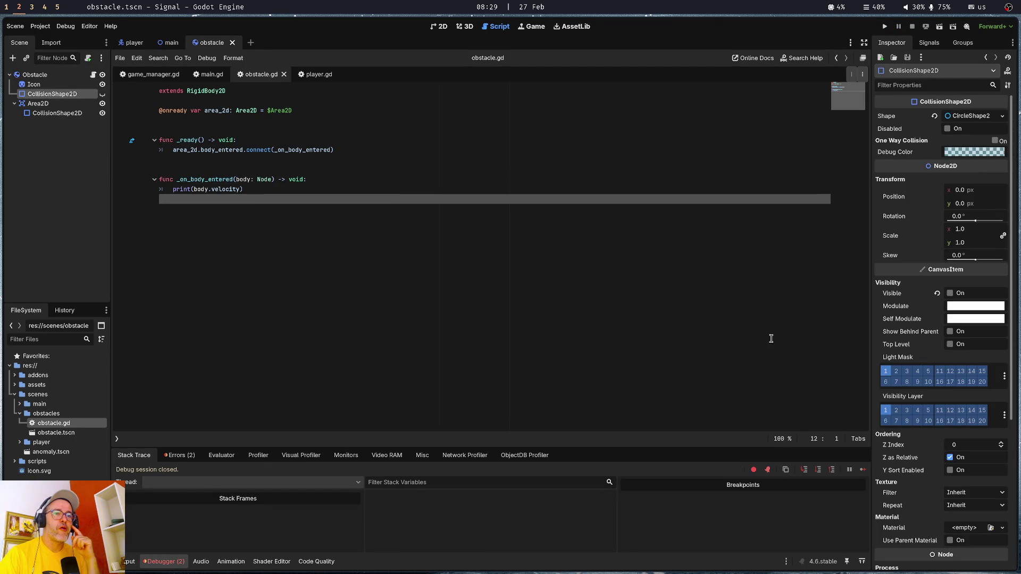
click(35, 75)
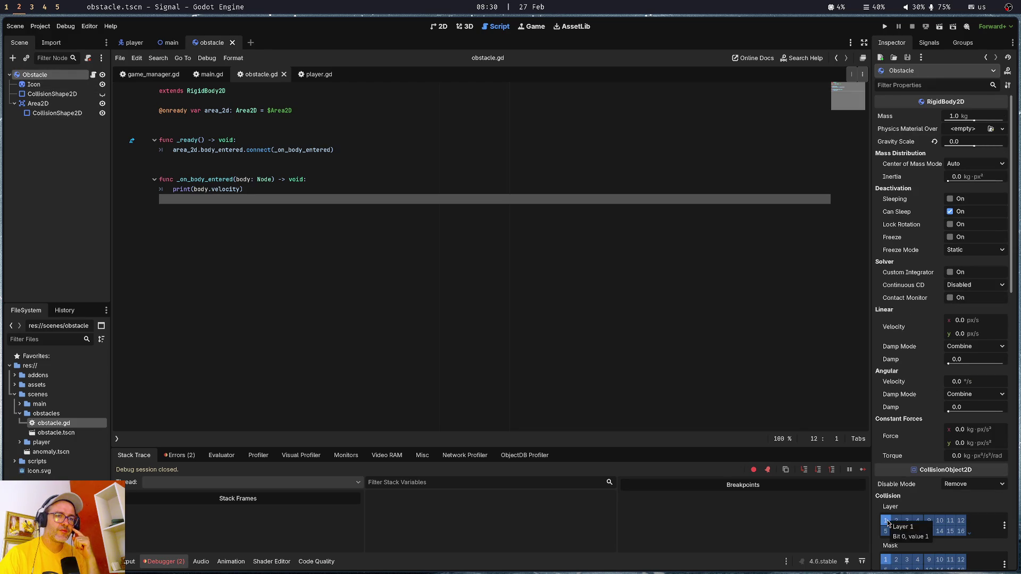
click(37, 103)
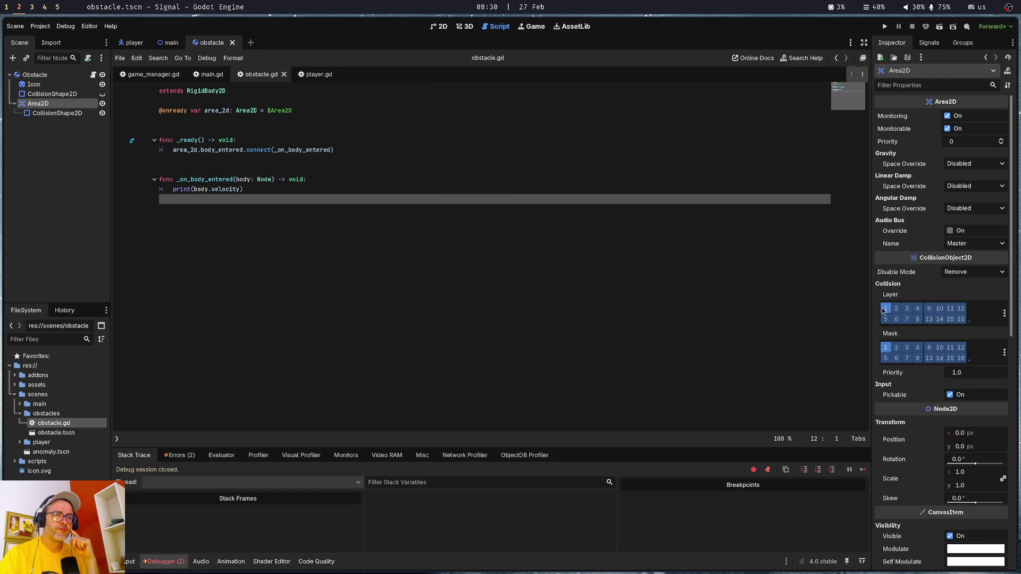
click(885, 348)
click(899, 349)
key(ctrl+s)
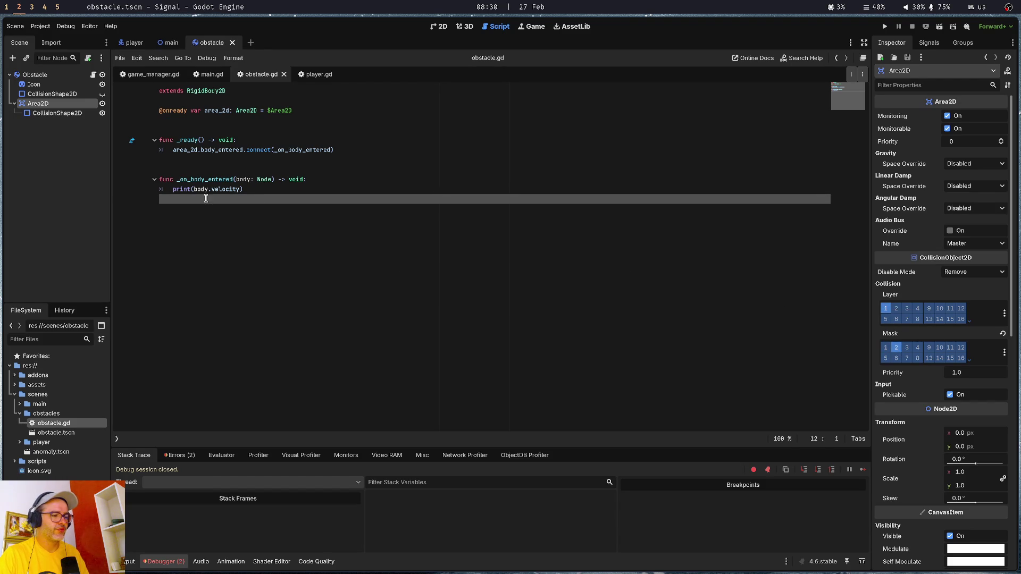
click(40, 28)
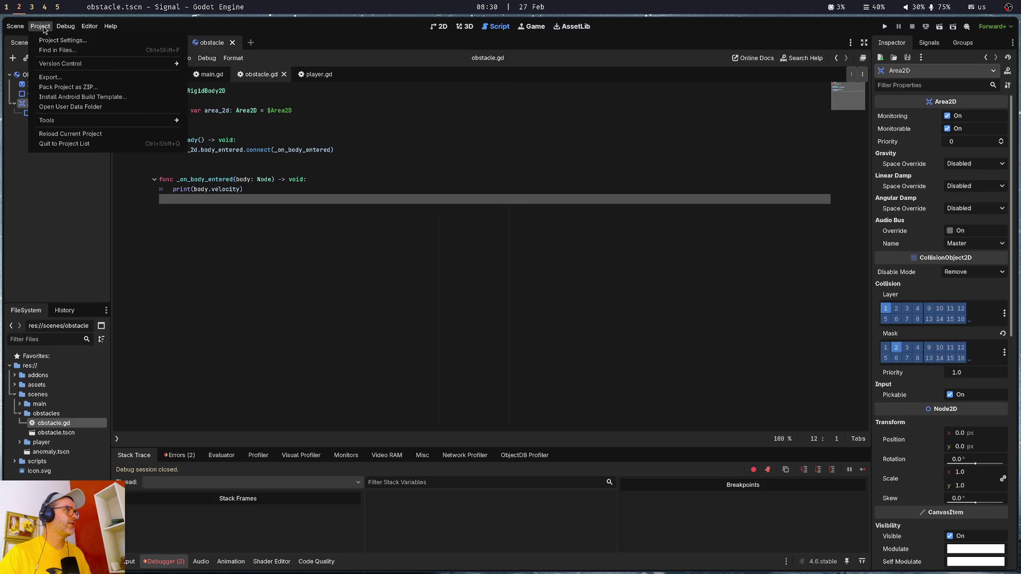
Under Layer Names > 2D Physics in Project Settings, name Layer 2 PLAYER, then close the window.
click(55, 41)
scroll(333, 441, down, 10)
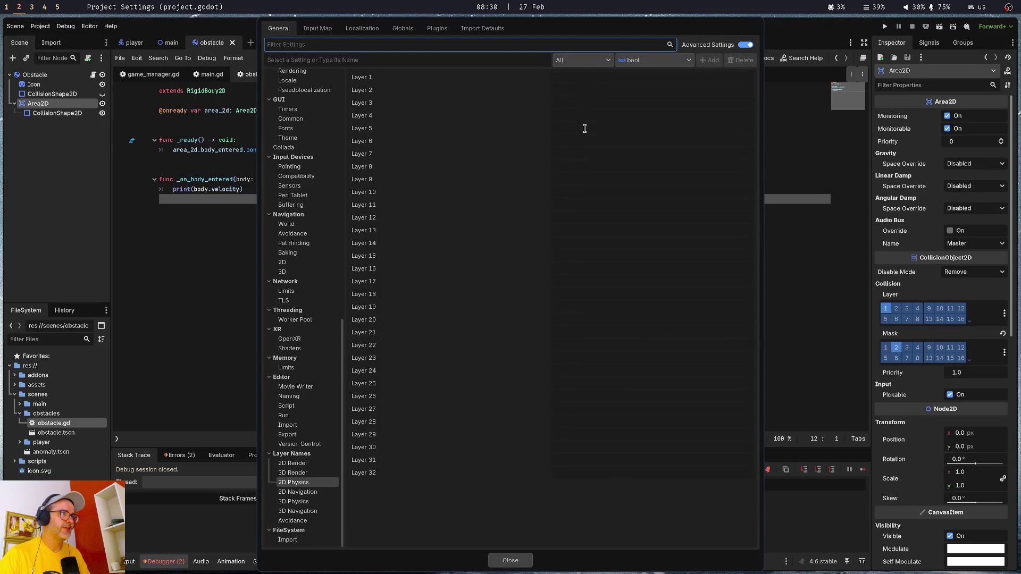
click(595, 87)
text(AYER)
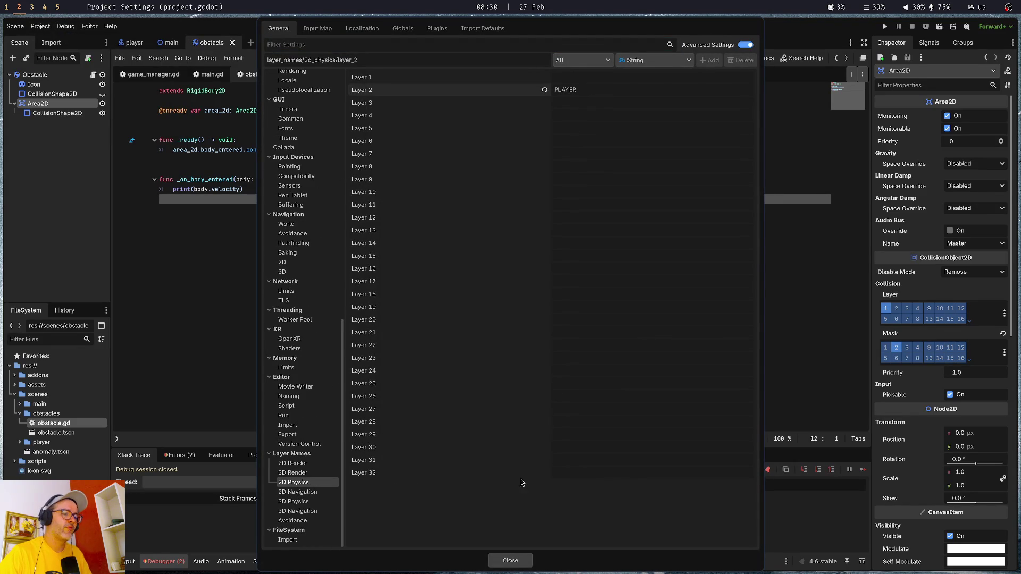
click(510, 560)
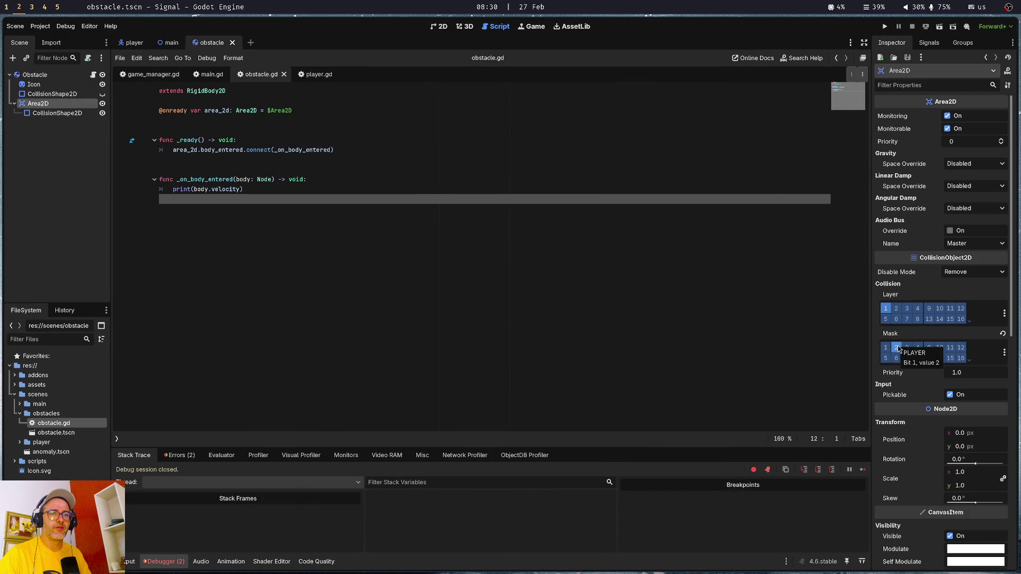
Add collision layer 2 to the Player's CharacterBody2D, test-run the game, then return to the obstacle scene.
click(134, 43)
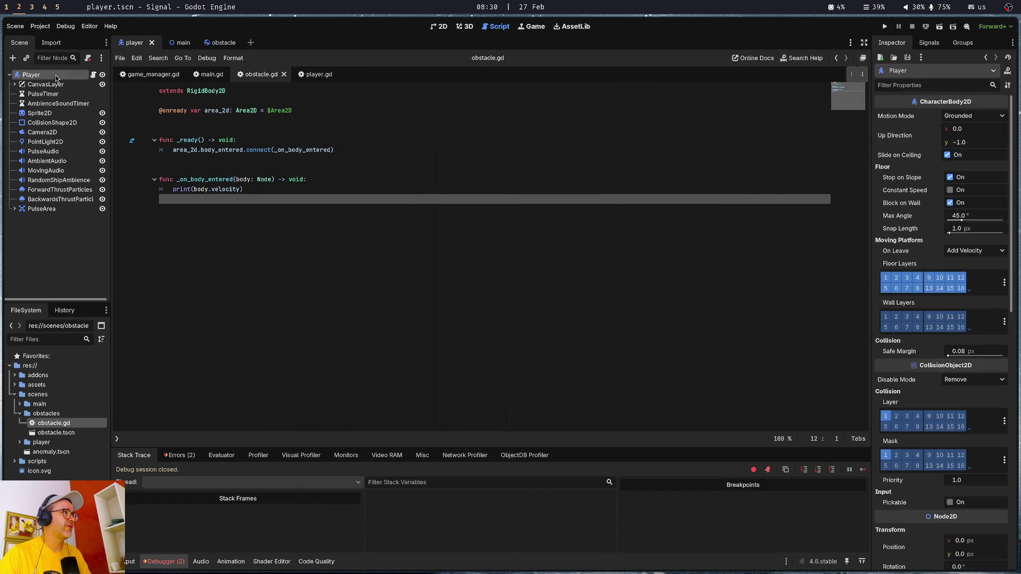
click(896, 416)
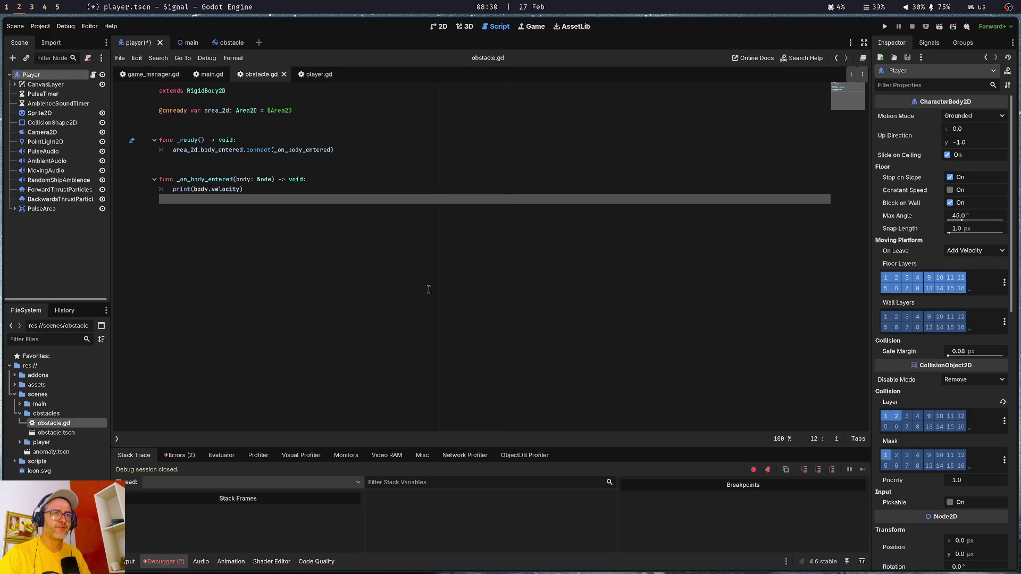
key(F5)
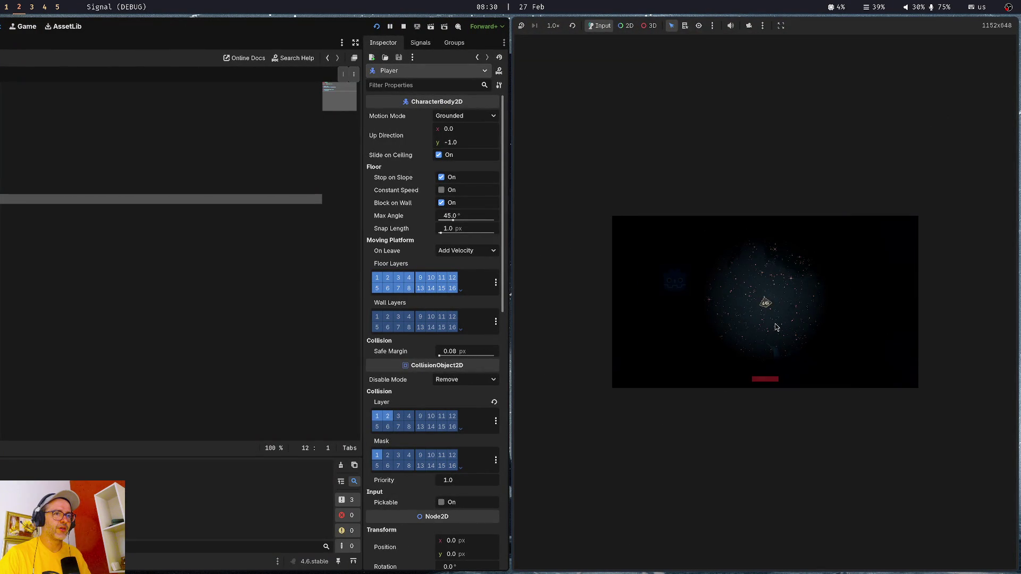
key(Left)
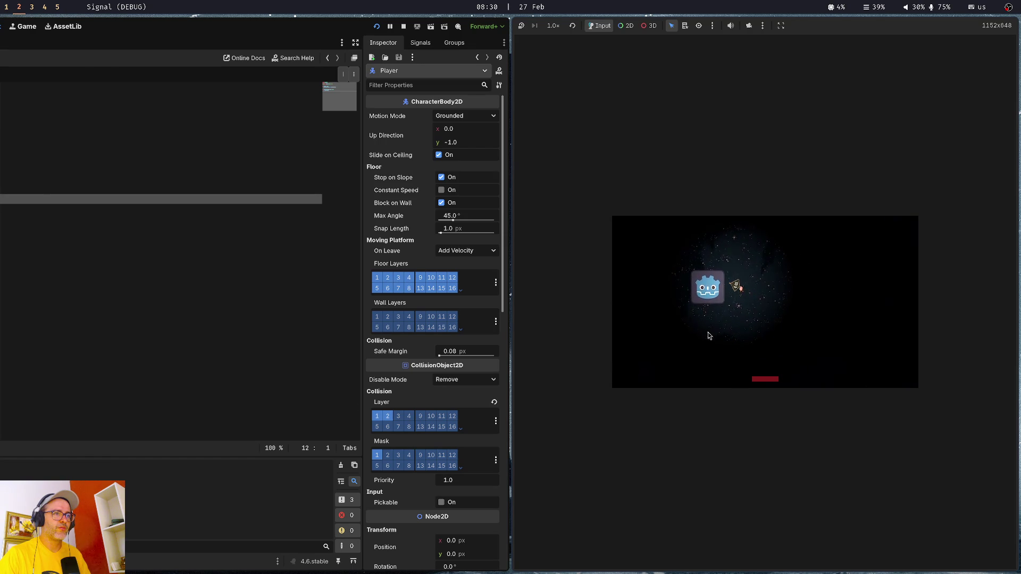
key(F8)
click(268, 188)
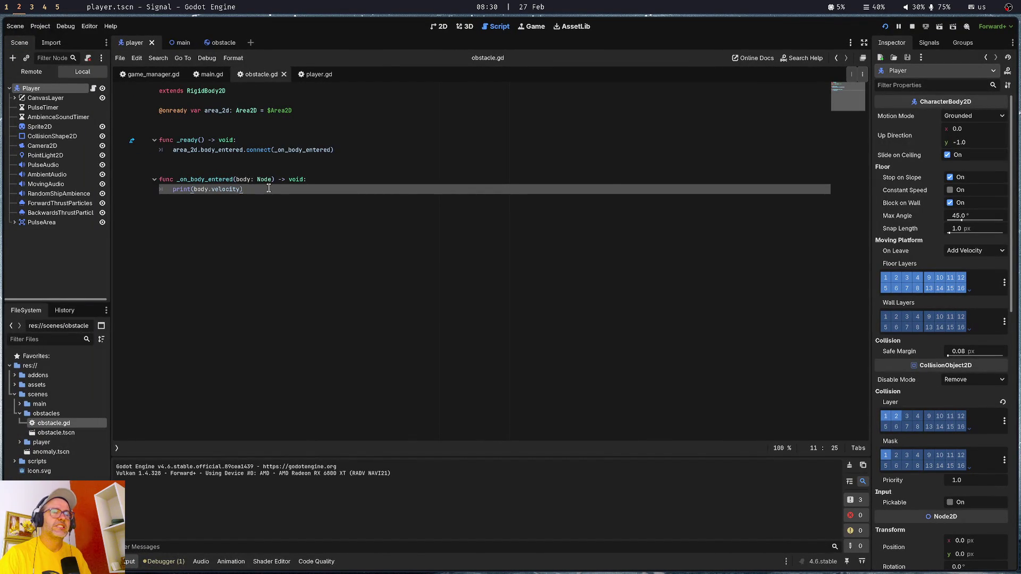
click(220, 42)
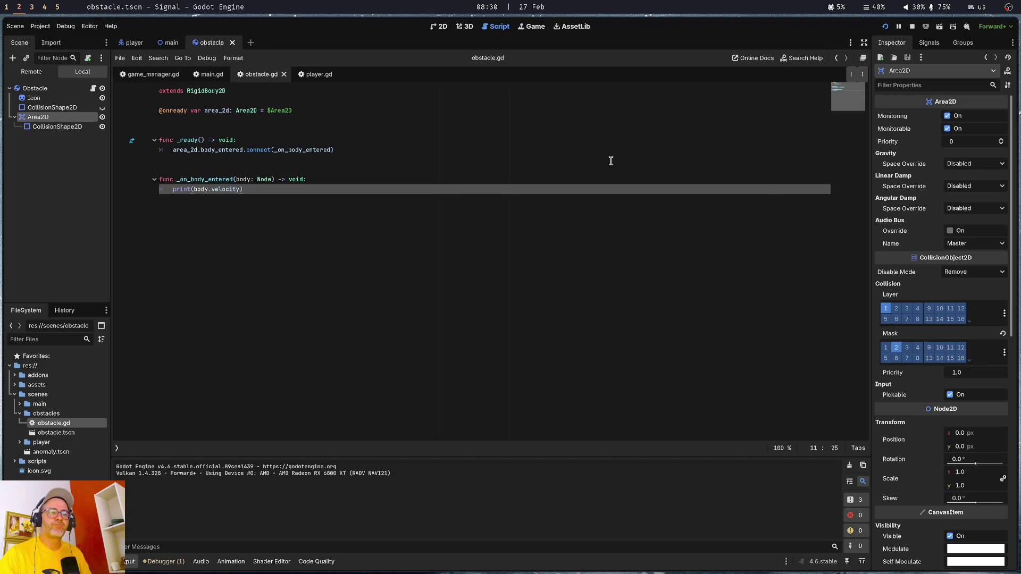
Add collision layer 2 to the obstacle's Area2D, save, test-run, and open the main scene.
click(899, 309)
key(ctrl+s)
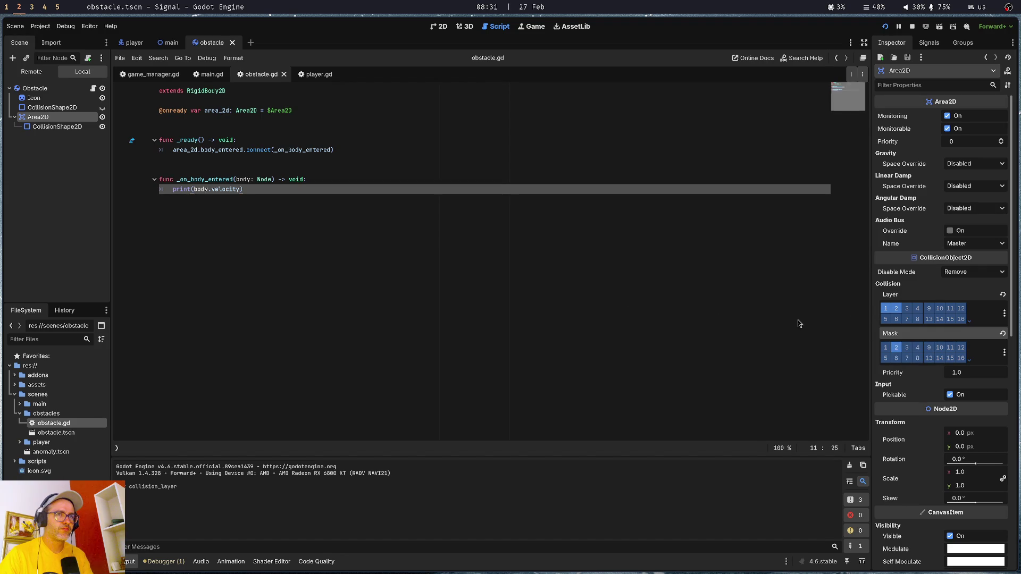
click(497, 287)
key(F5)
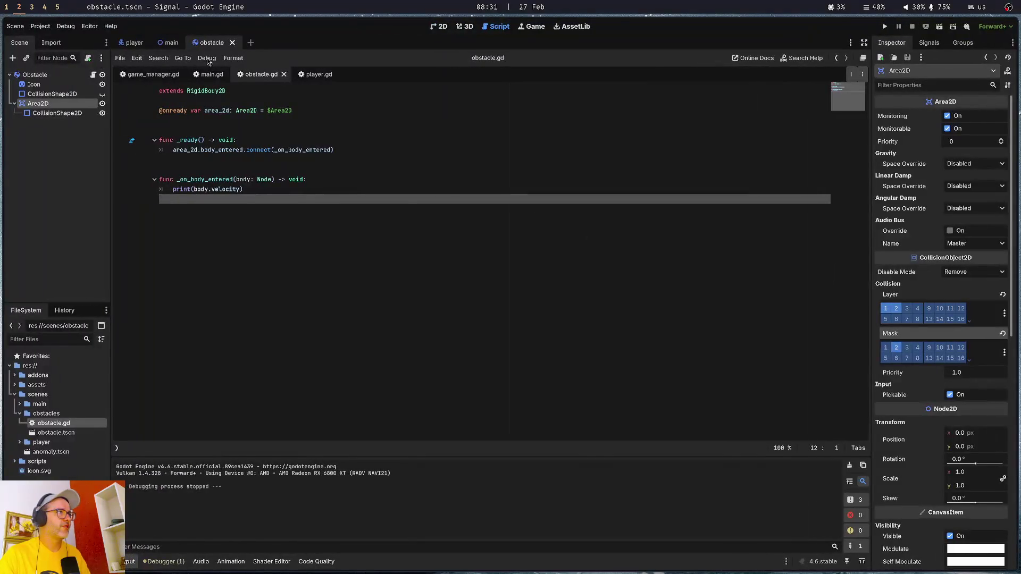
click(172, 43)
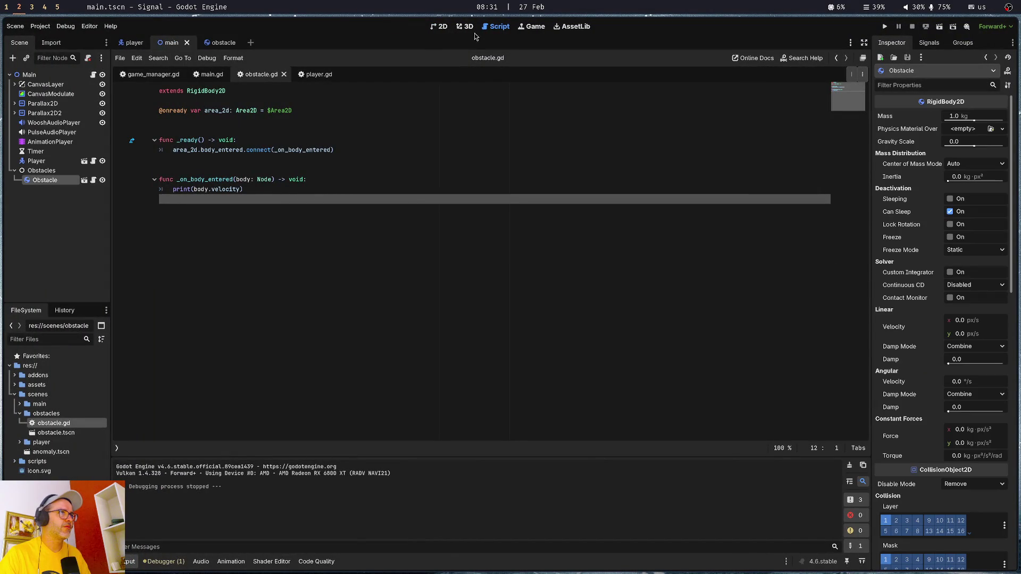
In the main scene's 2D view, move the Obstacle onto the Player's right edge.
click(443, 27)
click(42, 170)
click(47, 181)
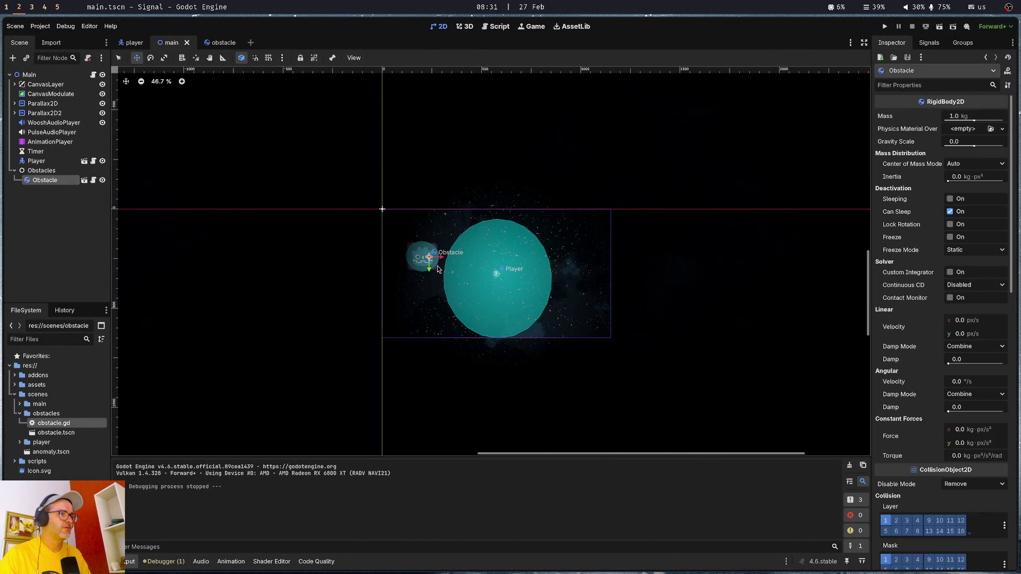
mouse_move(431, 259)
mouse_down()
mouse_move(590, 290)
mouse_move(536, 277)
mouse_up()
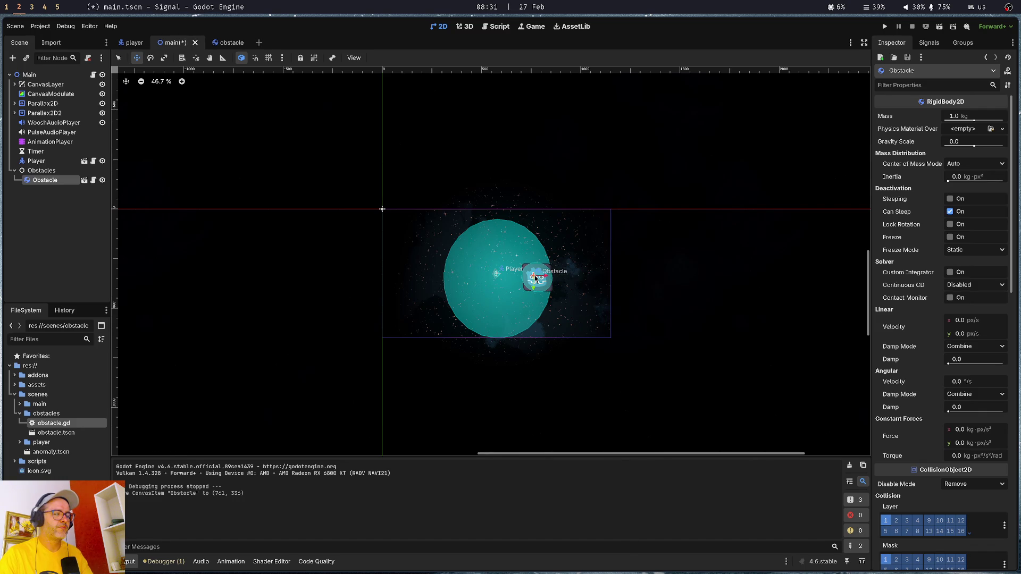
Save and test-run the game, then open obstacle.gd from the obstacle scene.
key(F5)
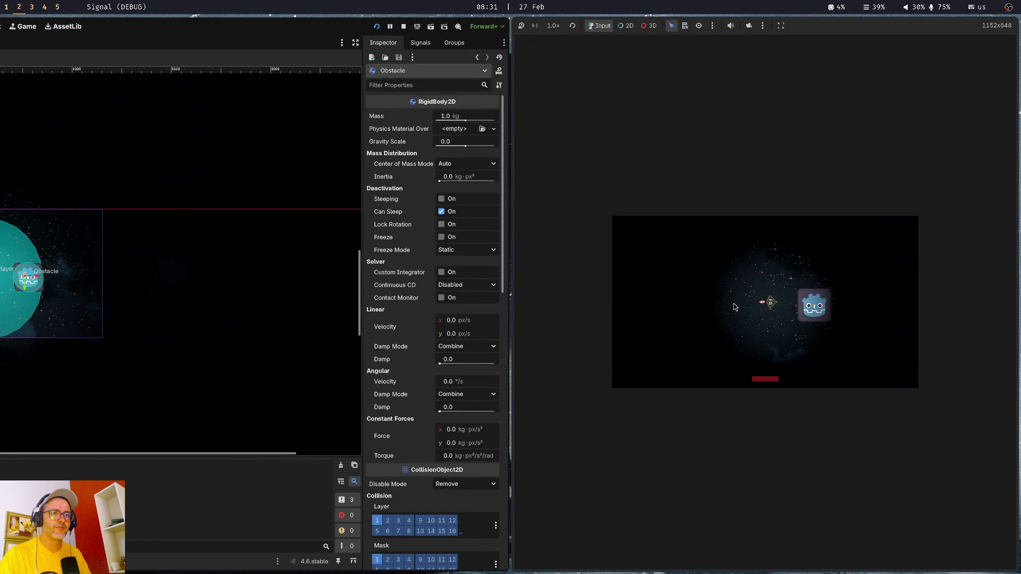
key(F8)
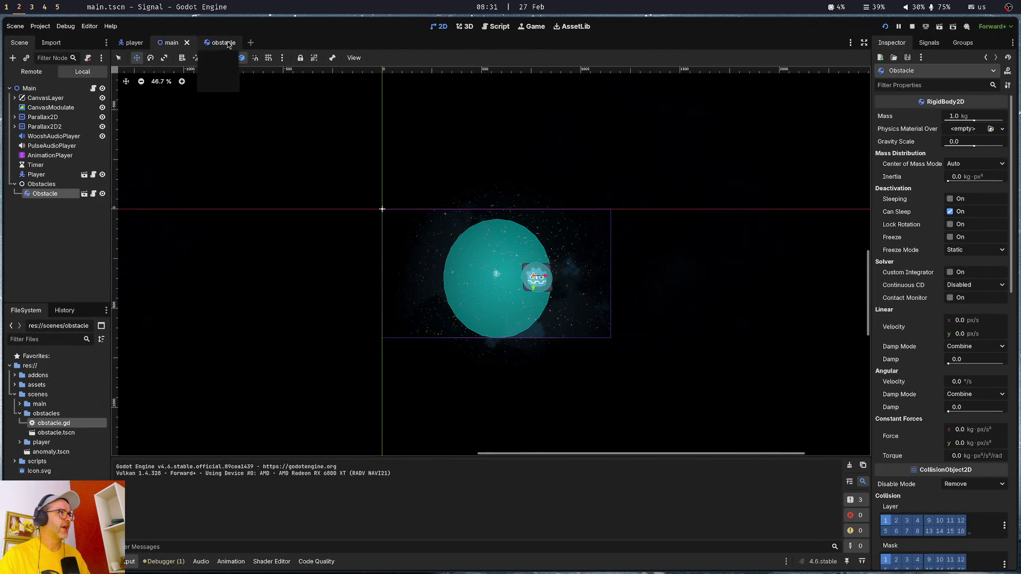
click(219, 42)
click(93, 89)
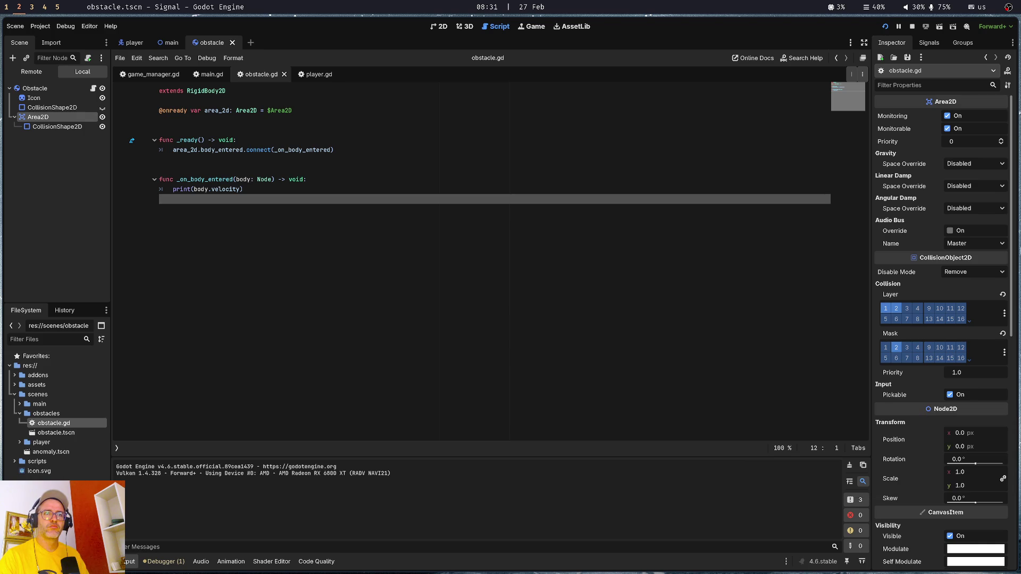
Inspect the Area2D's CollisionShape2D, collapse its CircleShape2D, and reselect Area2D in the 2D view.
mouse_move(1014, 229)
mouse_down()
mouse_move(1011, 265)
mouse_move(1012, 233)
mouse_up()
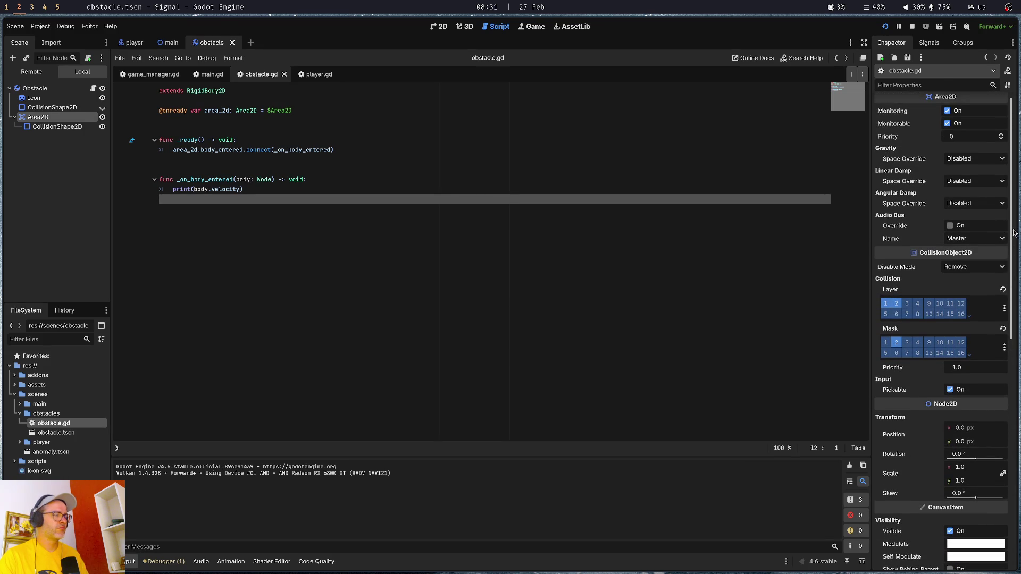
click(49, 129)
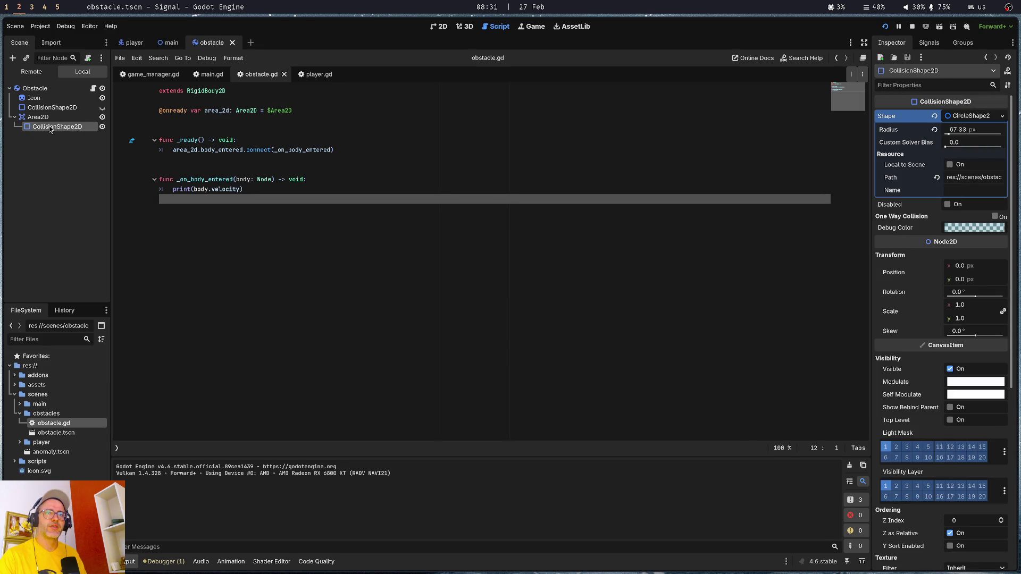
click(975, 117)
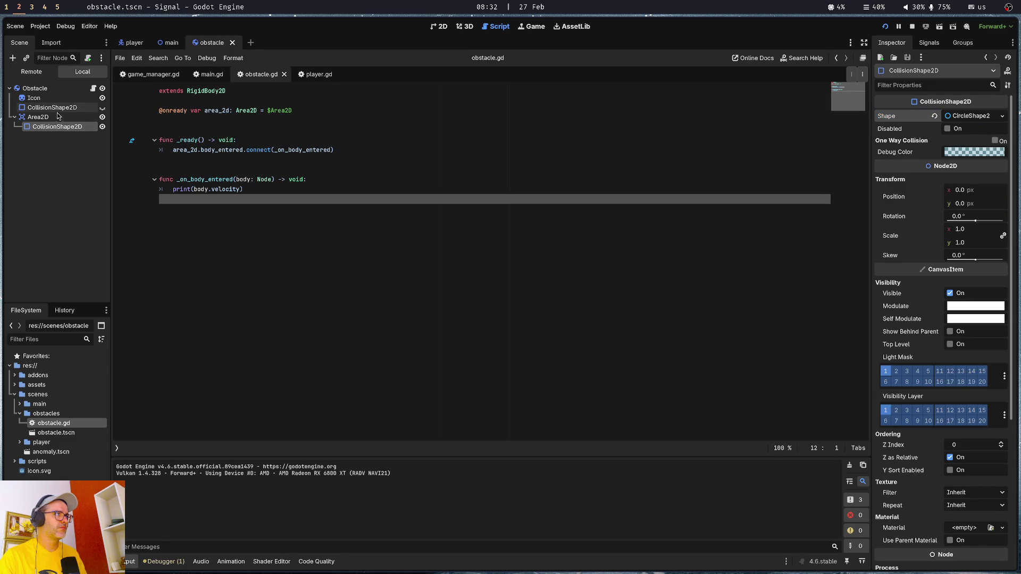
click(38, 117)
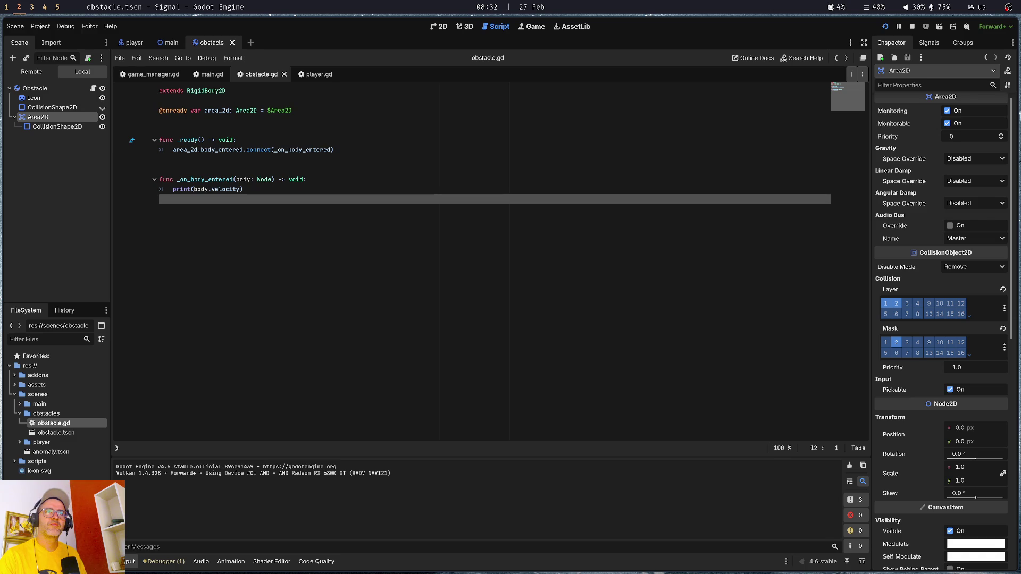
click(437, 27)
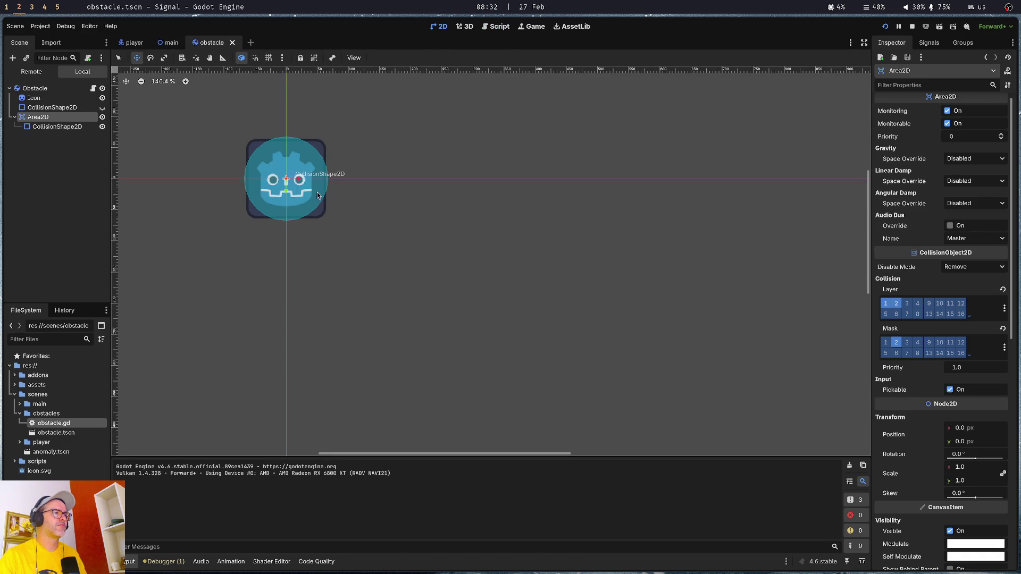
Enlarge the Area2D's detection circle to about 124 px radius.
click(118, 57)
click(322, 179)
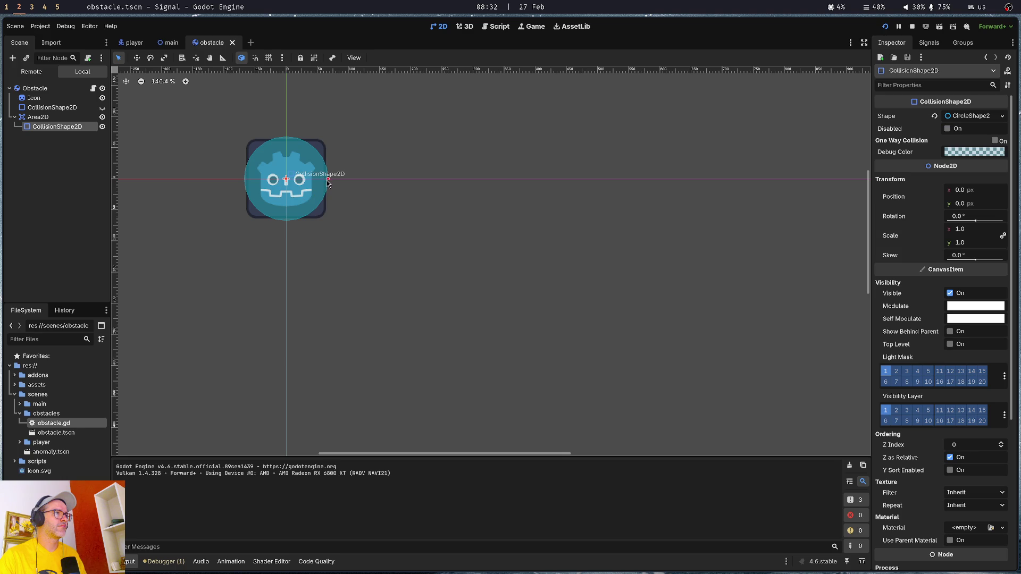
drag(328, 180, 350, 183)
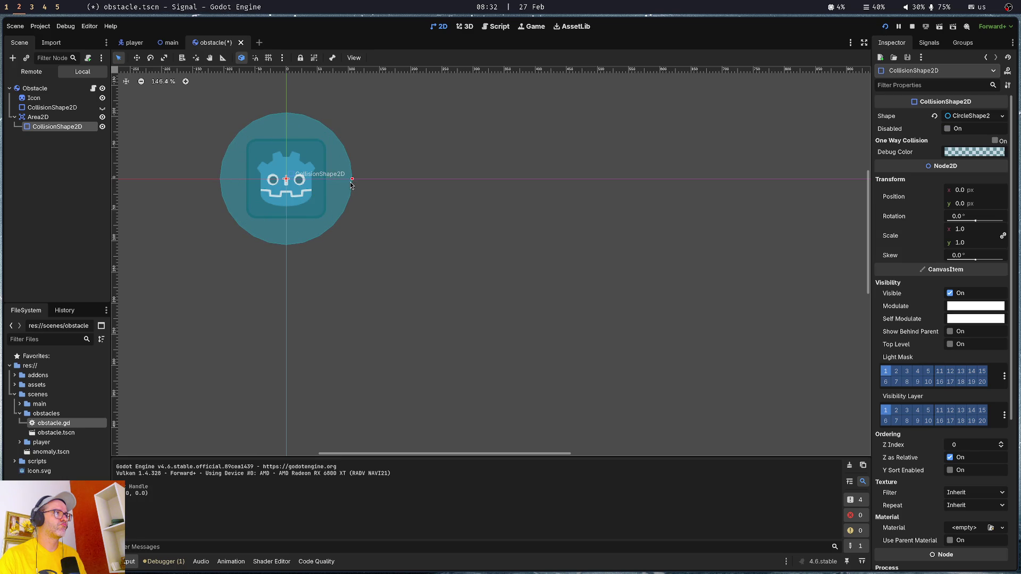
Enable Debug > Visible Collision Shapes and test-run the game to view the shapes.
click(40, 26)
mouse_move(71, 30)
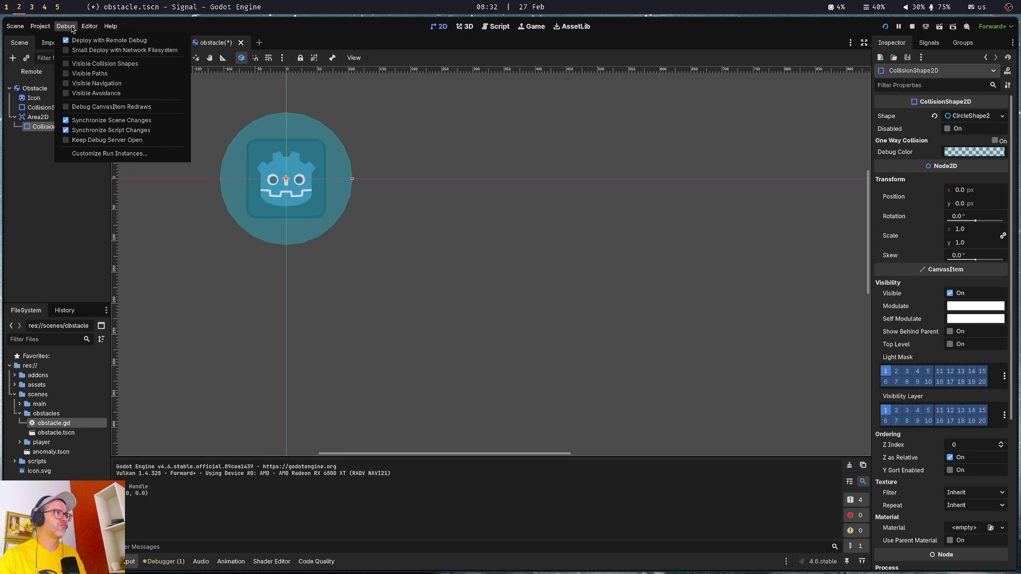
click(105, 64)
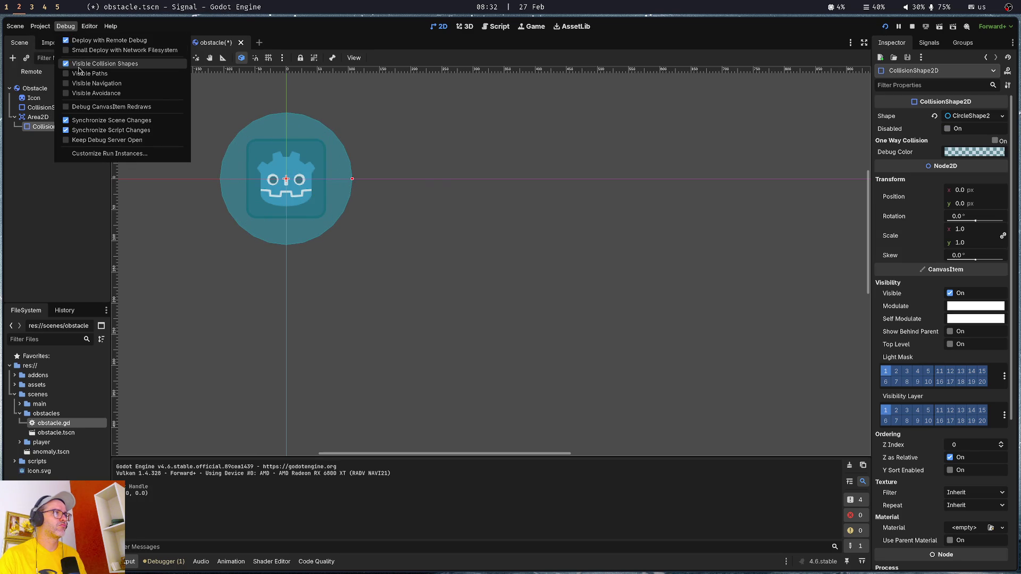
click(456, 190)
key(F5)
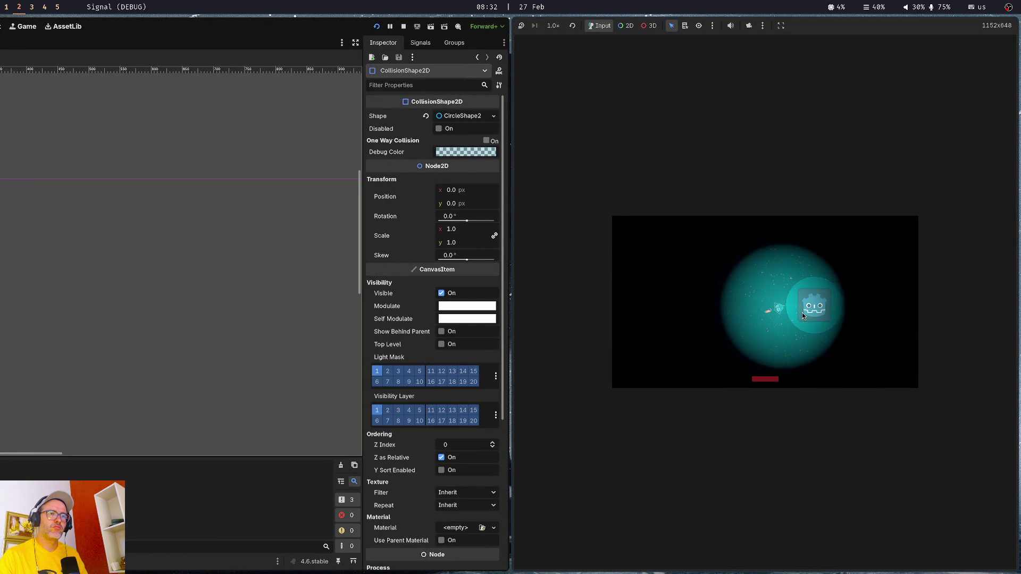
key(F8)
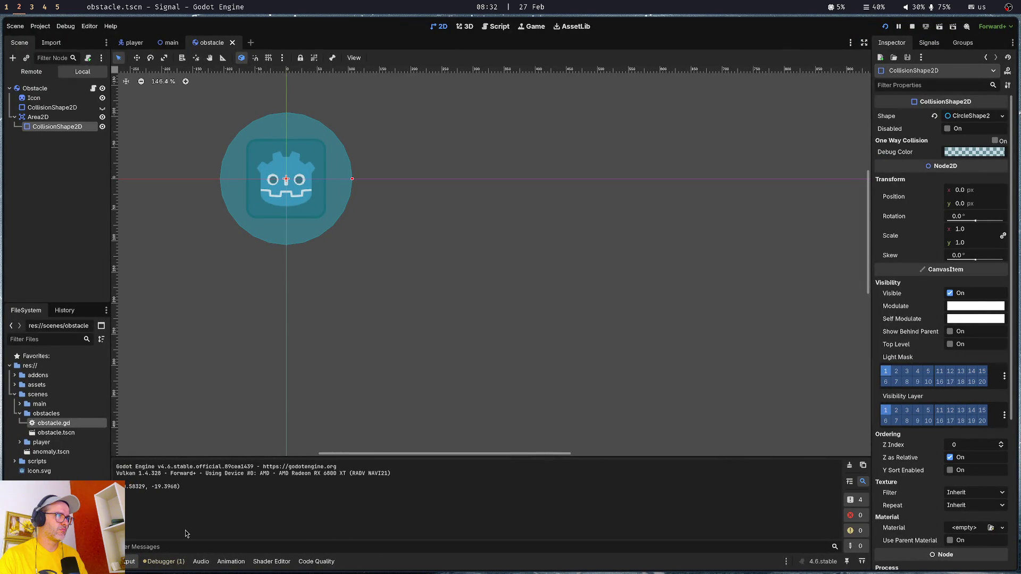
Toggle the body collision shape's visibility to compare the two circle sizes.
click(103, 108)
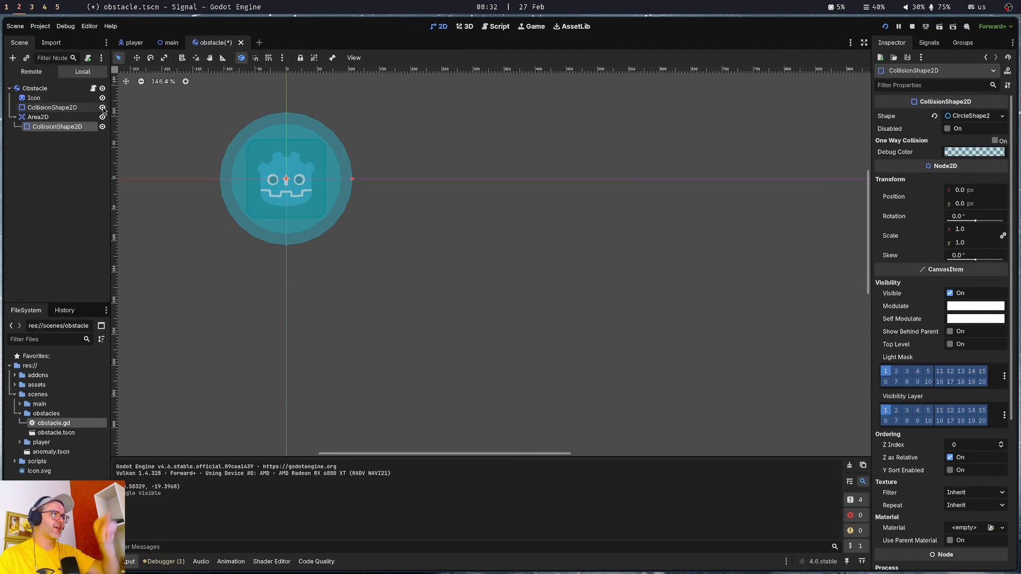
key(ctrl+z)
key(ctrl+z)
click(102, 108)
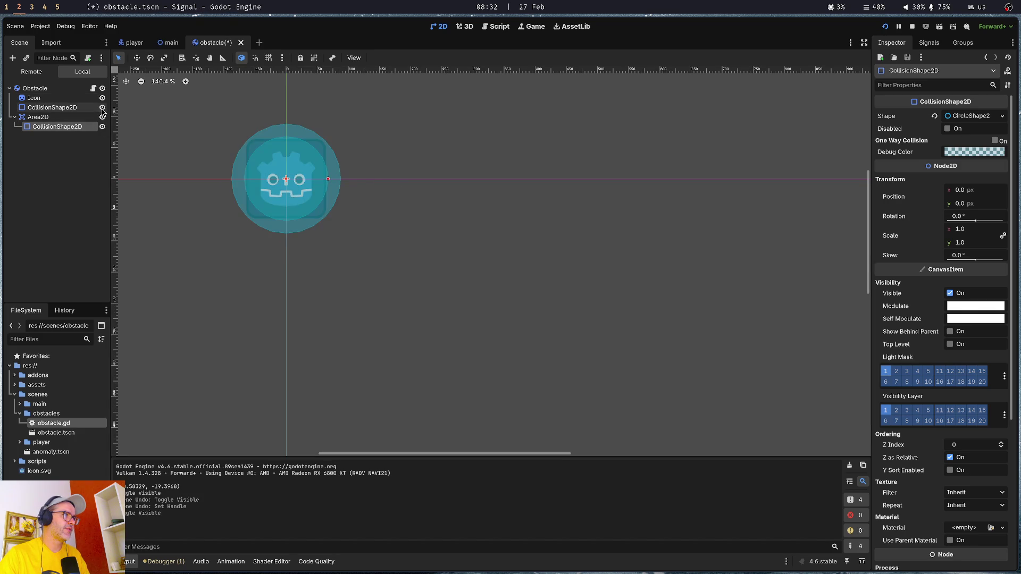
click(102, 108)
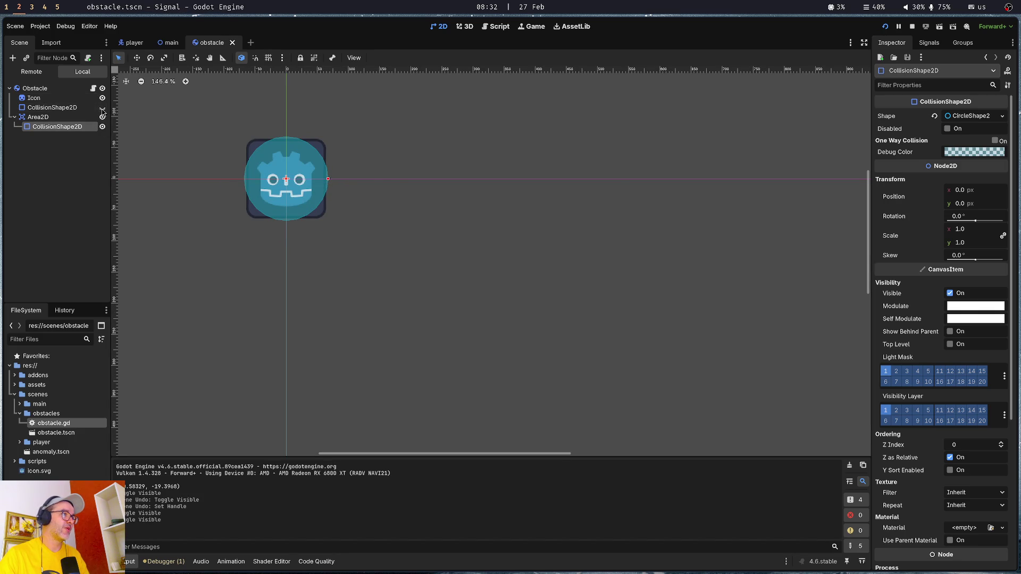
click(102, 108)
click(102, 108)
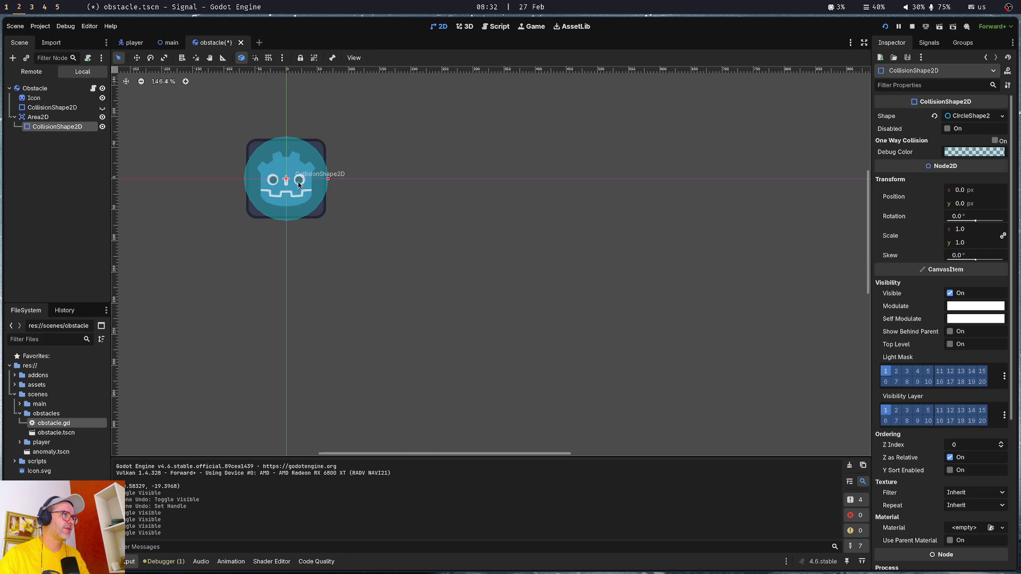
click(102, 108)
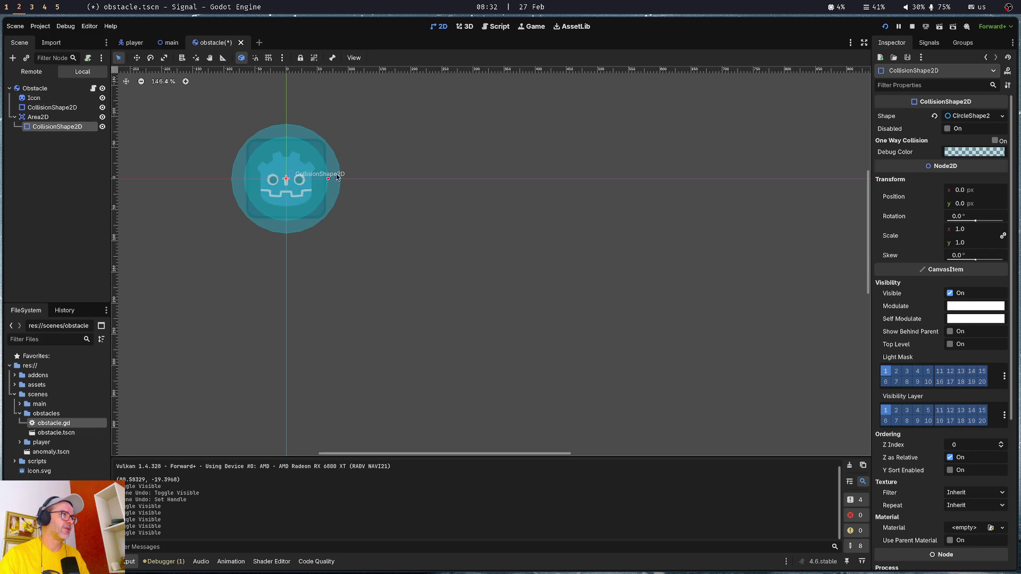
Shrink the obstacle's body collision circle to about 73 px.
click(102, 117)
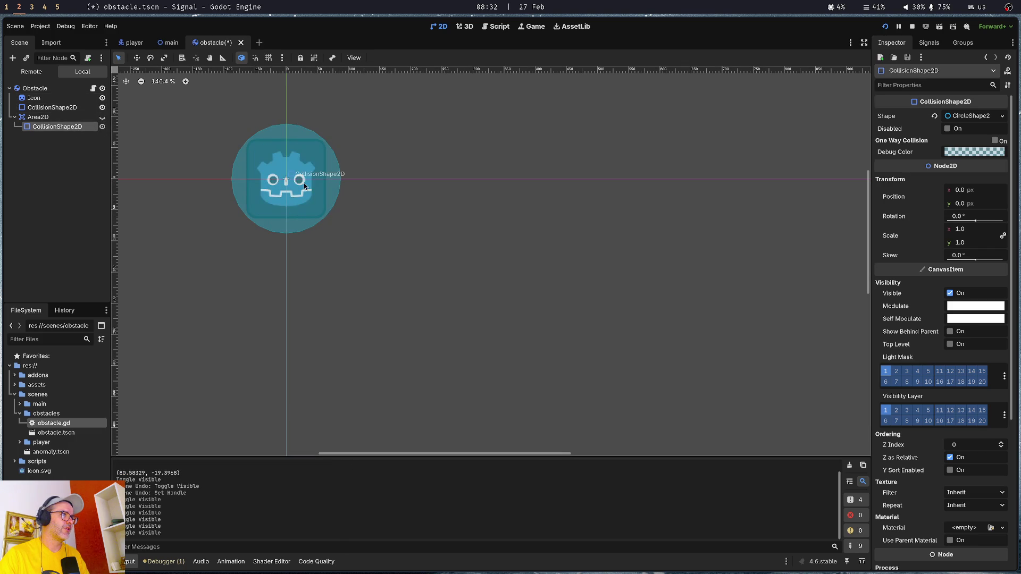
click(309, 216)
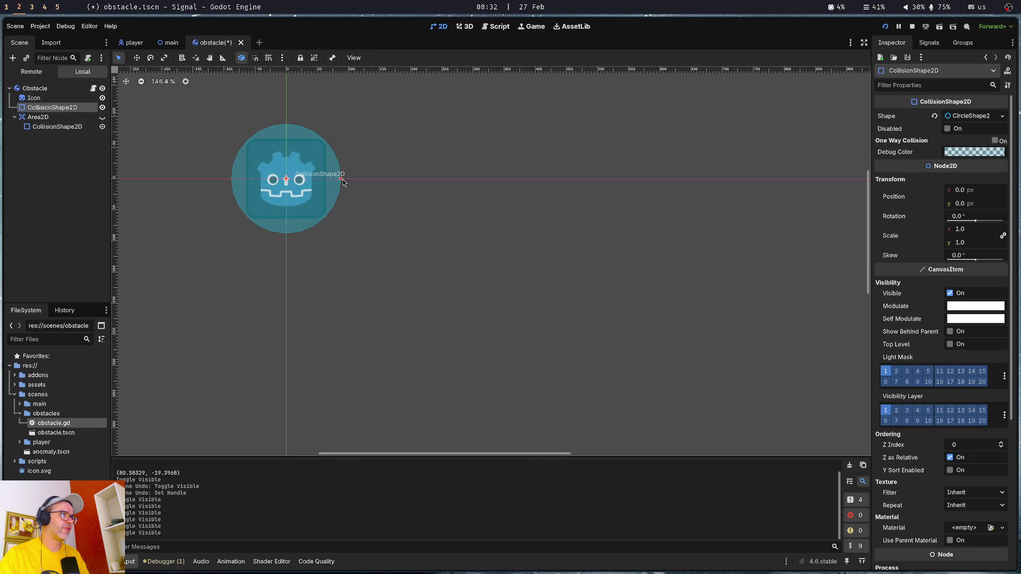
drag(341, 180, 324, 179)
Enlarge the Area2D detection circle so it reaches past the icon.
click(102, 117)
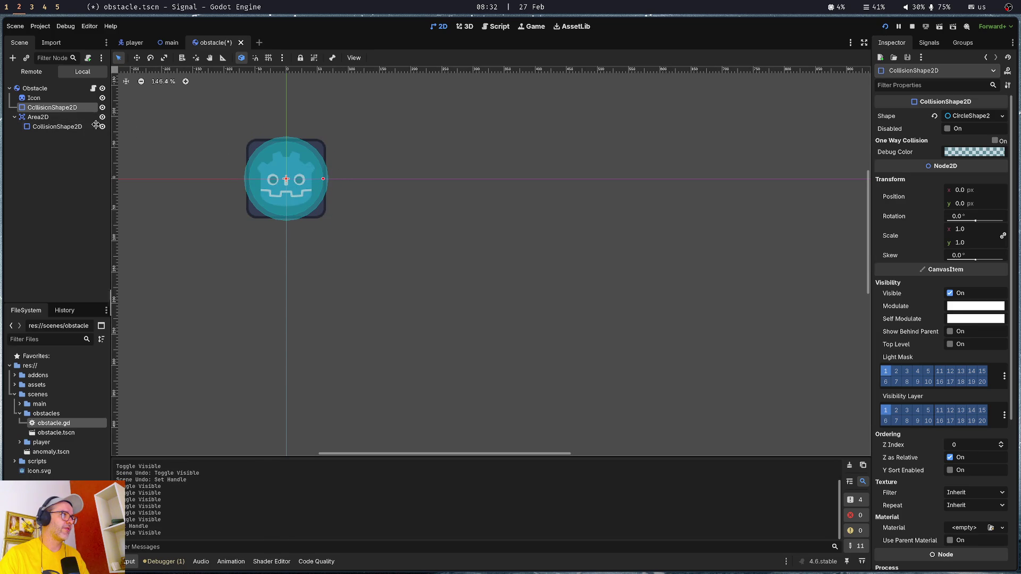
click(103, 107)
click(299, 190)
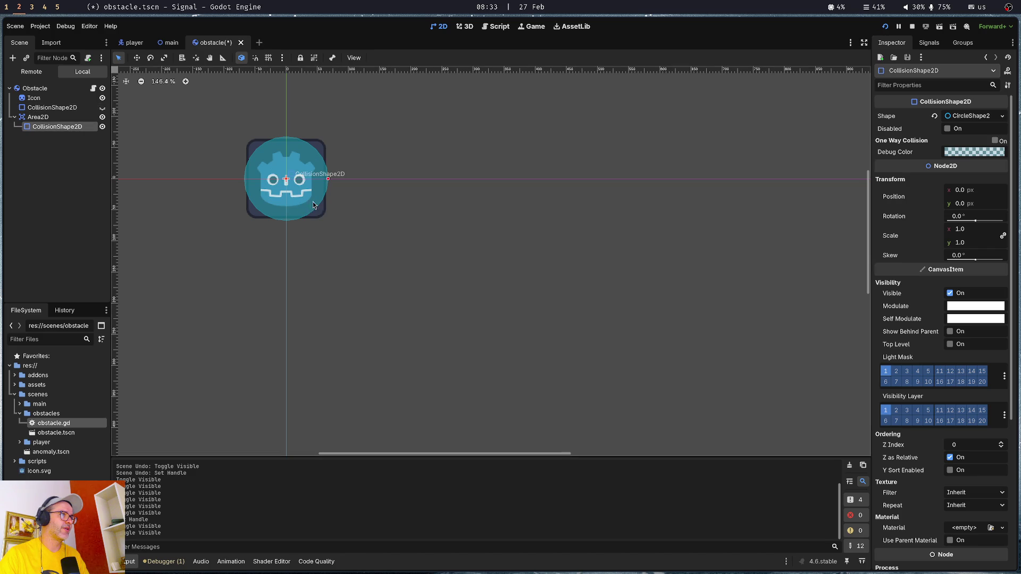
drag(329, 180, 336, 183)
Save the obstacle scene, stop the game, and open obstacle.gd.
key(ctrl+s)
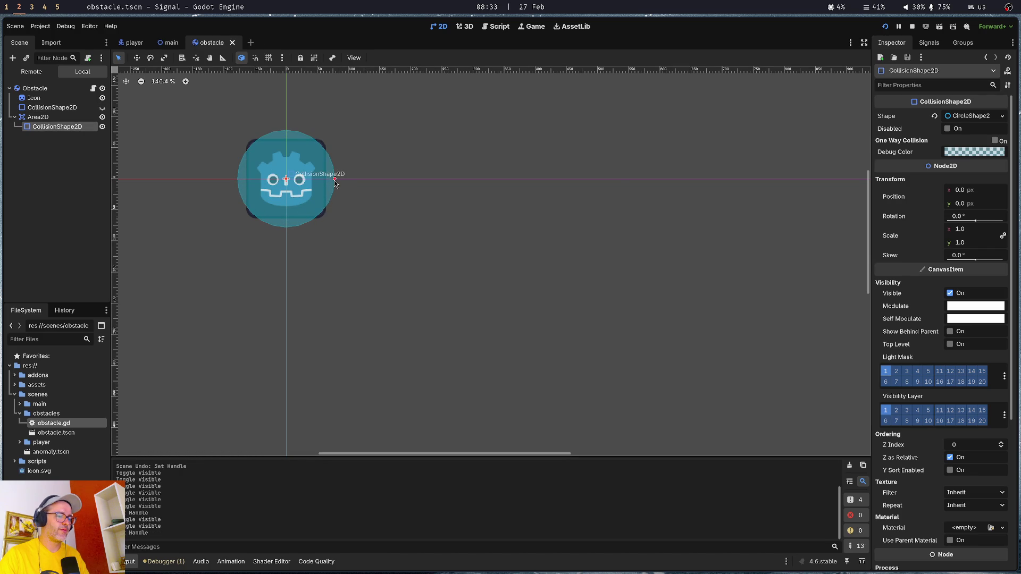
key(F8)
click(27, 209)
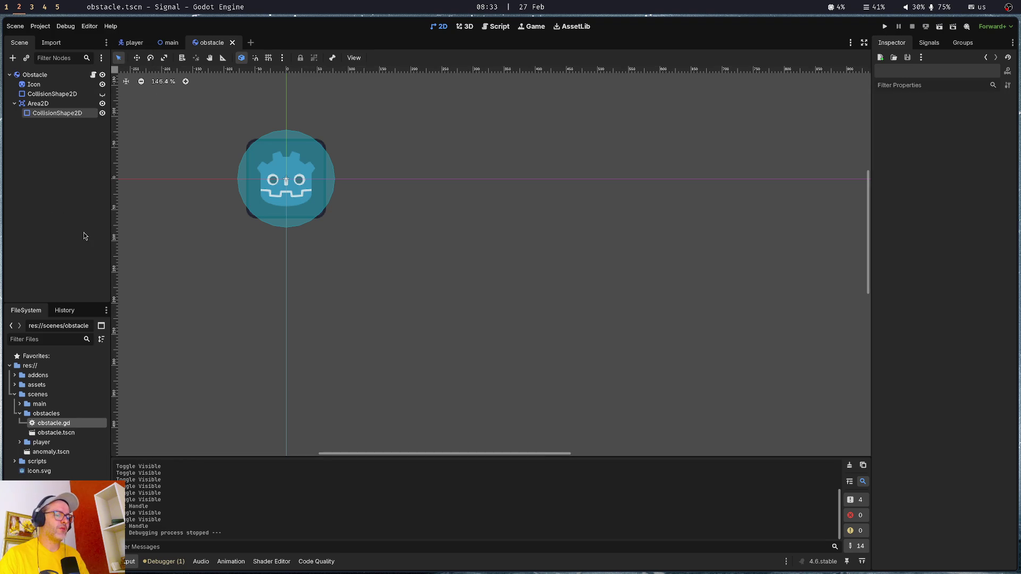
click(94, 76)
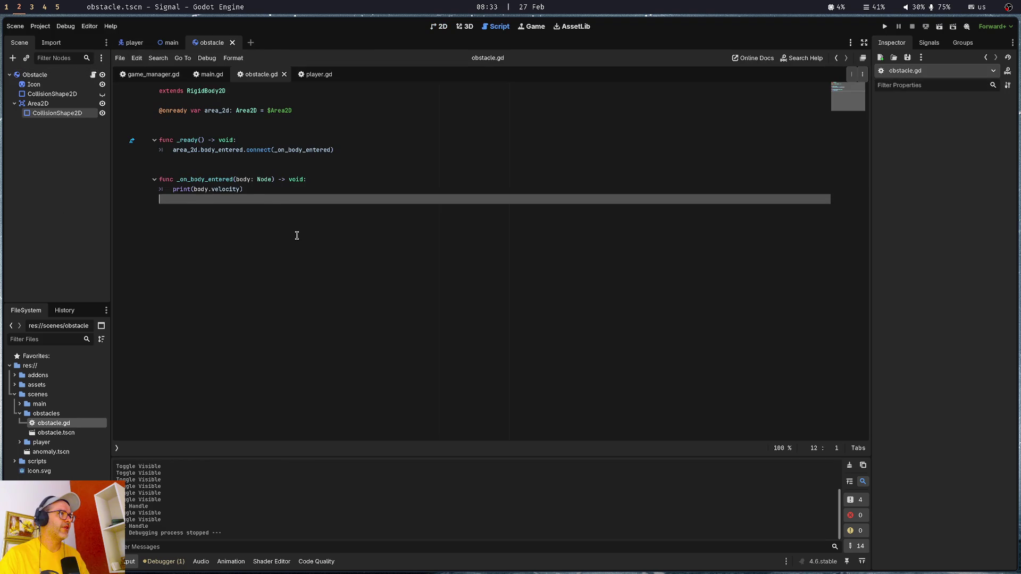
Tile the amp chat beside Godot to read its apply_impulse explanation.
click(265, 190)
key(super+f)
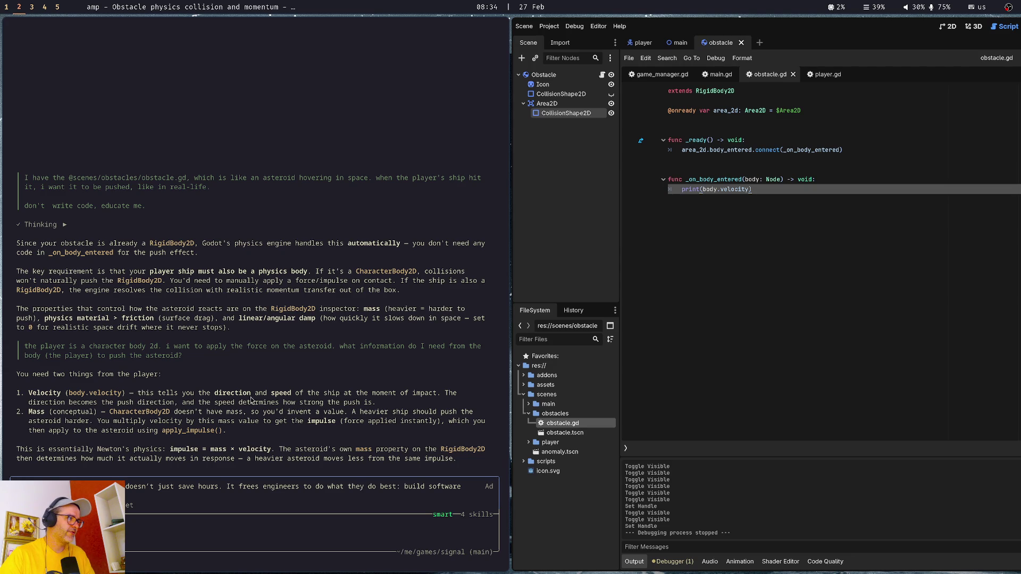
Highlight amp's note on velocity direction, then return Godot's script editor to full screen.
drag(215, 397, 291, 400)
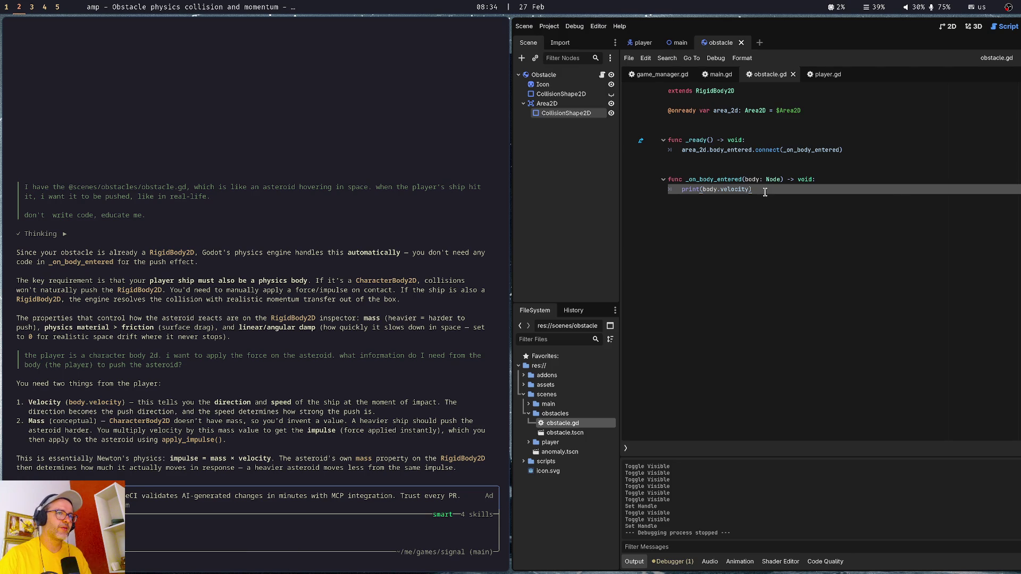
key(super+f)
click(489, 240)
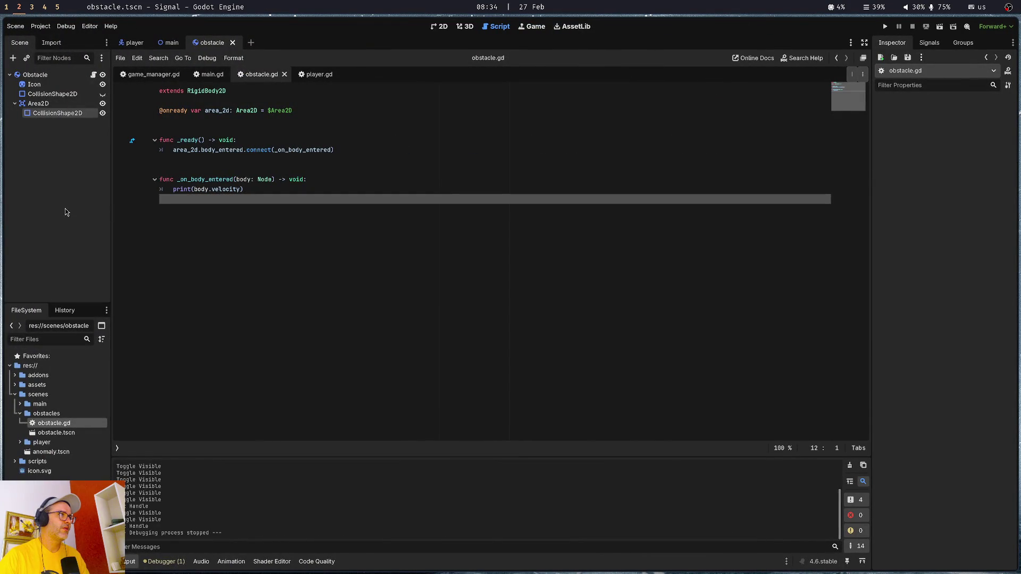
Add apply_impulse(body.velocity) to _on_body_entered and run the game to test the push.
click(42, 76)
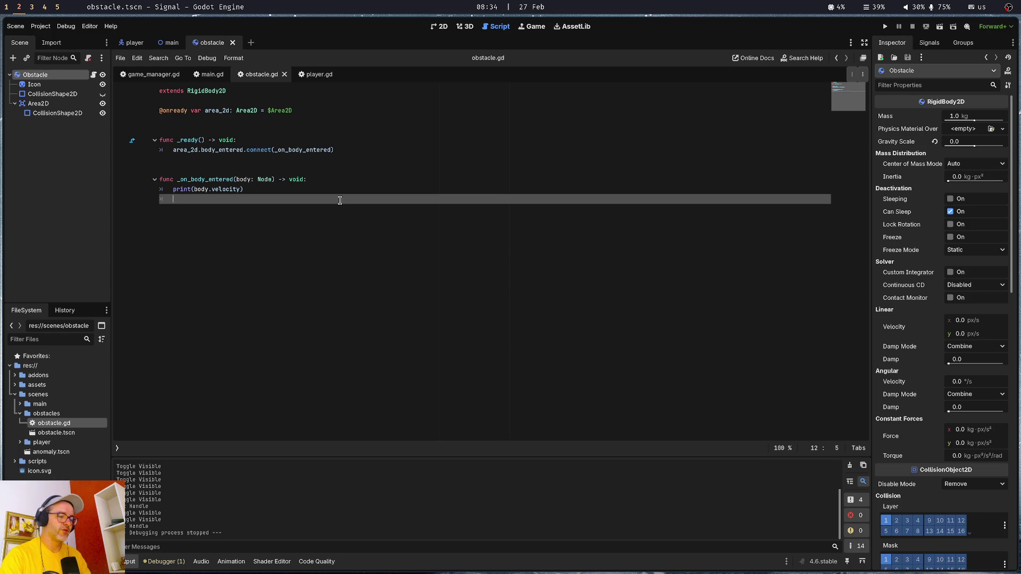
text(mpul)
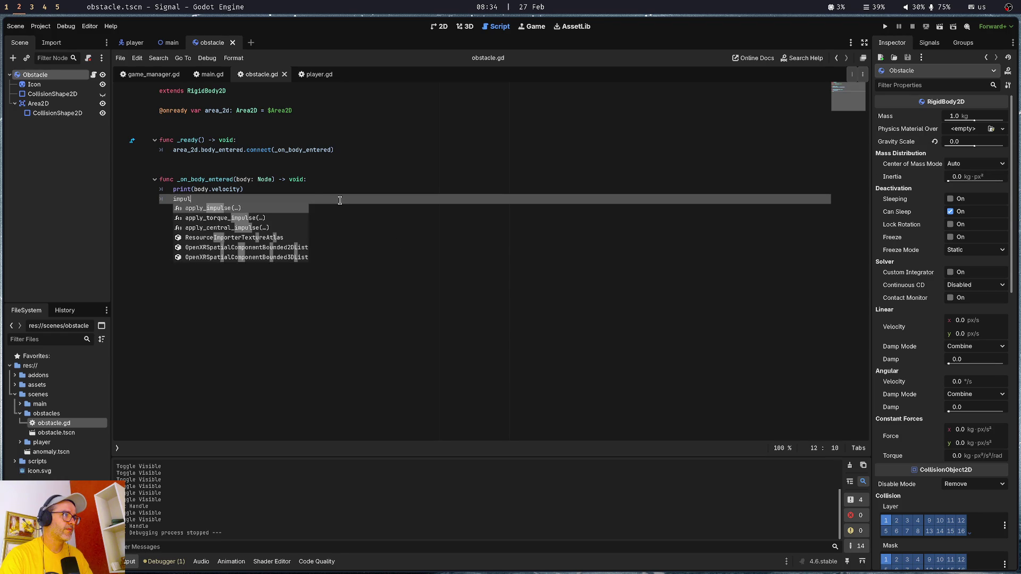
key(Return)
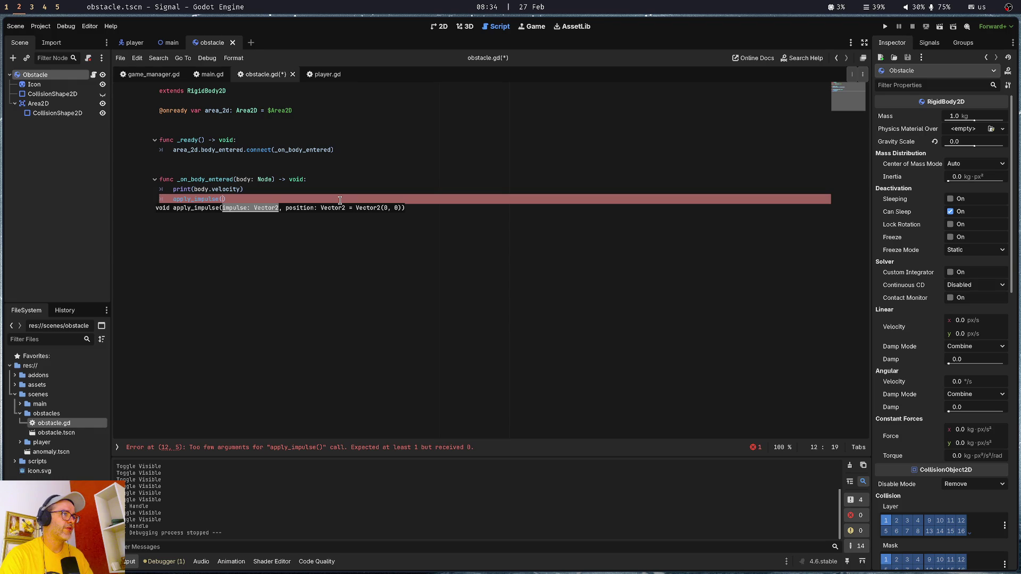
text(body,)
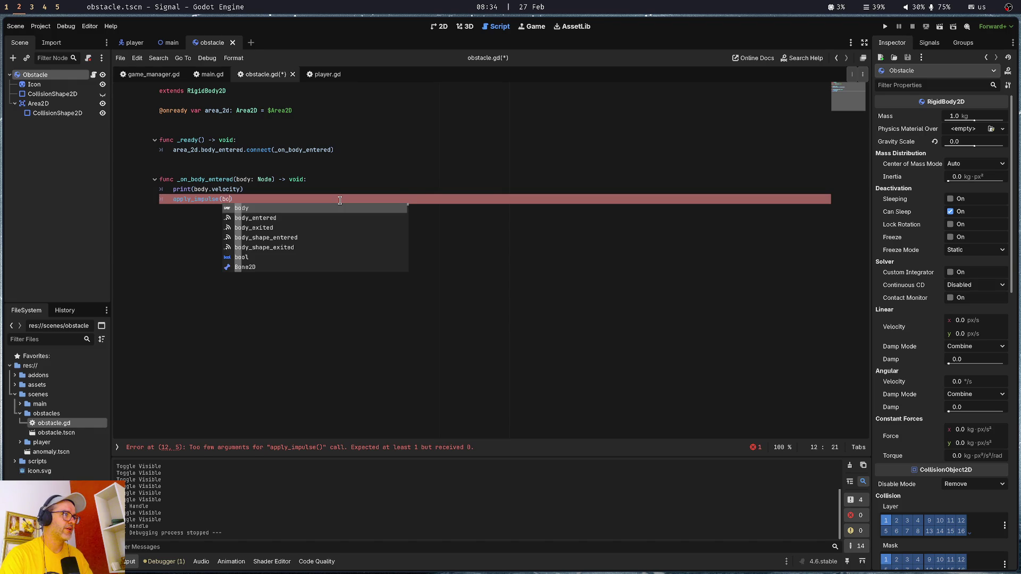
key(BackSpace)
key(BackSpace)
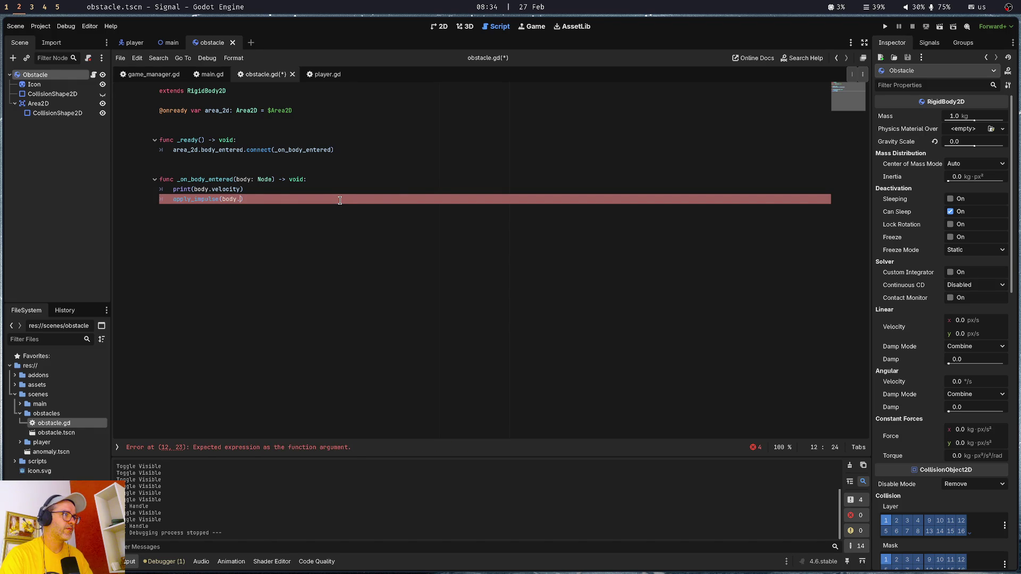
text(.velocity)
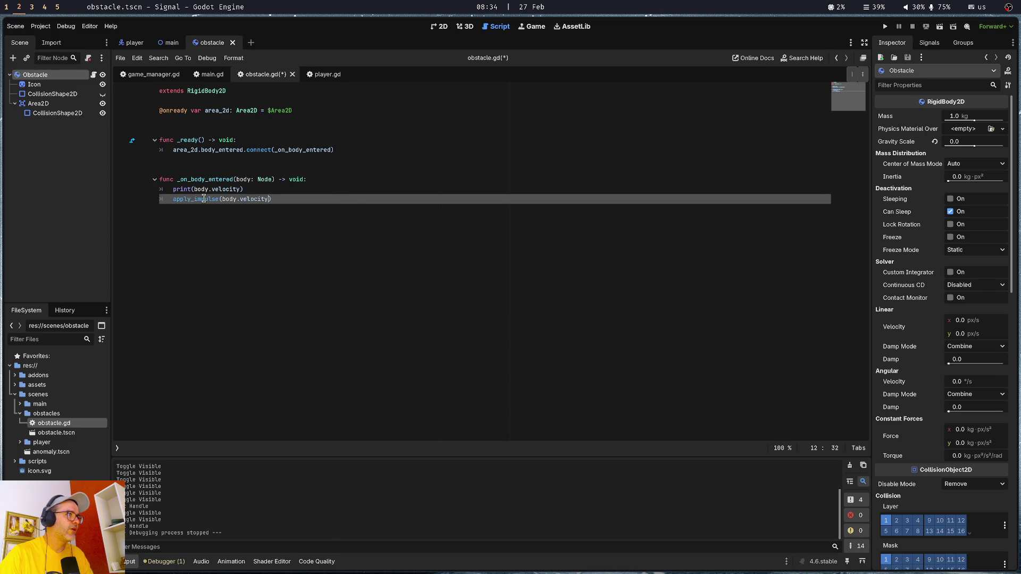
mouse_move(203, 199)
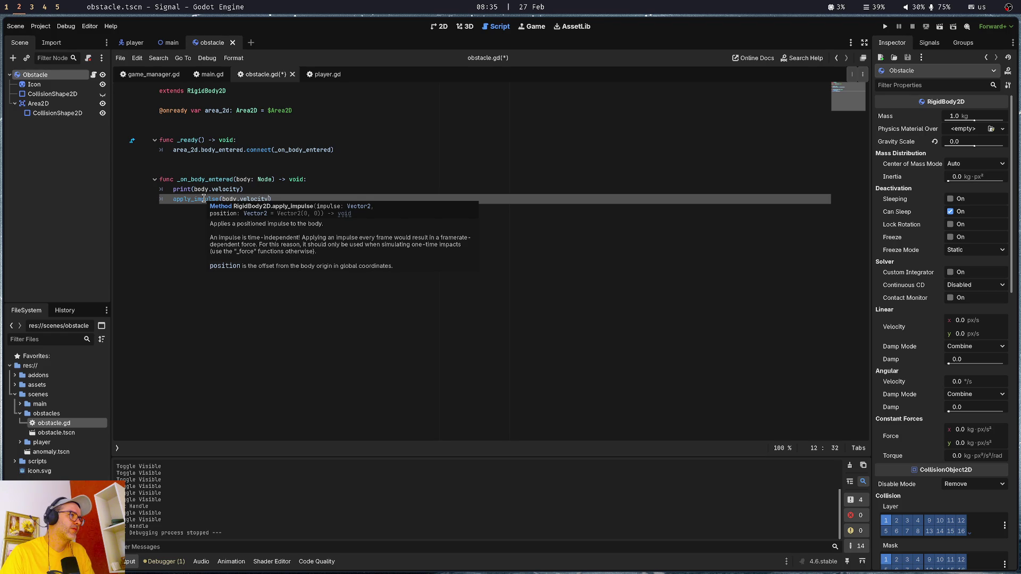
click(203, 199)
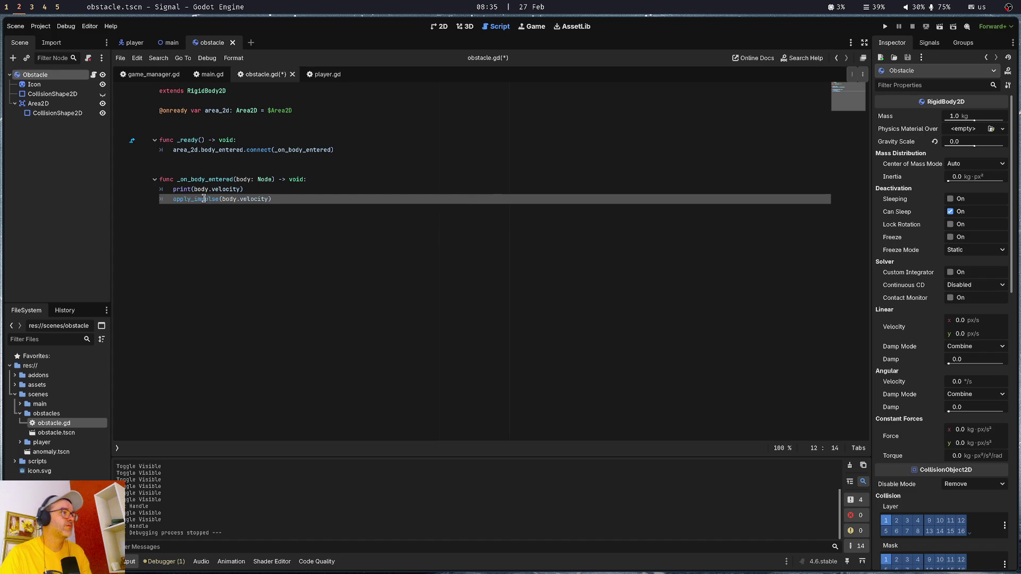
key(F5)
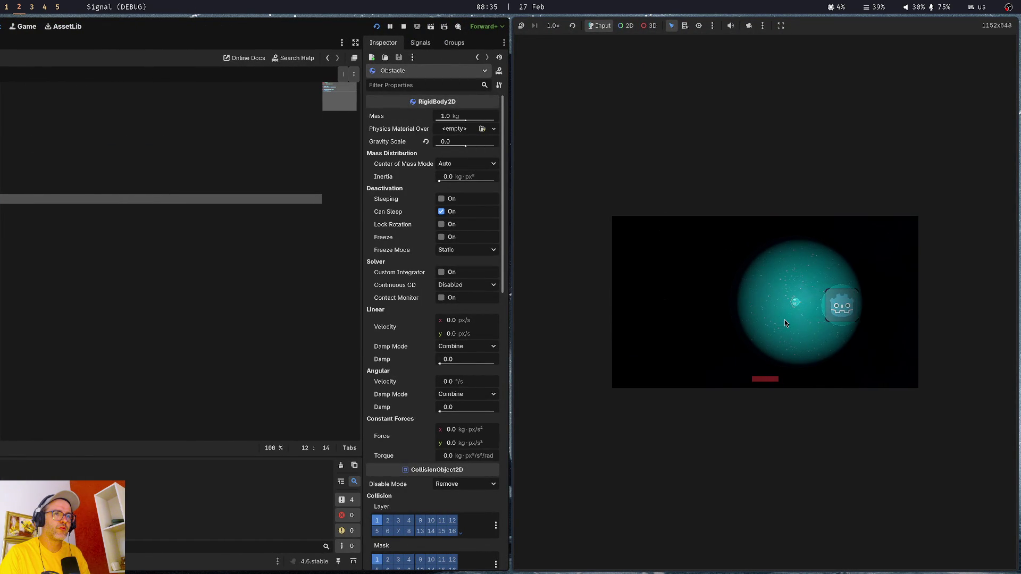
Stop the test run, then delete the print(body.velocity) line from the handler and save obstacle.gd.
key(F5)
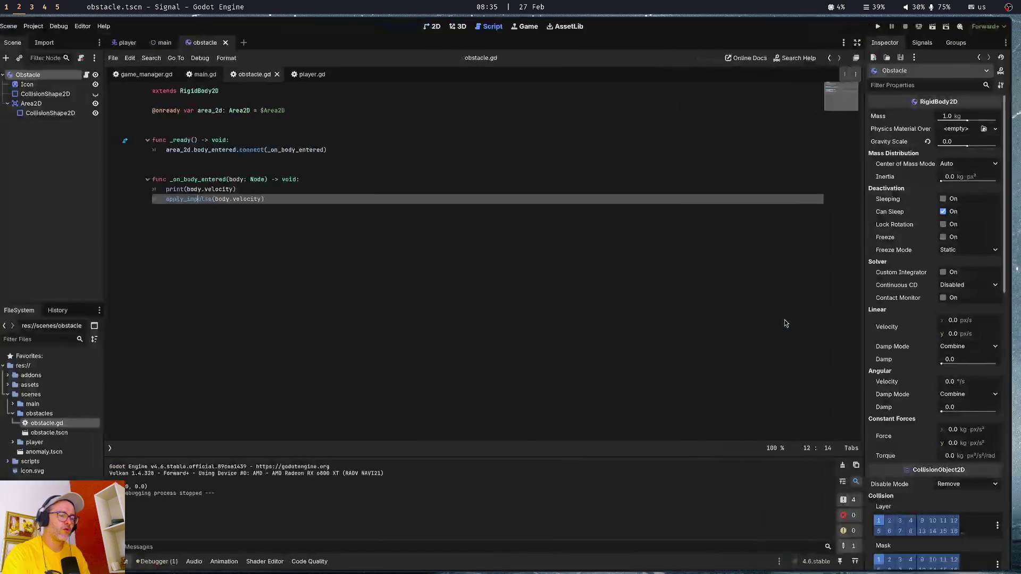
click(51, 28)
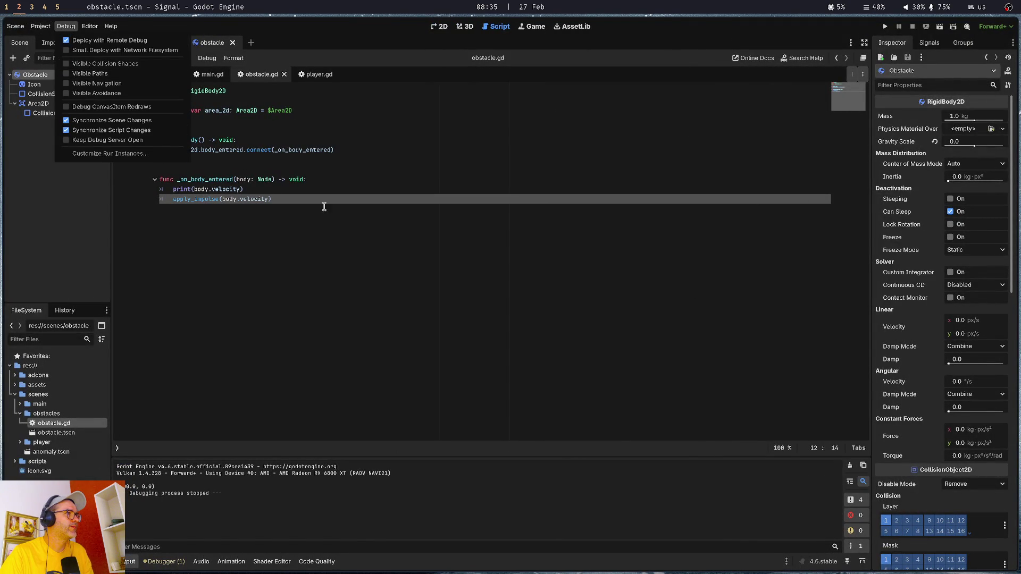
click(80, 128)
key(F5)
key(ctrl+z)
key(ctrl+s)
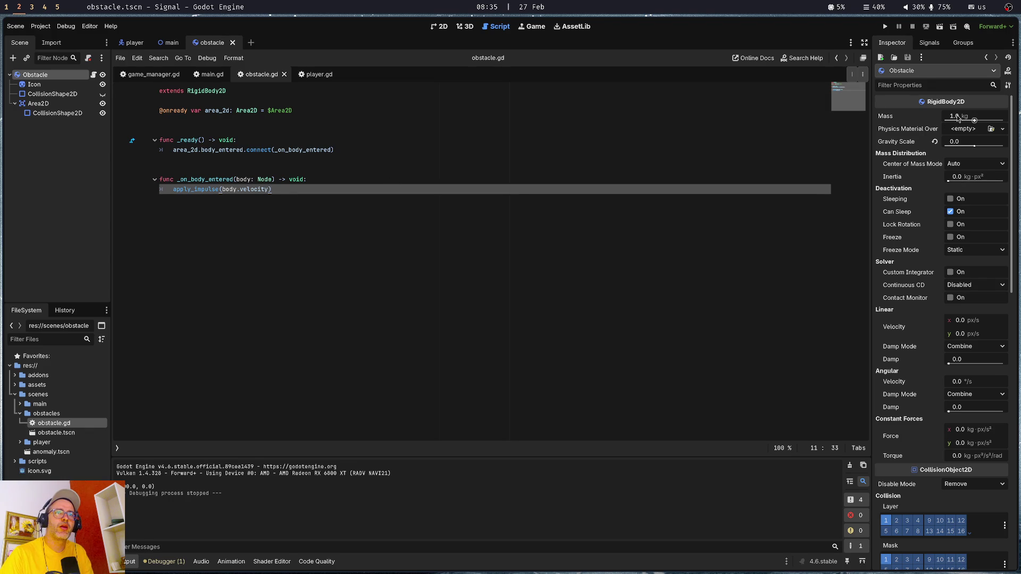
Copy the word 'mass' from the amp assistant's explanation and return to the Godot editor.
click(635, 268)
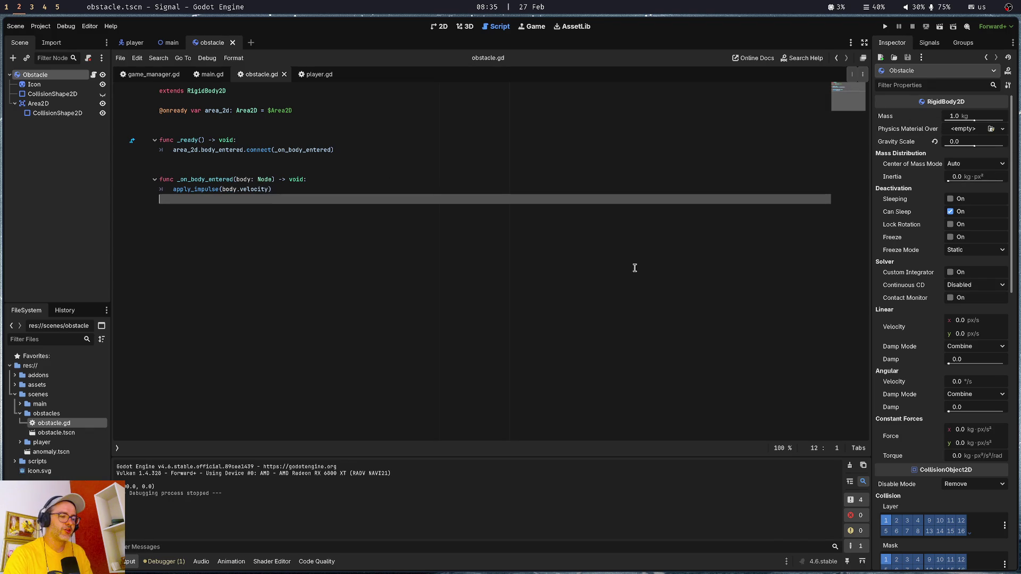
key(super+Left)
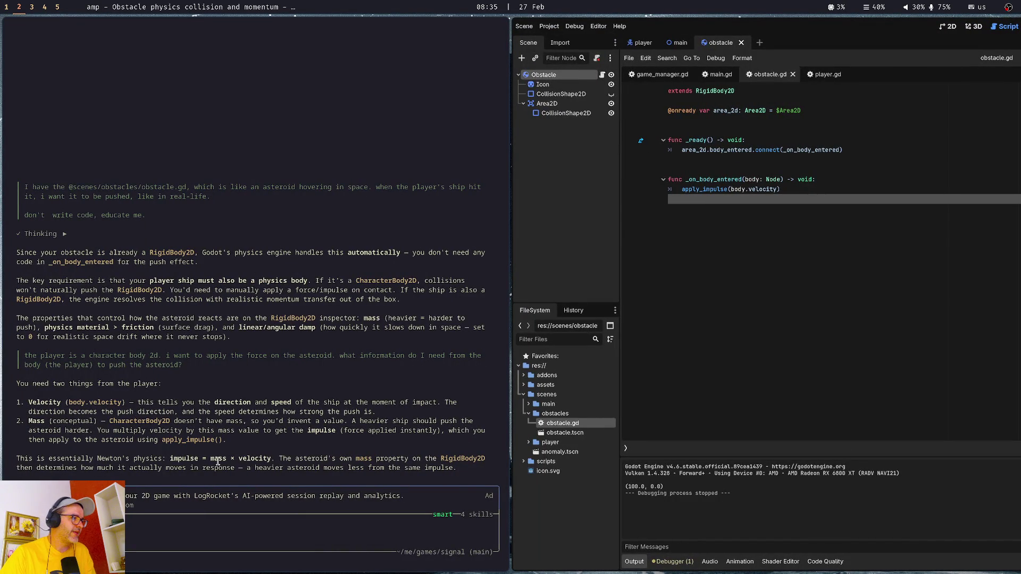
double_click(217, 461)
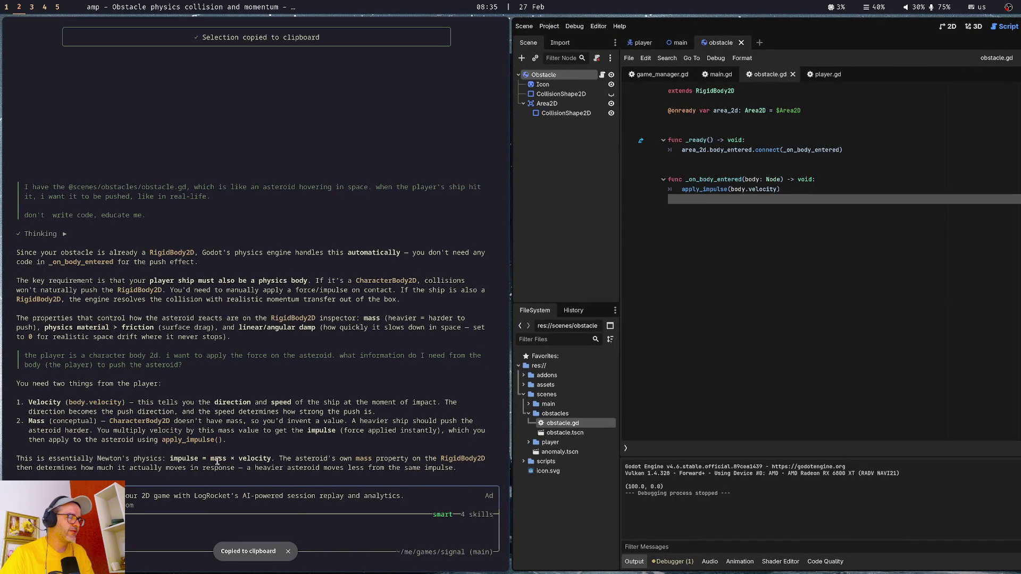
key(super+f)
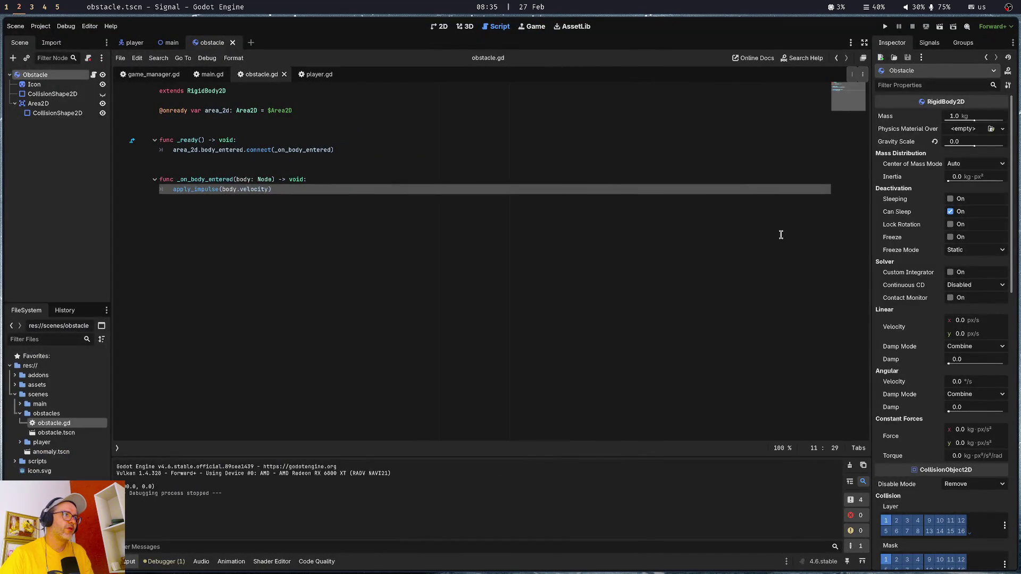
Scale the impulse to apply_impulse(100.0 * body.velocity) and test-run the collision.
key(ctrl+Left)
text(100.0)
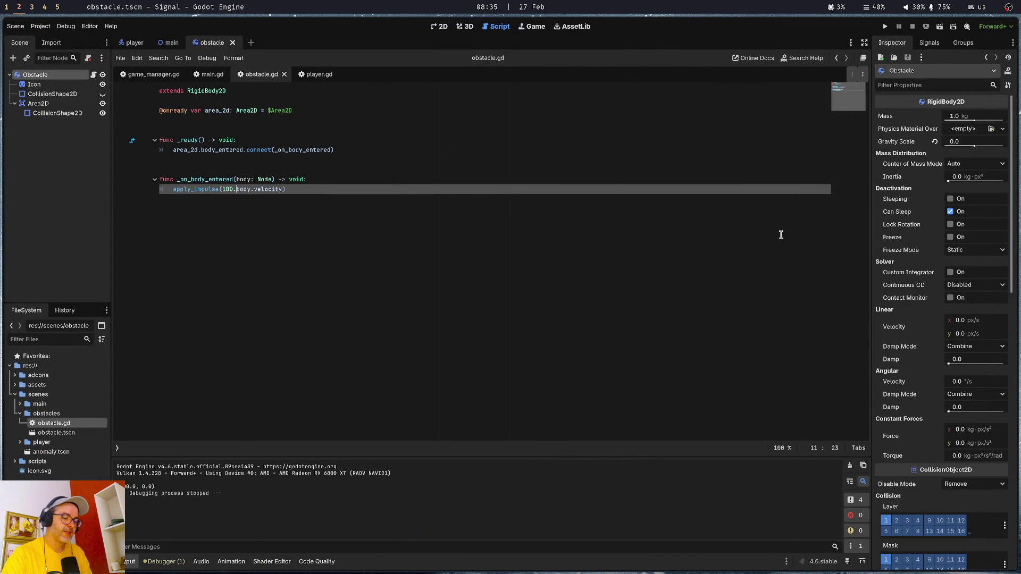
text( *)
key(Left)
key(Left)
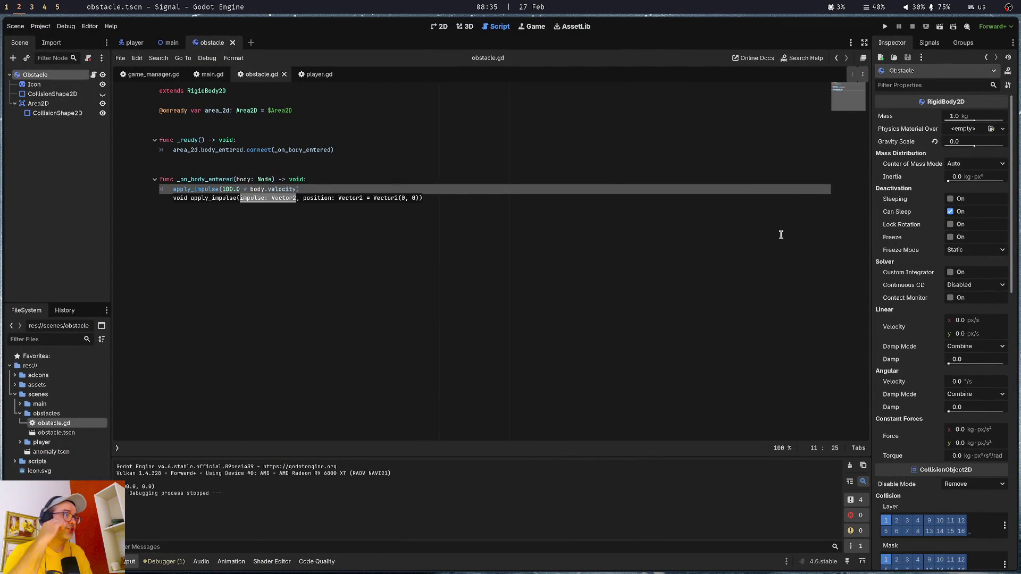
key(F5)
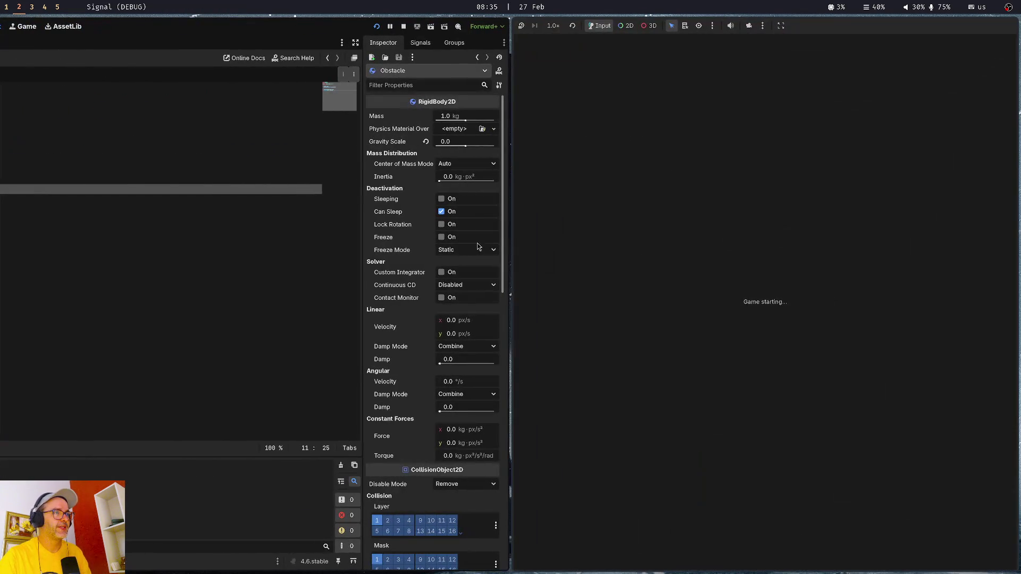
key(Right)
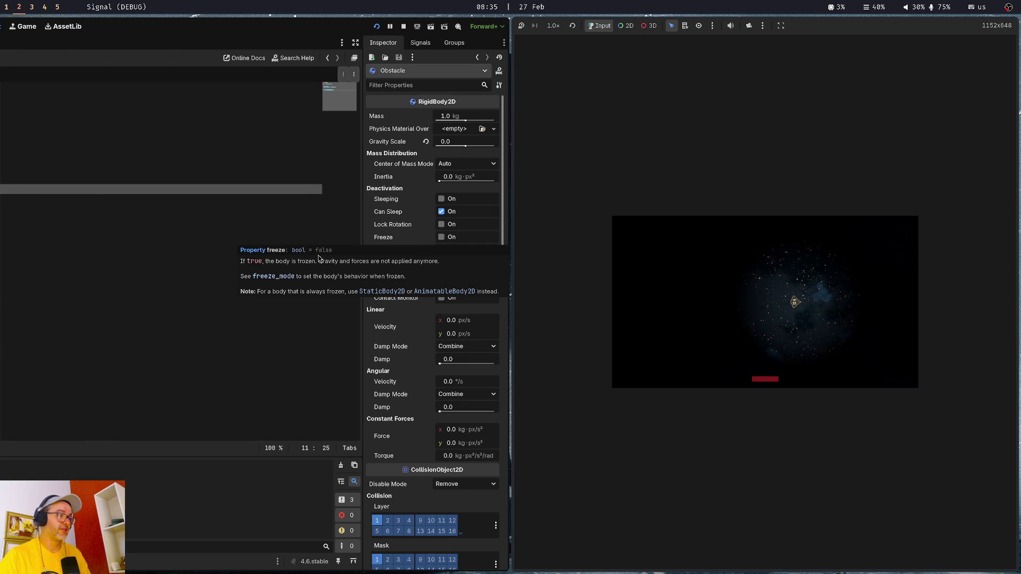
key(F8)
Lower the impulse multiplier to 10.0 and test the push again.
click(238, 190)
key(BackSpace)
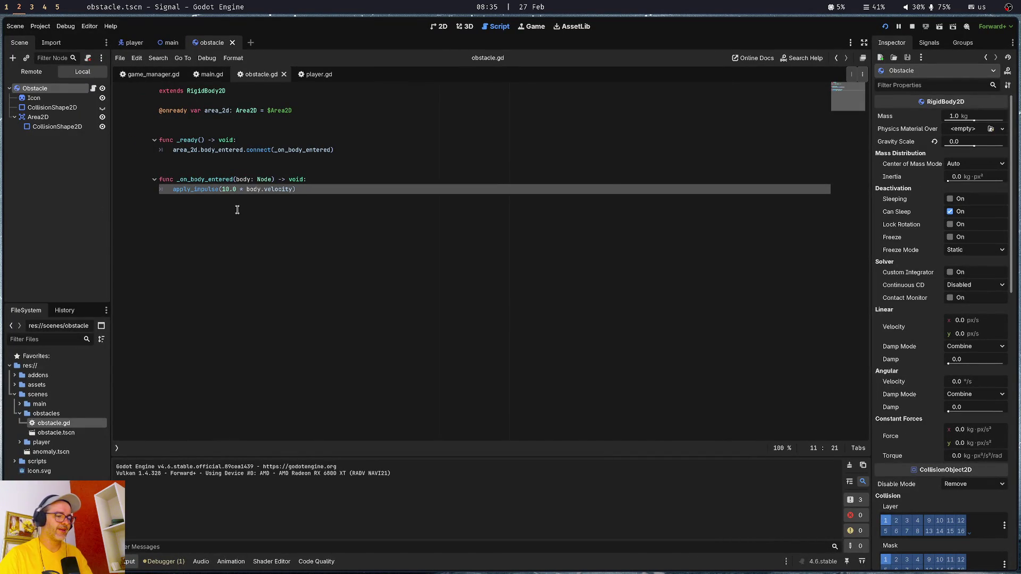
key(F5)
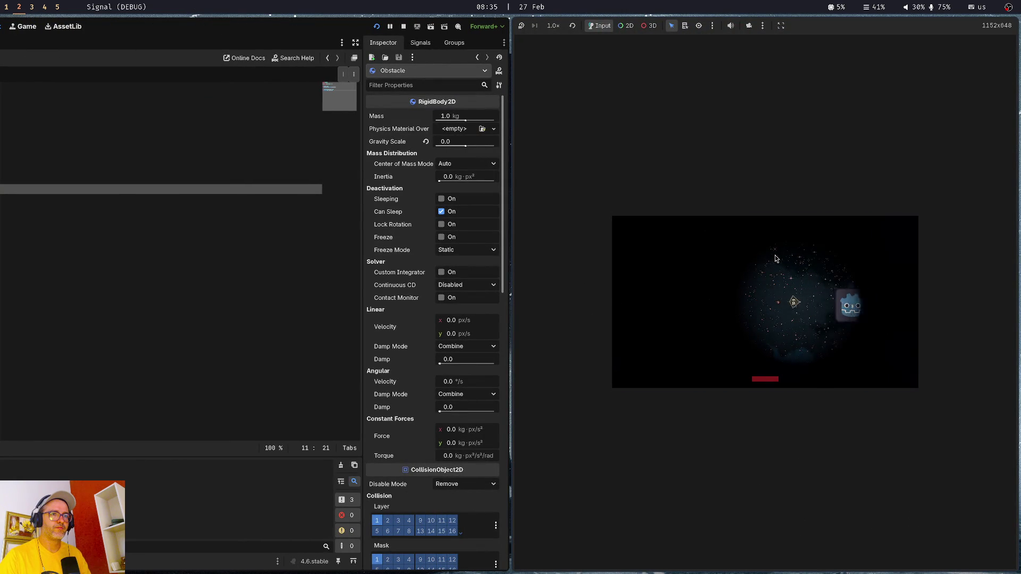
key(F8)
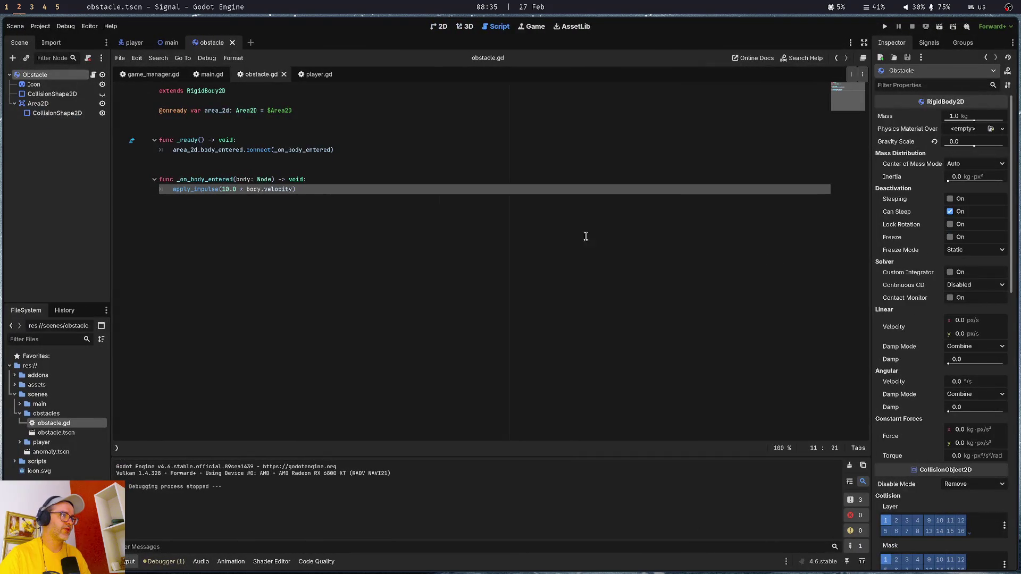
Try impulse multipliers of 5.0 and then 2.0, test-running the game for each.
key(BackSpace)
key(BackSpace)
text(5)
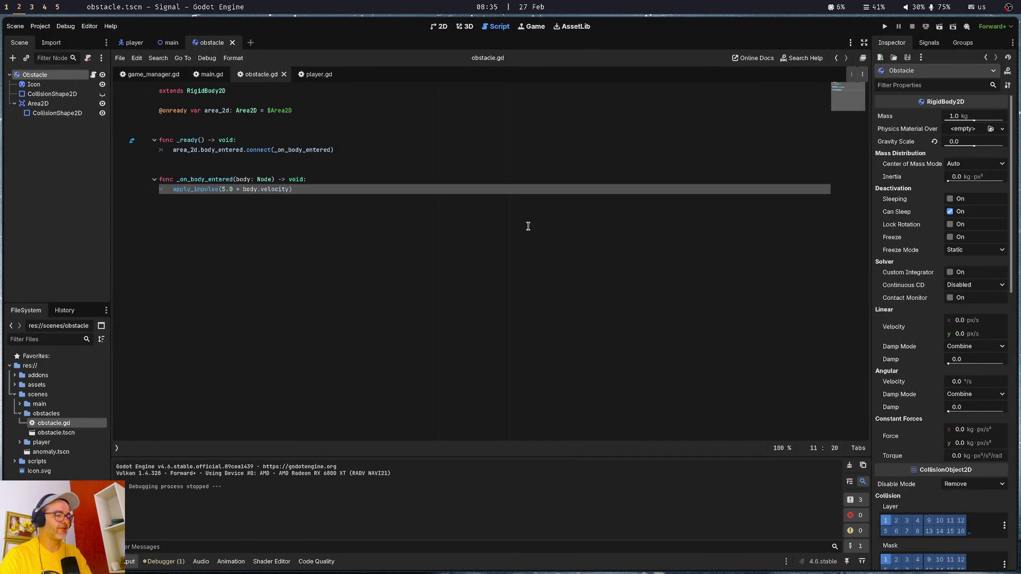
key(F5)
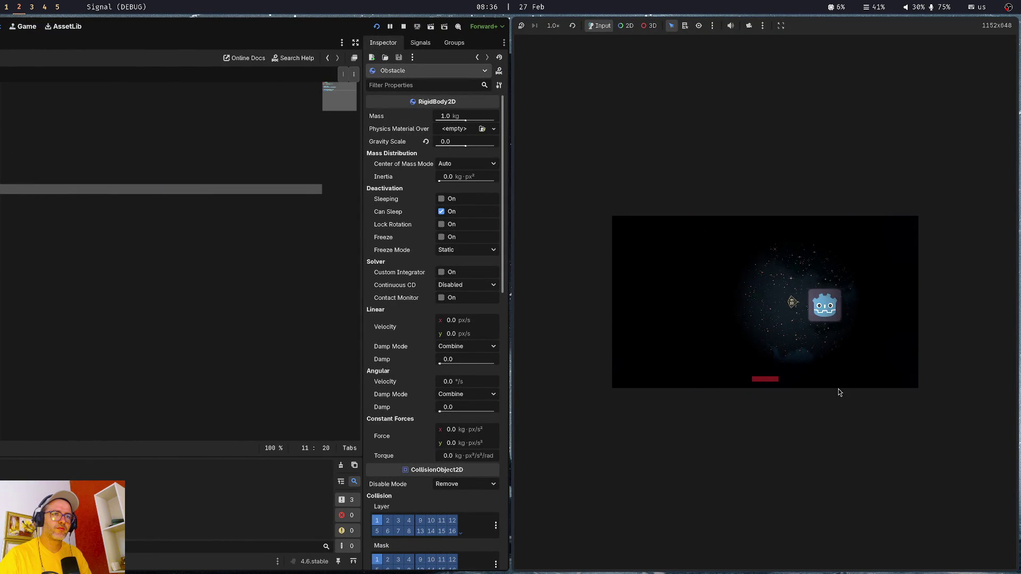
key(F8)
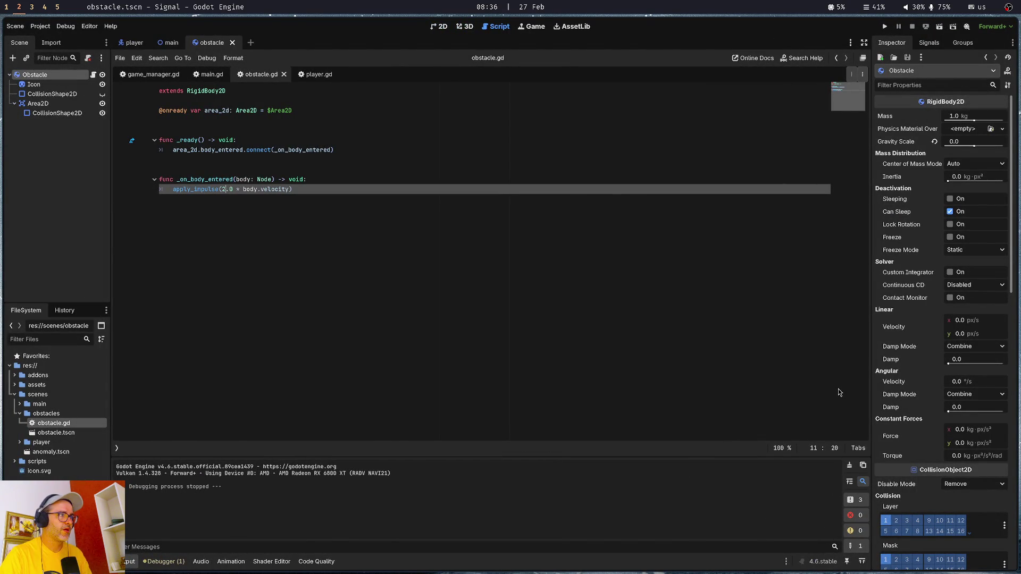
key(F5)
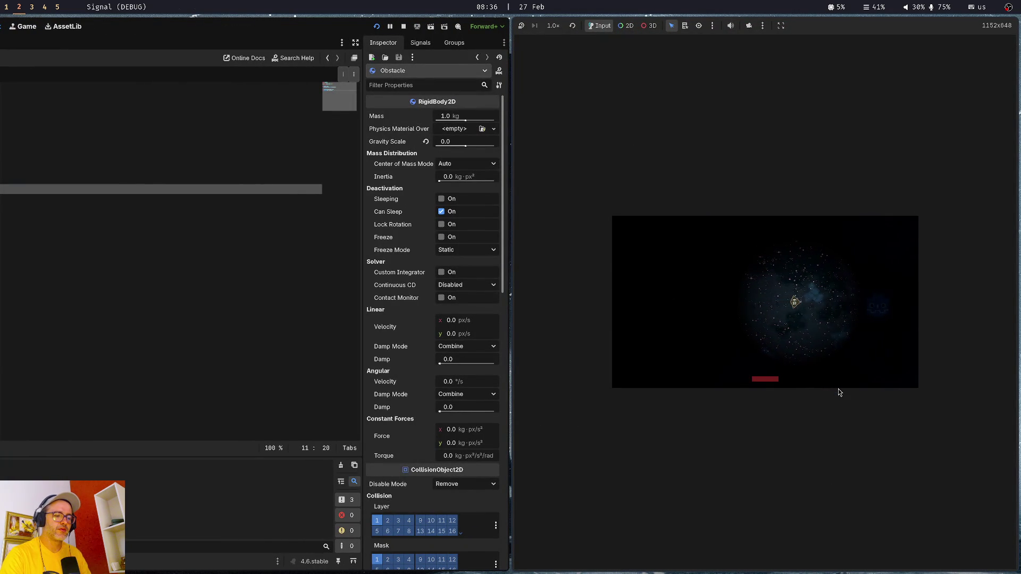
key(F8)
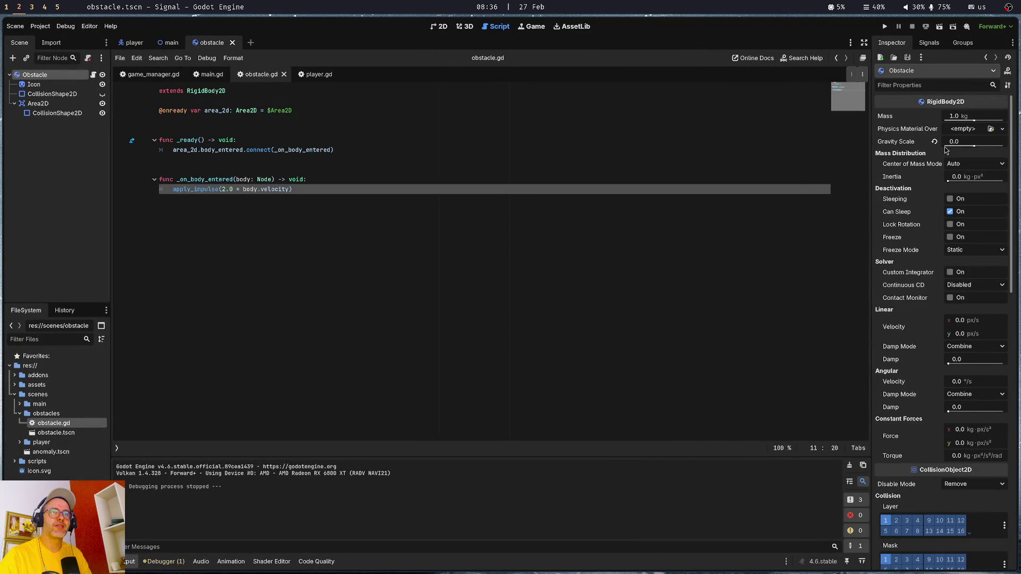
click(962, 116)
Set the obstacle RigidBody2D's Mass to 10 kg and test-fly the ship into it.
text(10)
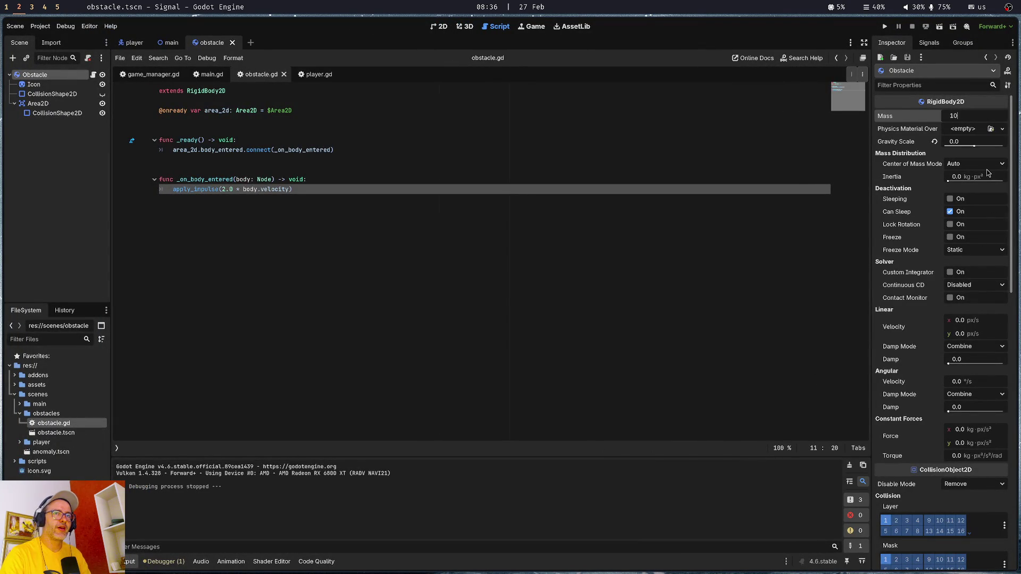
key(Tab)
key(F5)
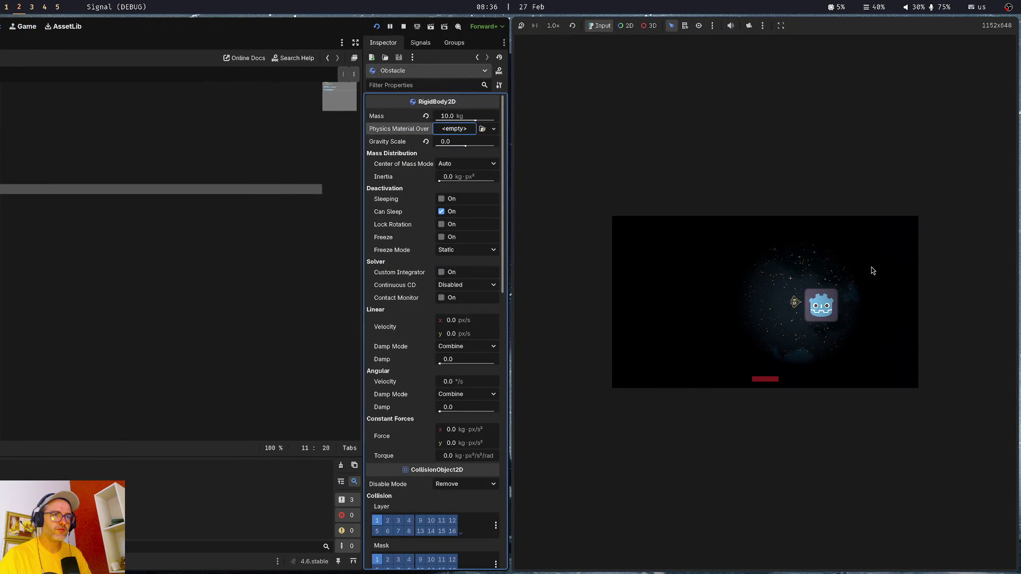
key(Up)
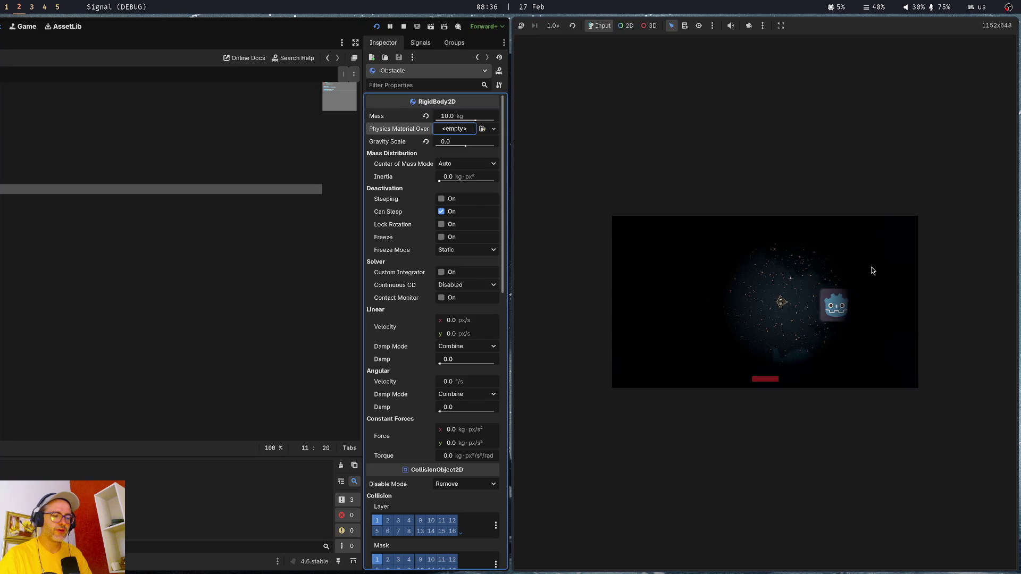
key(F8)
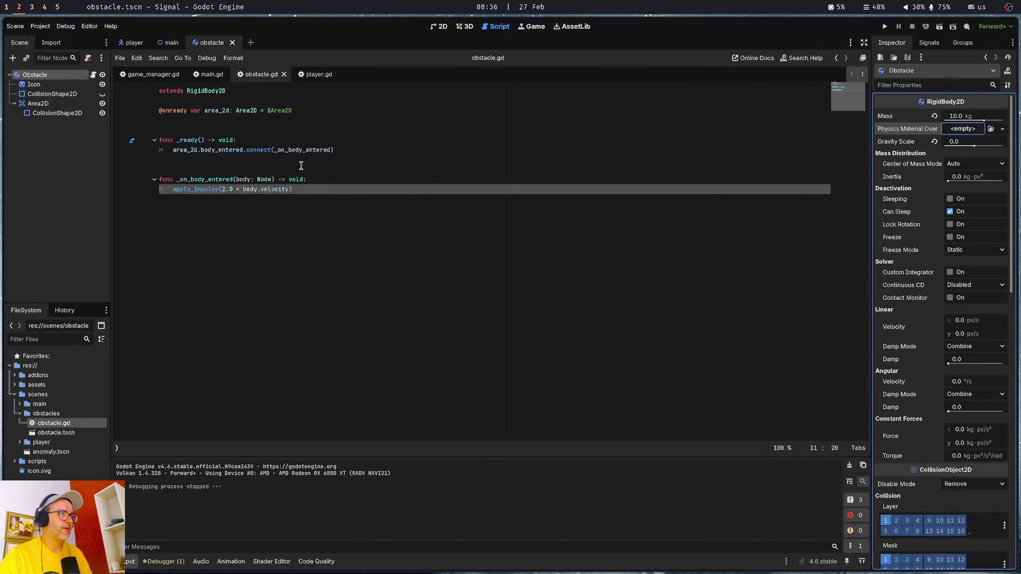
click(301, 165)
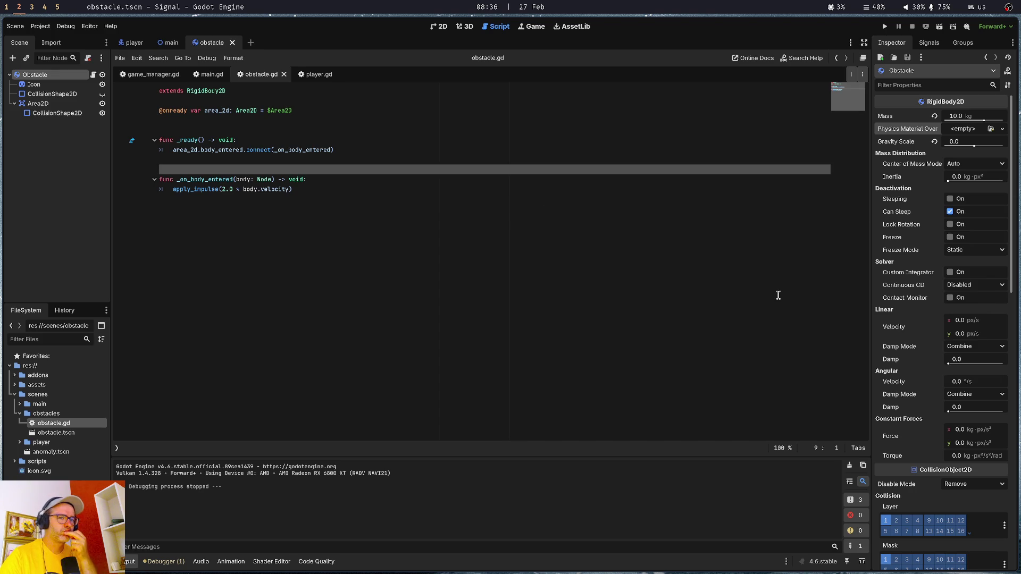
click(244, 150)
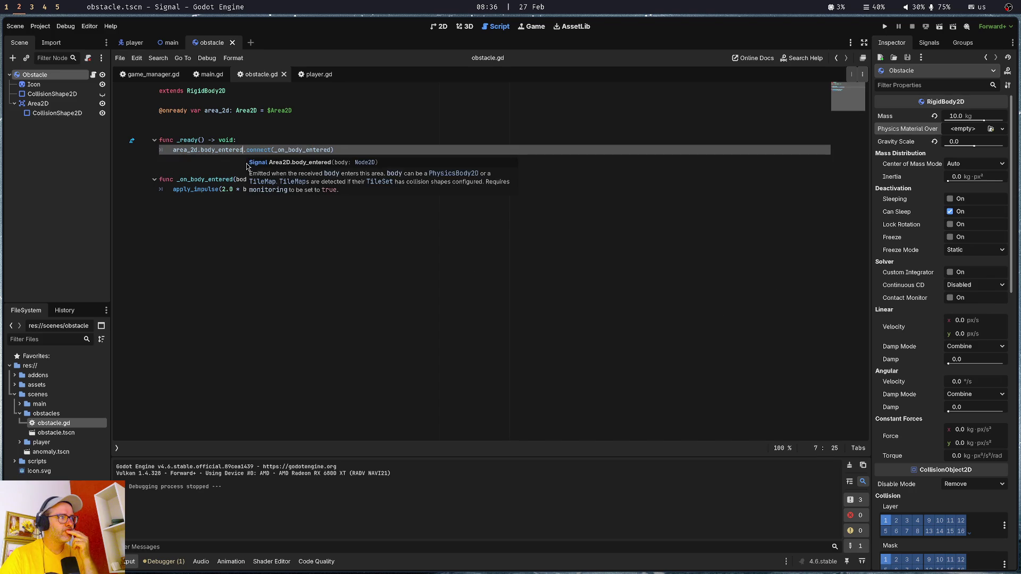
click(229, 163)
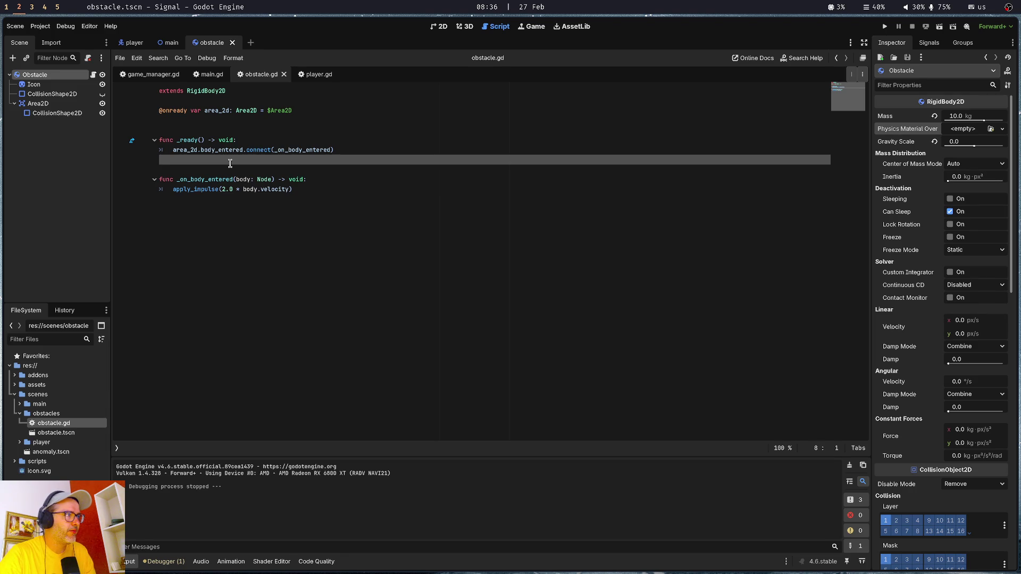
key(Up)
key(Up)
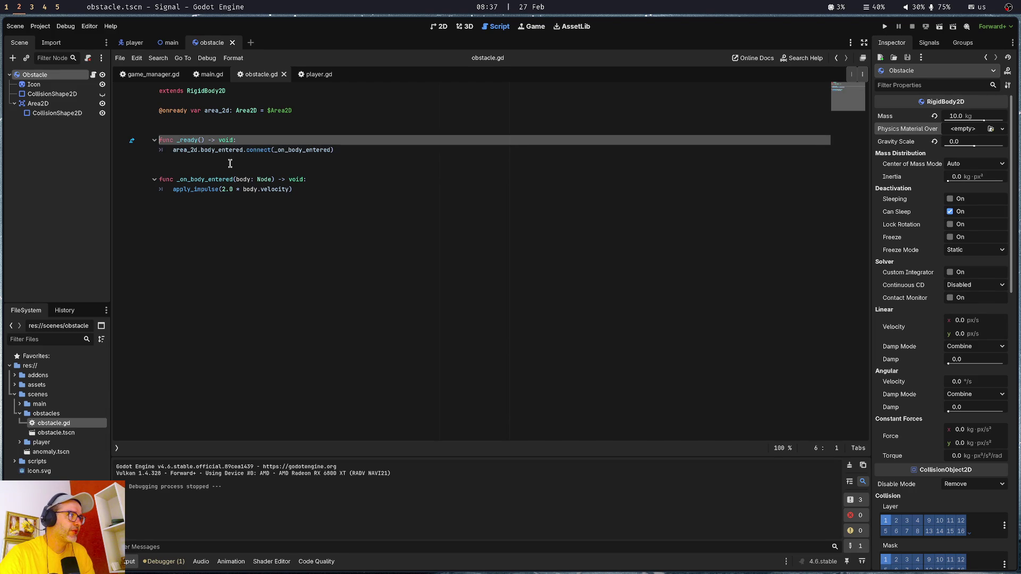
key(Up)
key(Up)
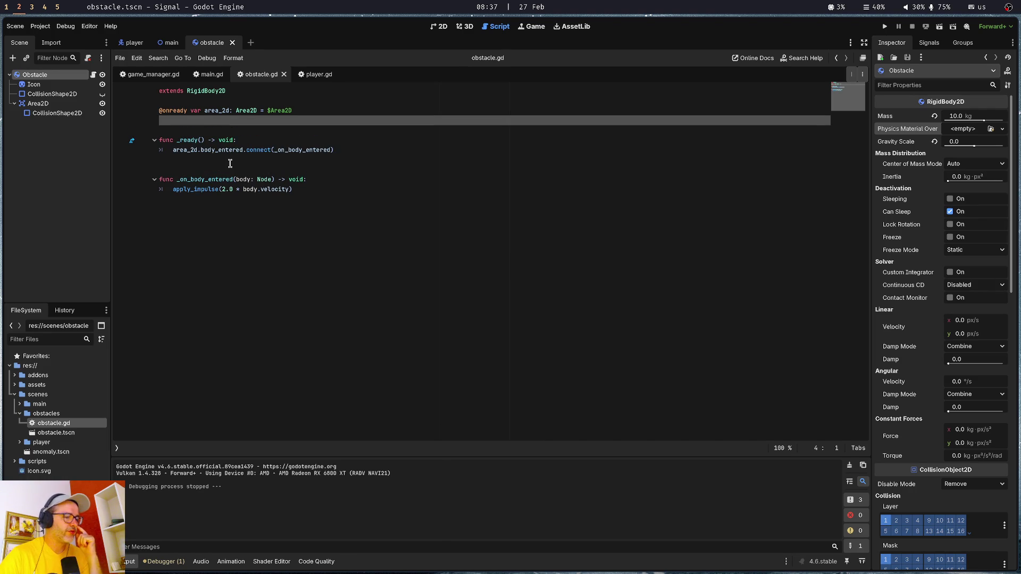
click(232, 164)
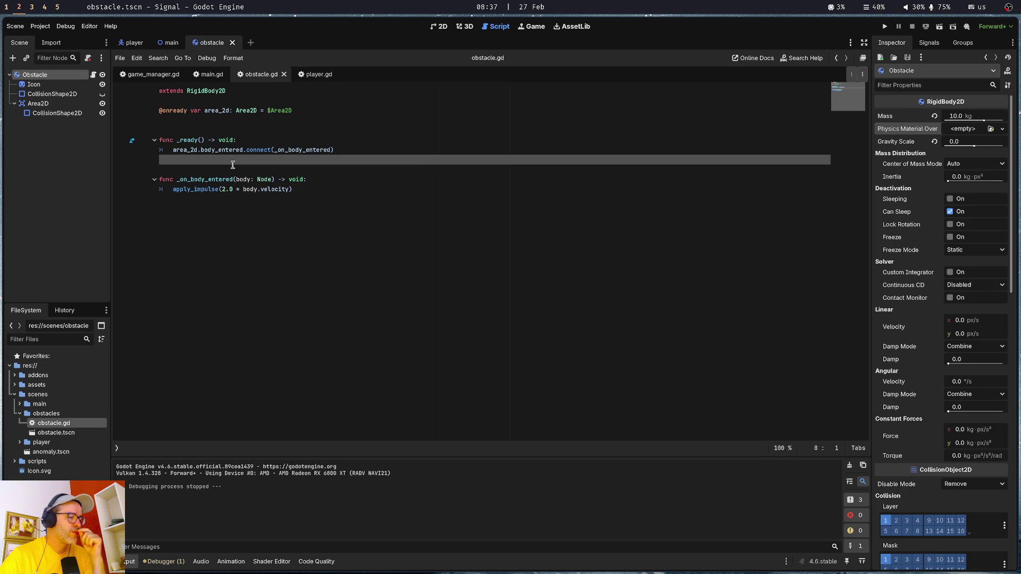
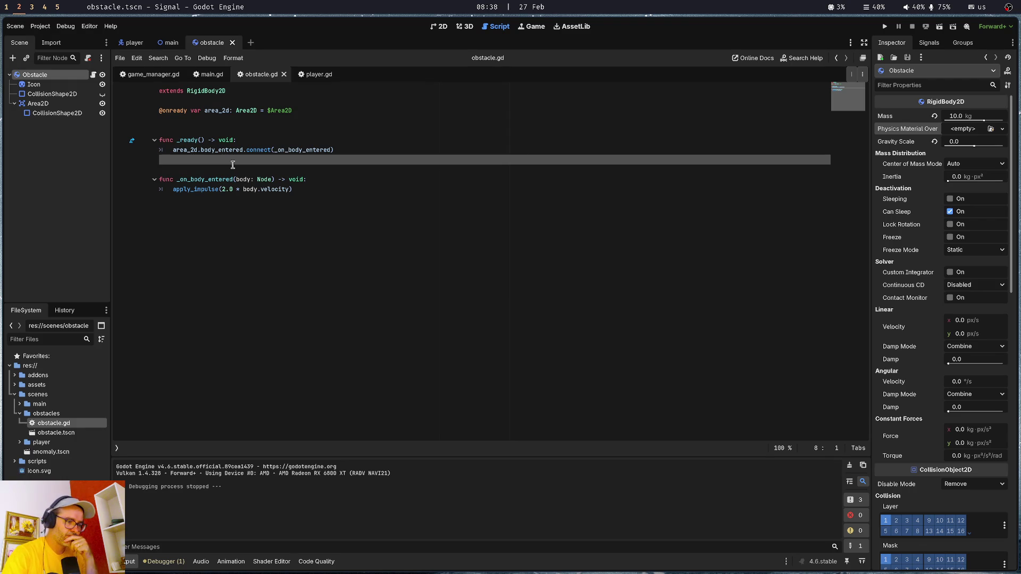
Close the symbol popup, show the obstacle scene in the 2D view, and clear the node selection.
mouse_move(244, 189)
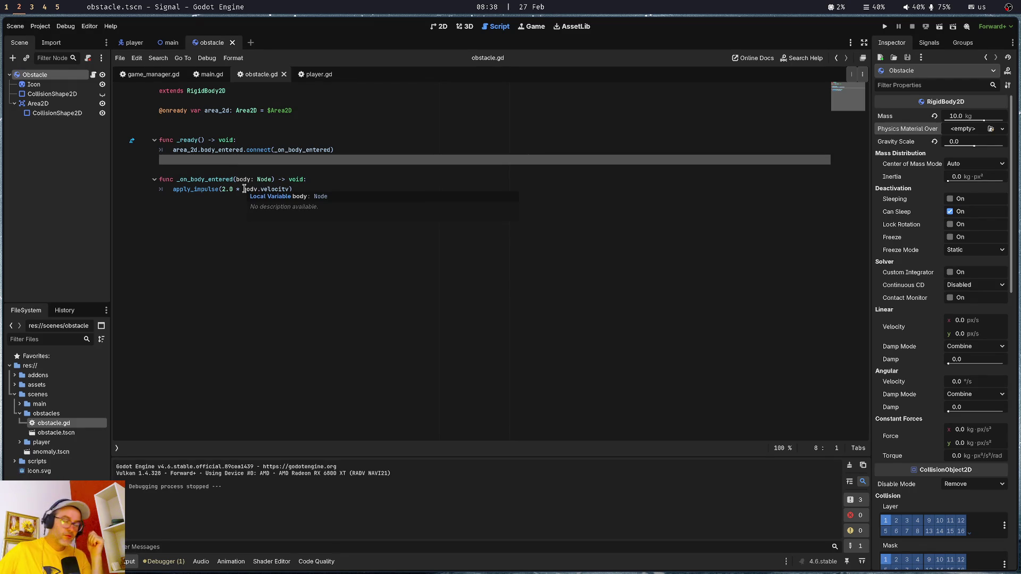
click(216, 236)
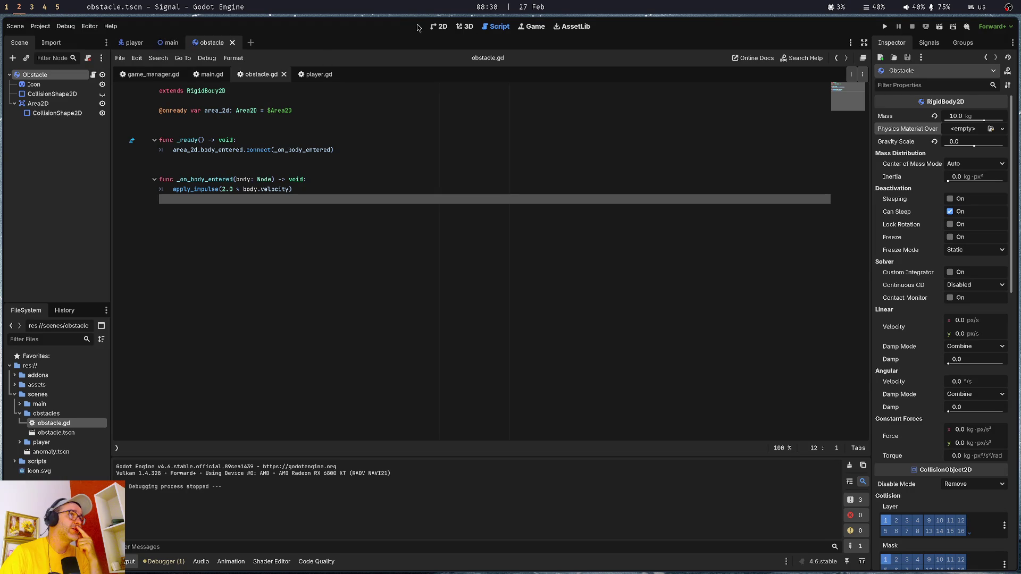
click(435, 28)
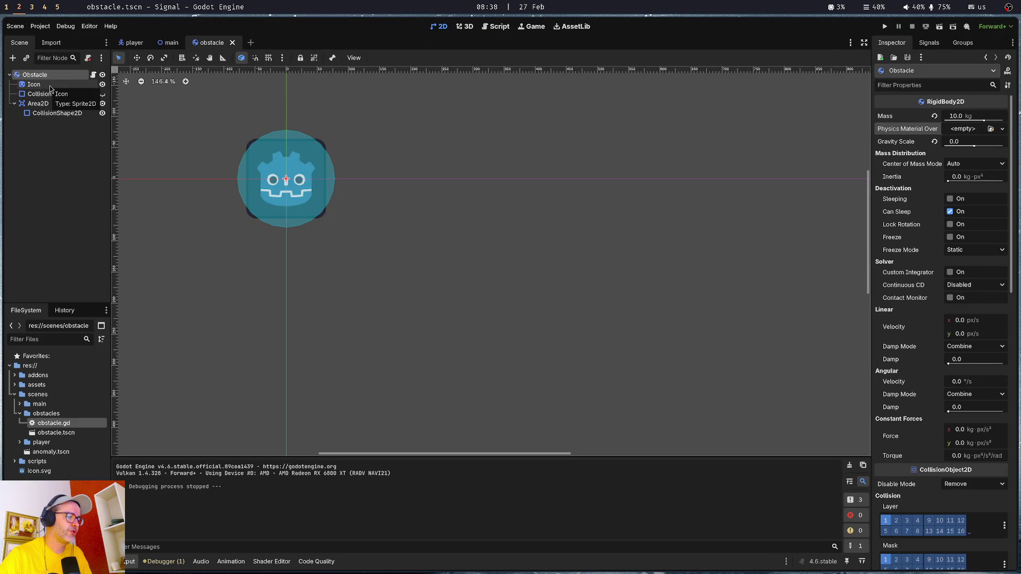
click(46, 207)
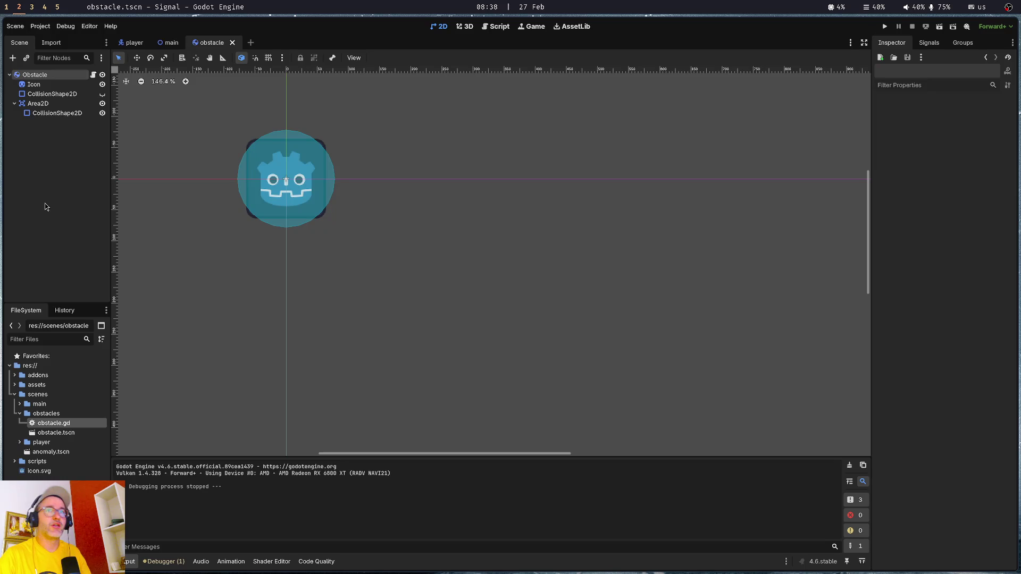
Launch Steam from the application launcher and switch to the OBS workspace.
key(super+d)
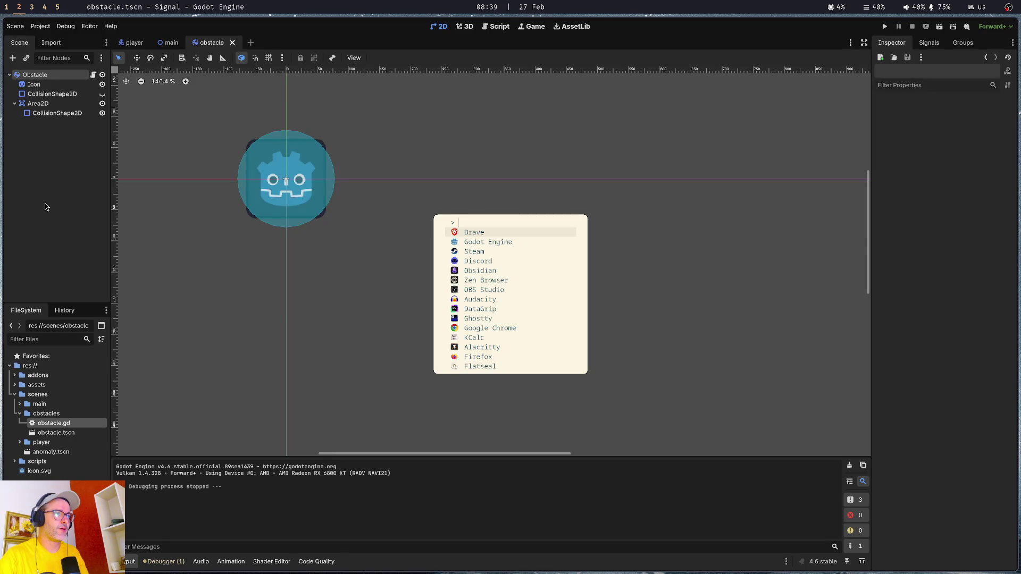
key(Return)
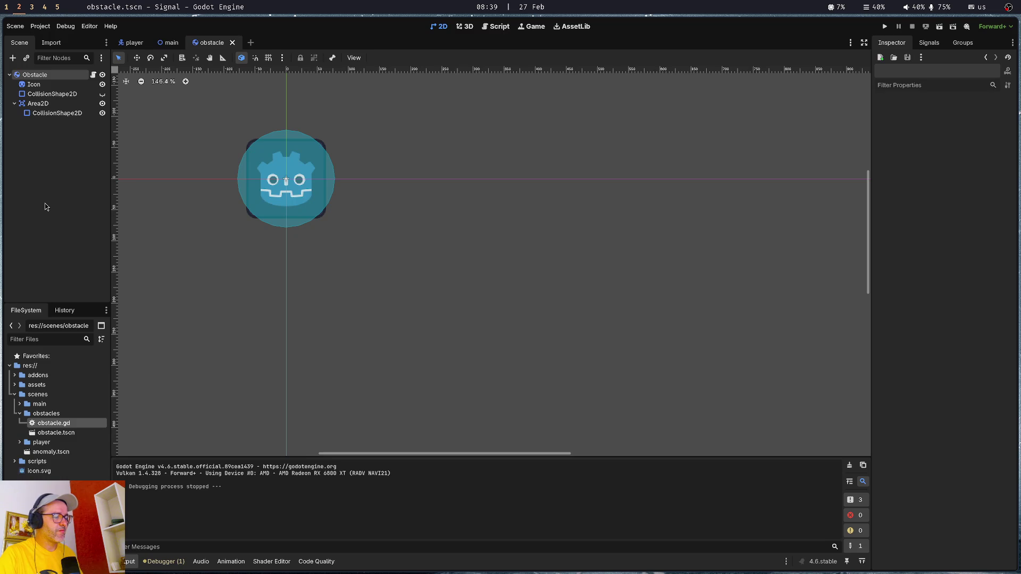
key(super+5)
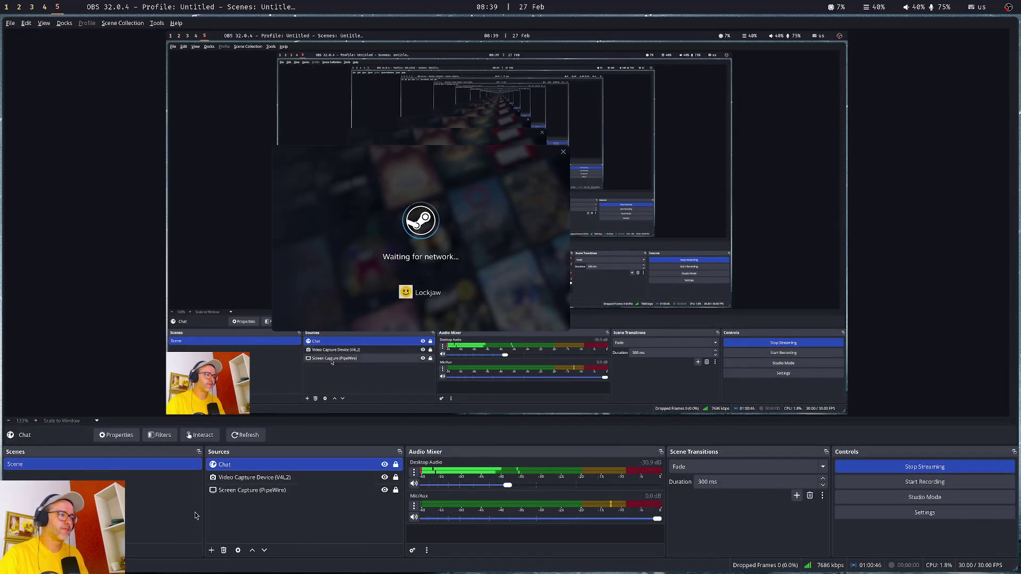
Bring the Steam sign-in window to full screen, check Twitch chat on workspace 1, and return to workspace 5.
click(320, 538)
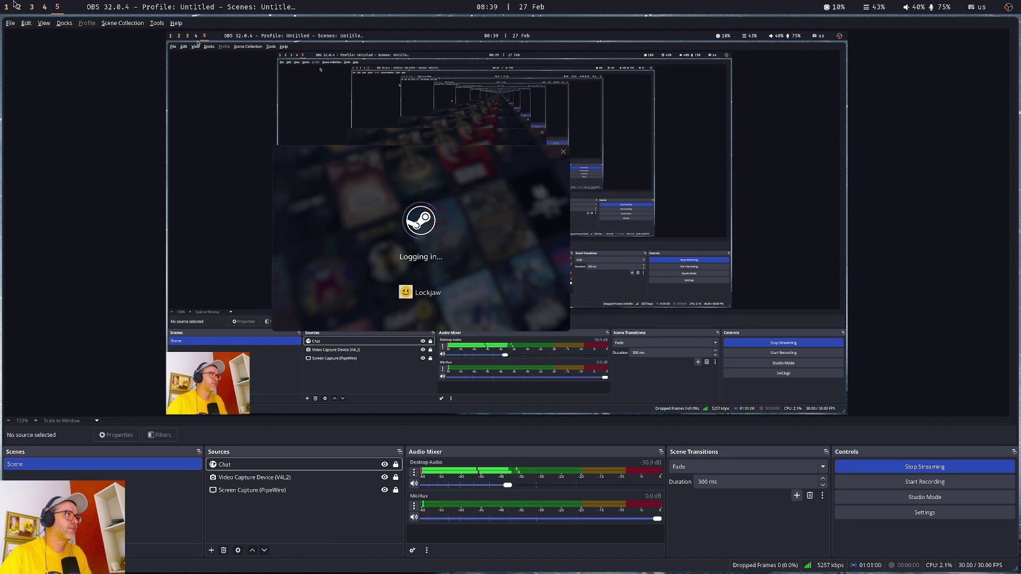
key(super+o)
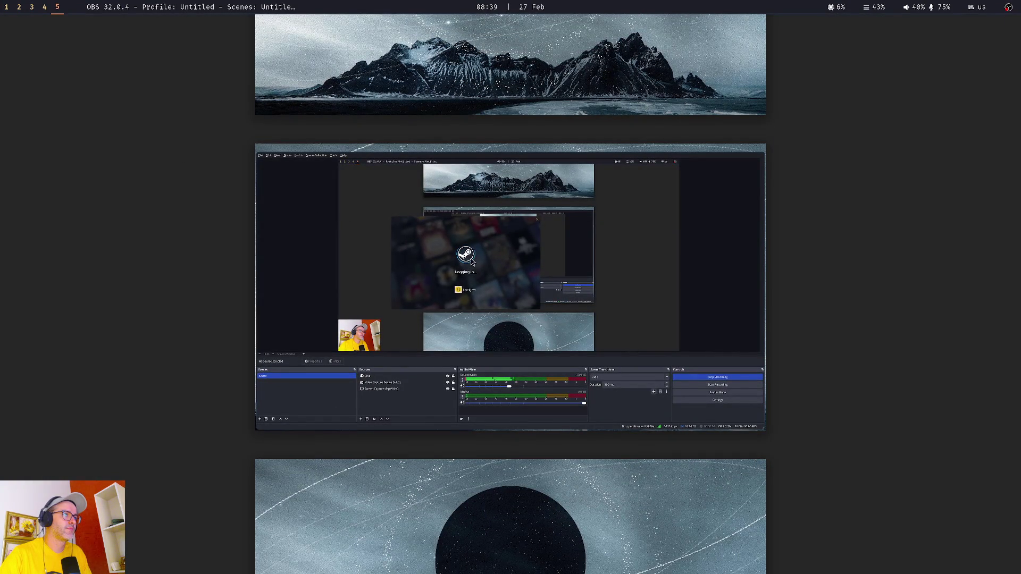
click(452, 256)
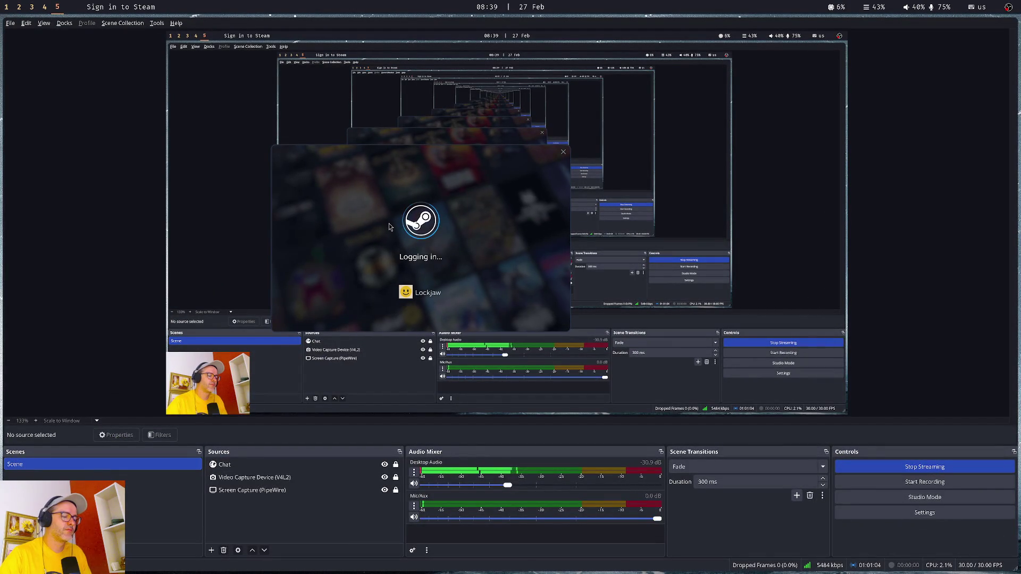
key(super+1)
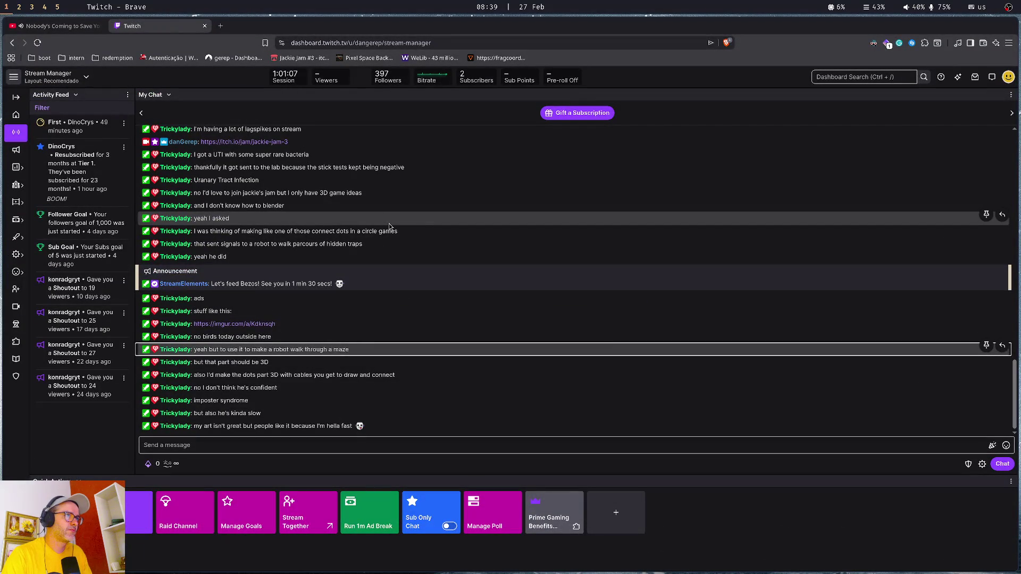
key(super+5)
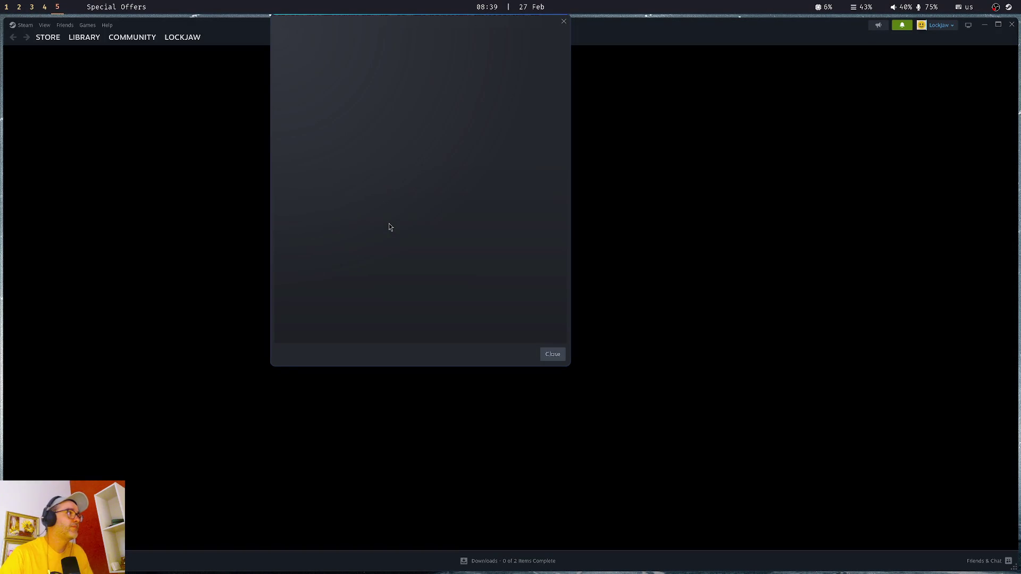
Dismiss Special Offers, pause the Path of Exile 2 download, and launch Aseprite from the Library.
click(552, 354)
click(415, 559)
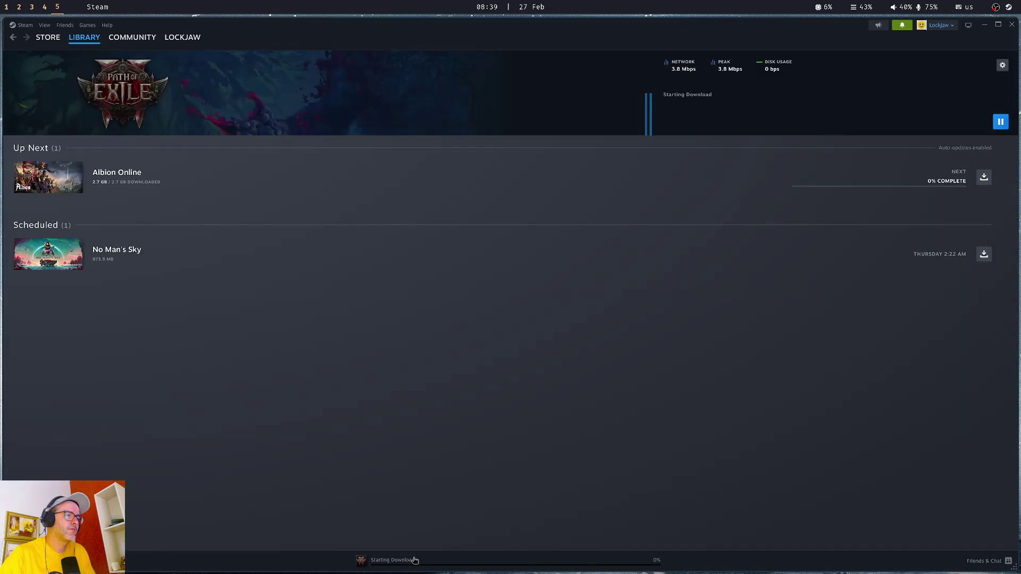
click(1001, 121)
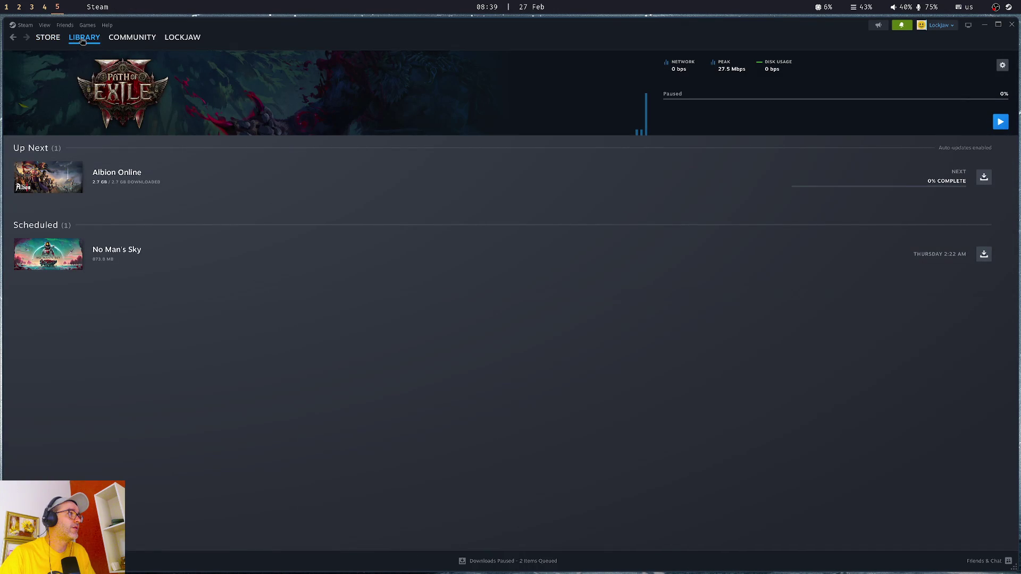
click(83, 41)
double_click(63, 135)
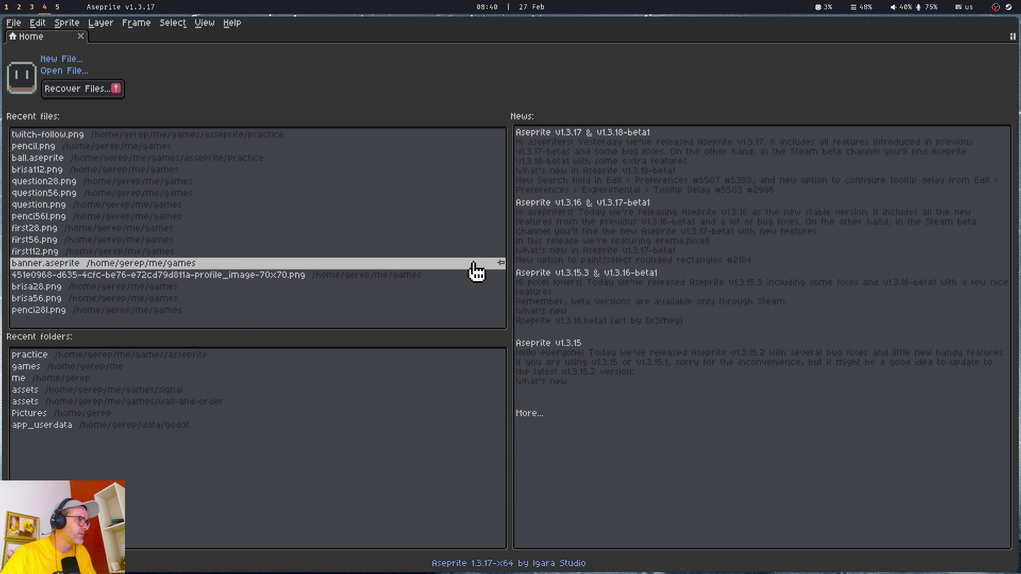
Open sprite.aseprite from the games > signal > assets folder.
click(333, 366)
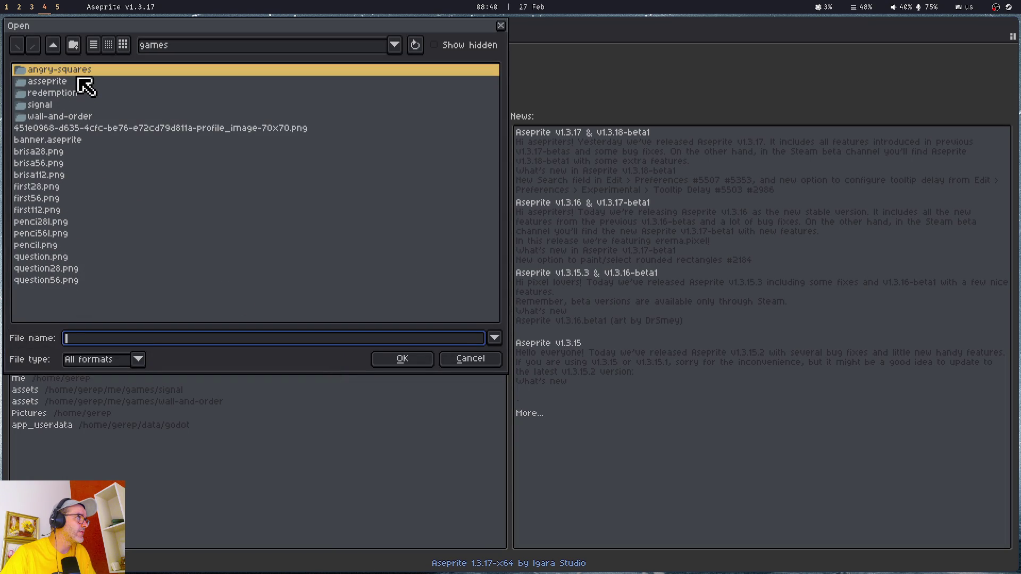
double_click(49, 105)
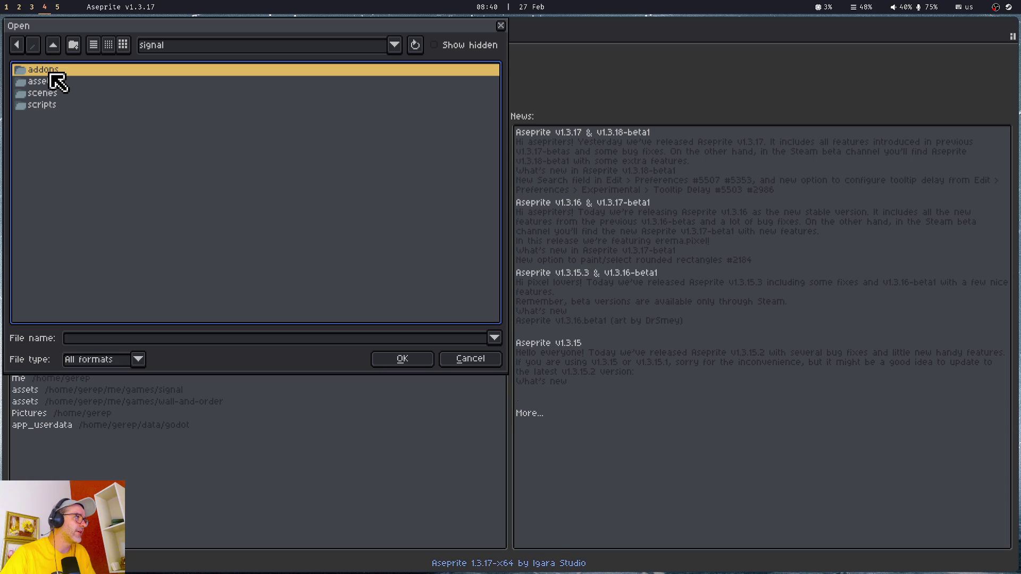
double_click(53, 82)
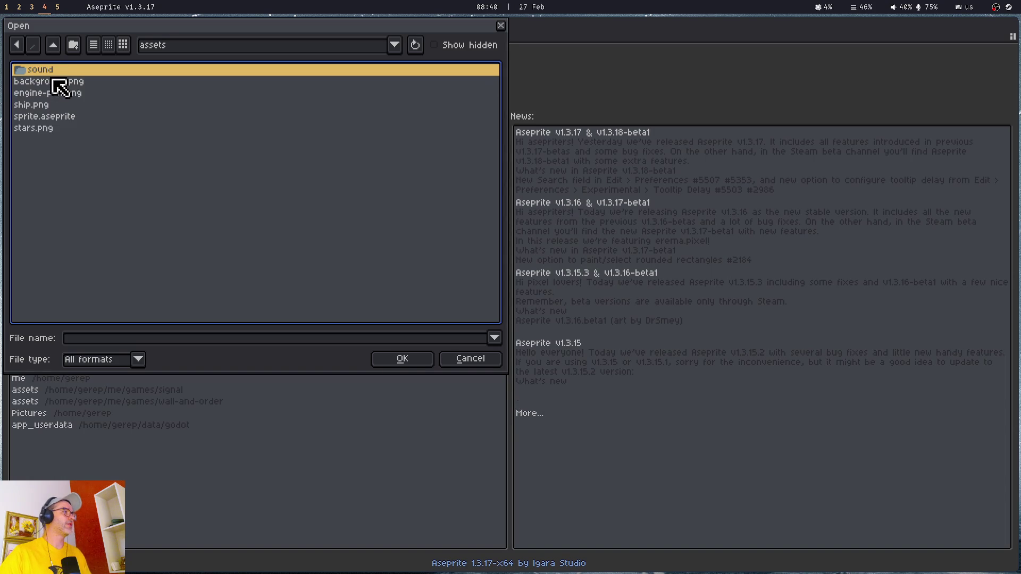
double_click(58, 118)
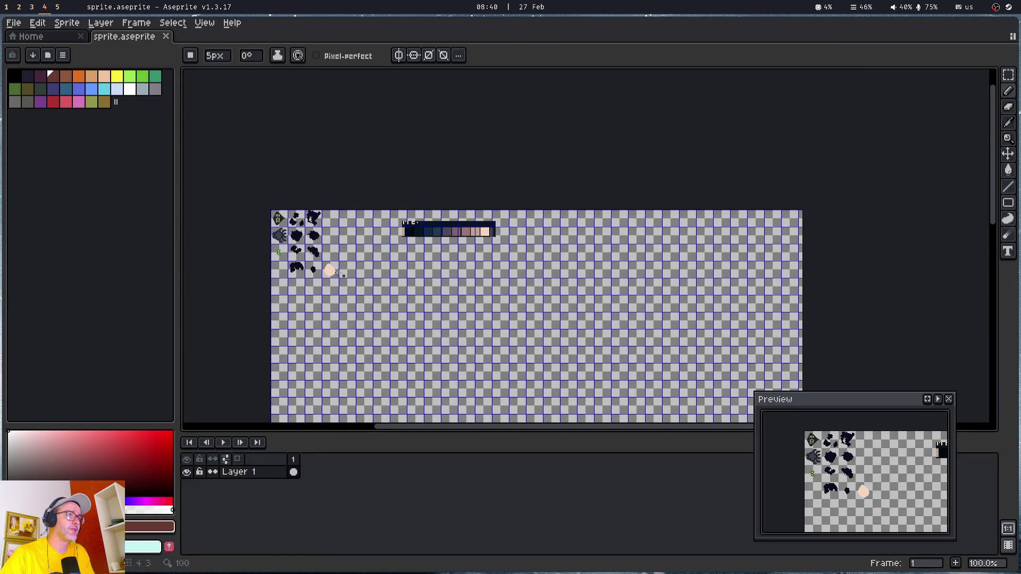
Delete the spider and green sprites from the sheet with rectangle selections.
scroll(317, 248, up, 1)
scroll(314, 245, up, 4)
drag(358, 192, 531, 290)
scroll(419, 241, down, 1)
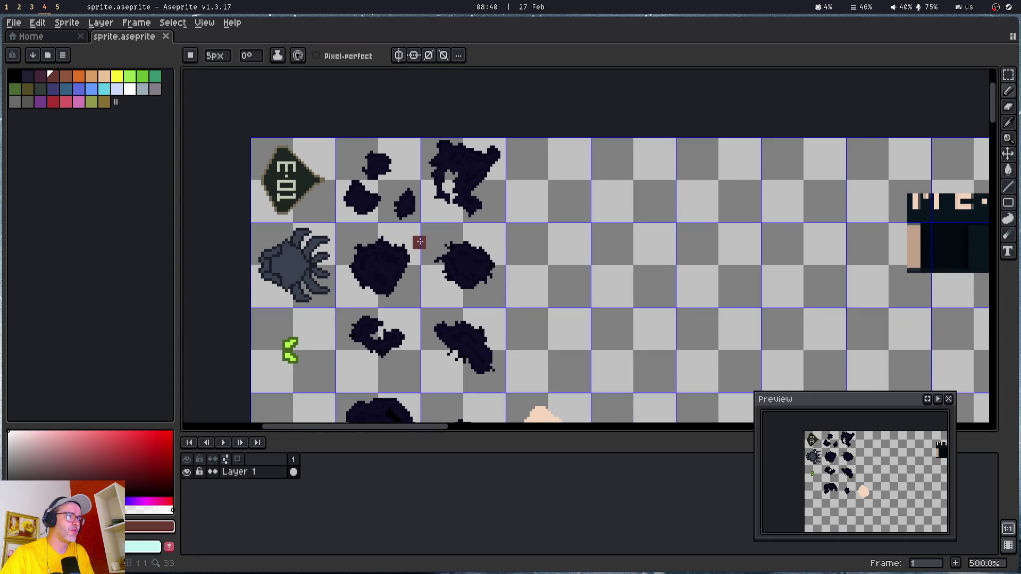
drag(436, 298, 422, 201)
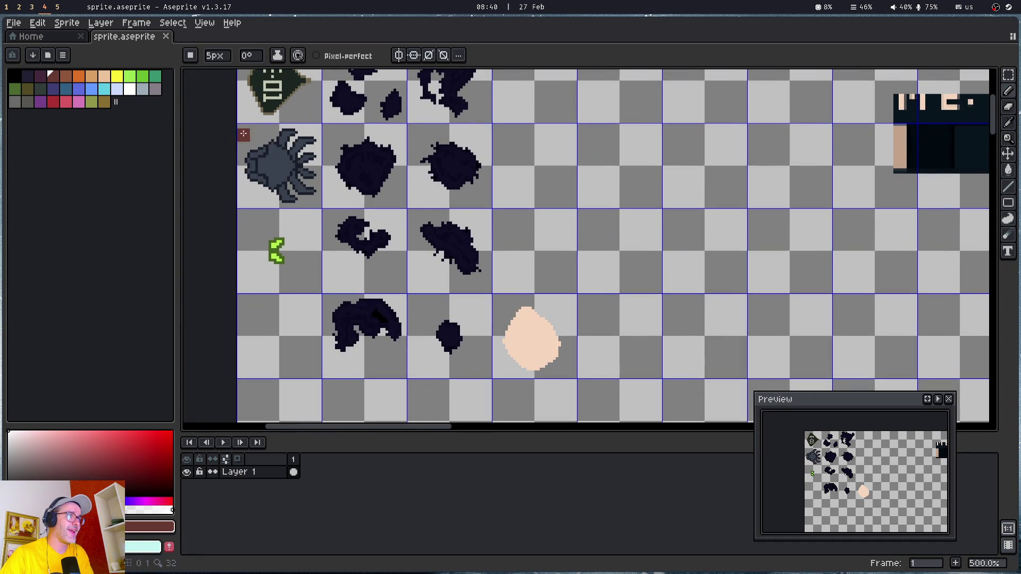
key(m)
drag(249, 132, 262, 143)
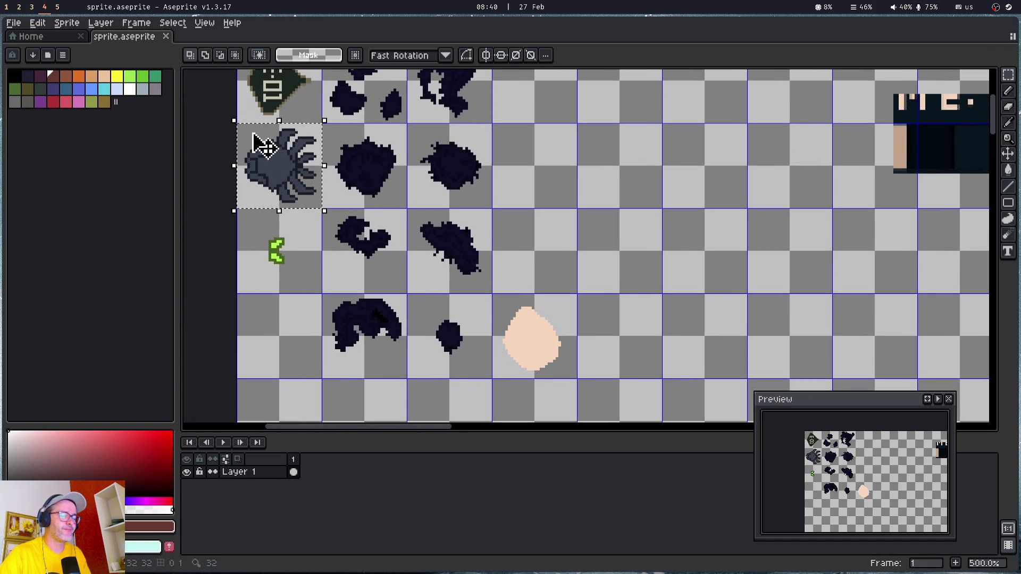
key(Delete)
drag(261, 231, 266, 234)
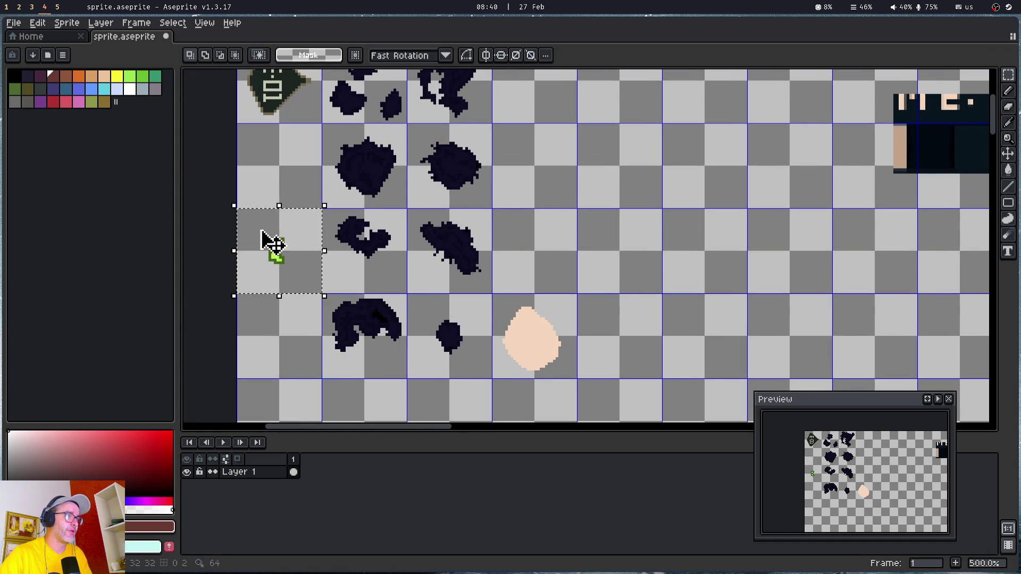
key(Delete)
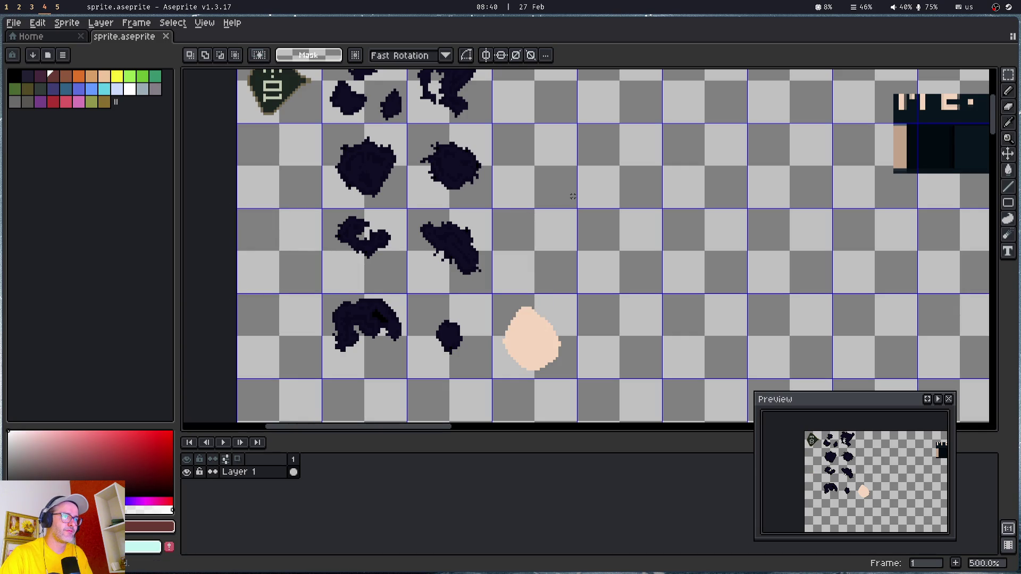
Zoom in on the asteroid and paint two diagonal pixels darker navy with a 1px brush.
mouse_move(585, 164)
mouse_down()
mouse_move(553, 201)
mouse_move(517, 122)
mouse_up()
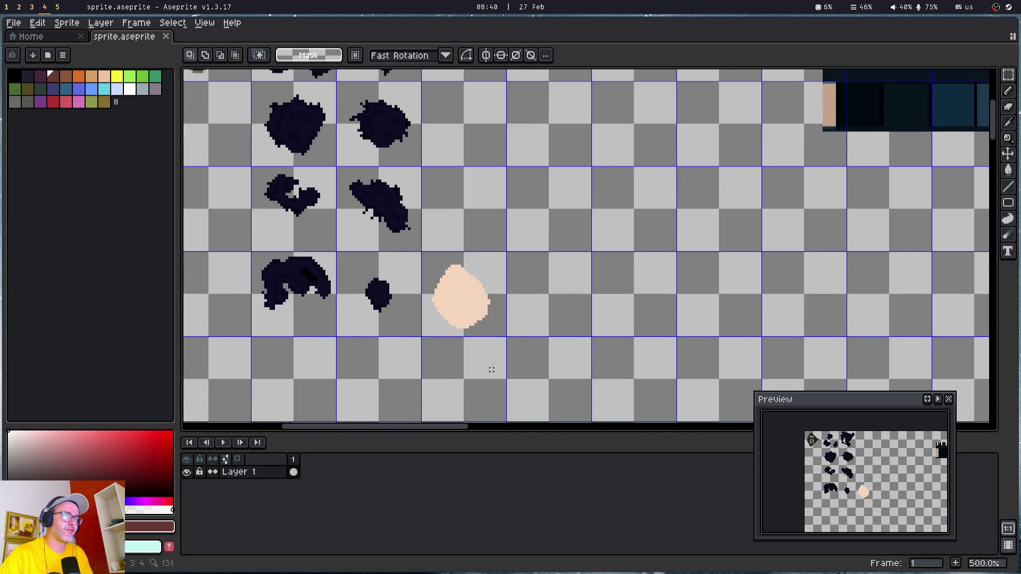
mouse_move(467, 160)
mouse_down()
mouse_move(545, 305)
mouse_move(545, 351)
mouse_up()
scroll(419, 222, up, 4)
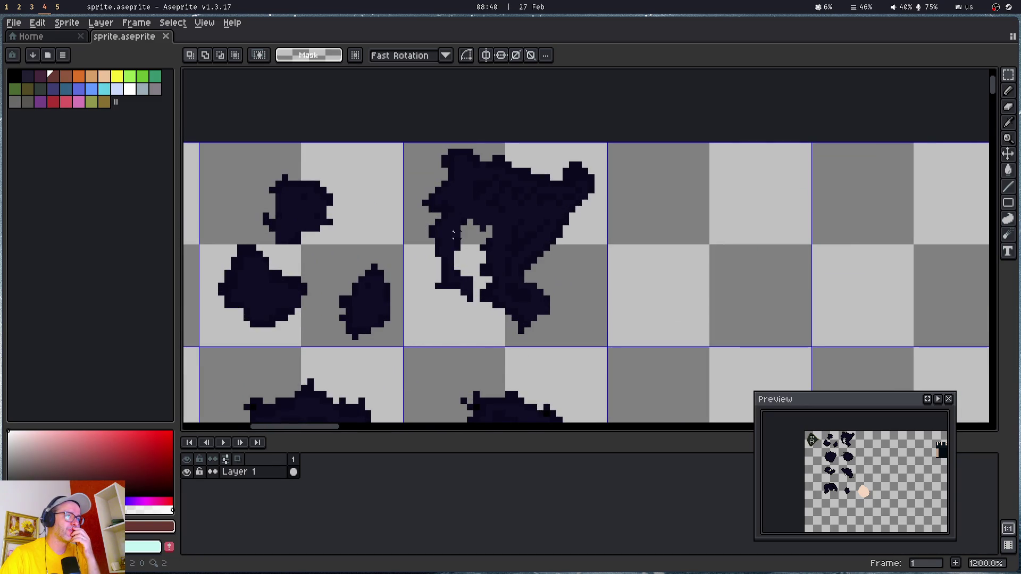
scroll(451, 222, up, 4)
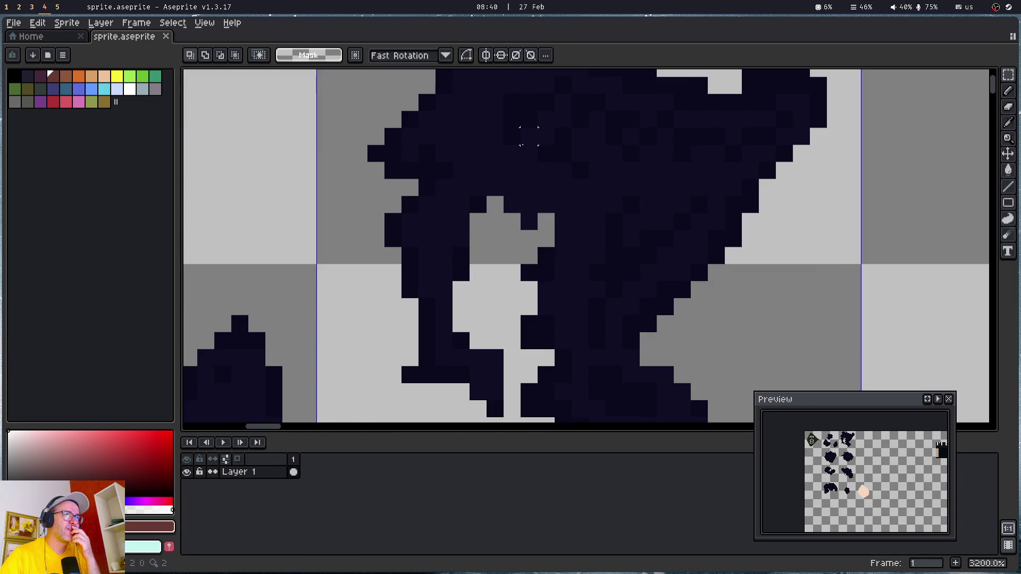
scroll(456, 200, down, 4)
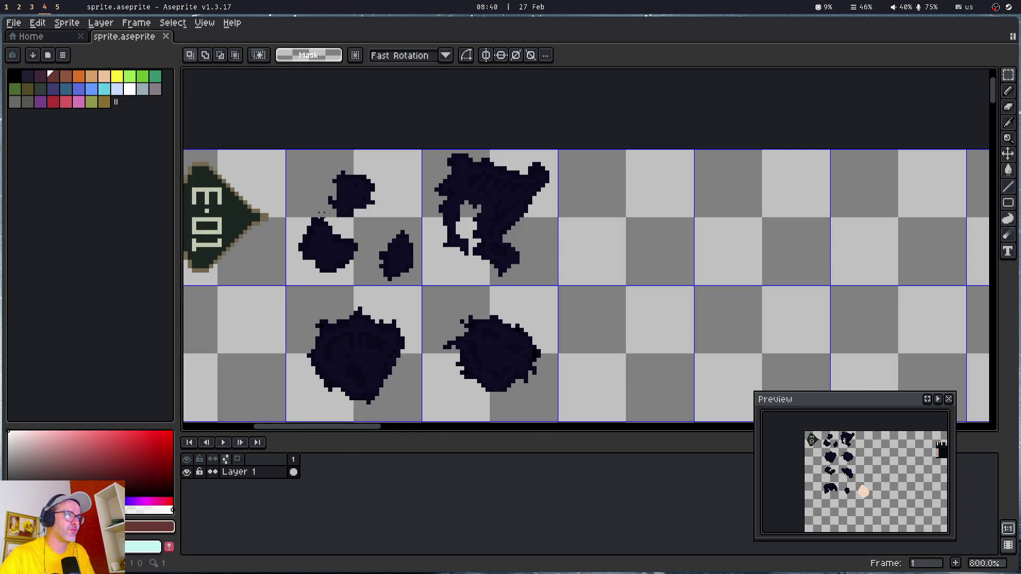
scroll(321, 213, up, 6)
drag(278, 312, 598, 197)
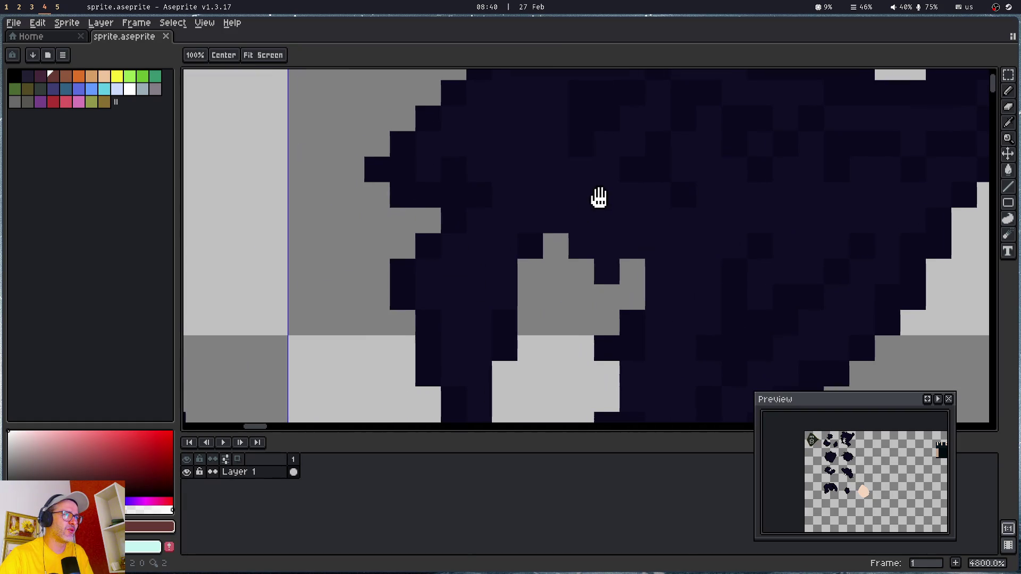
alt+click(588, 128)
drag(504, 249, 504, 259)
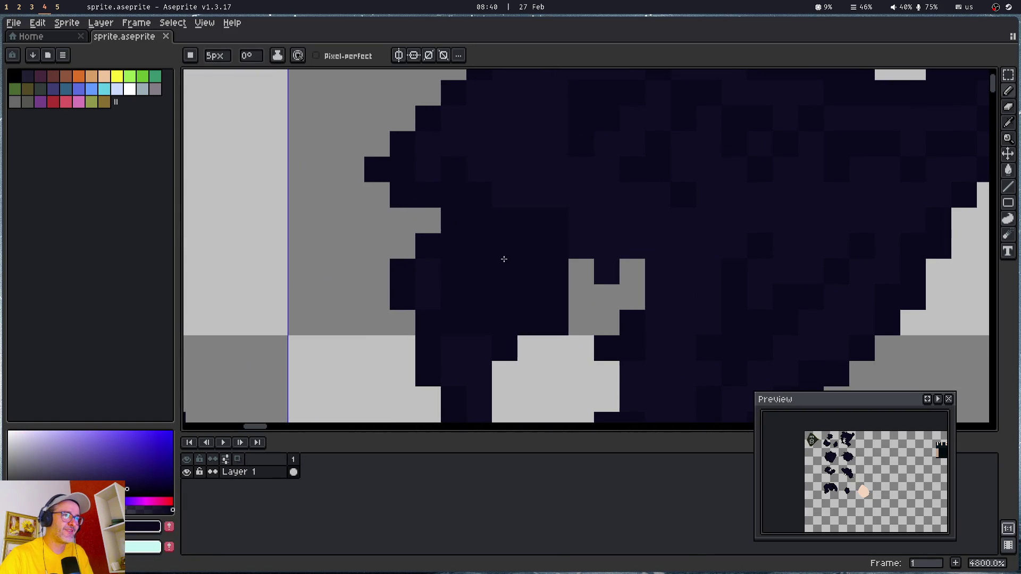
key(ctrl+z)
key(minus)
key(minus)
key(minus)
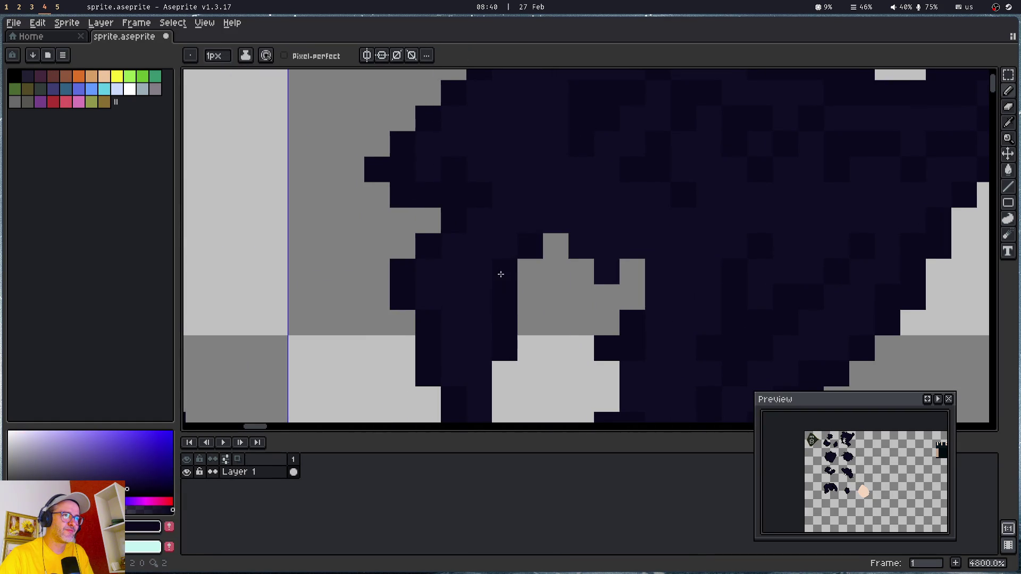
drag(560, 214, 581, 237)
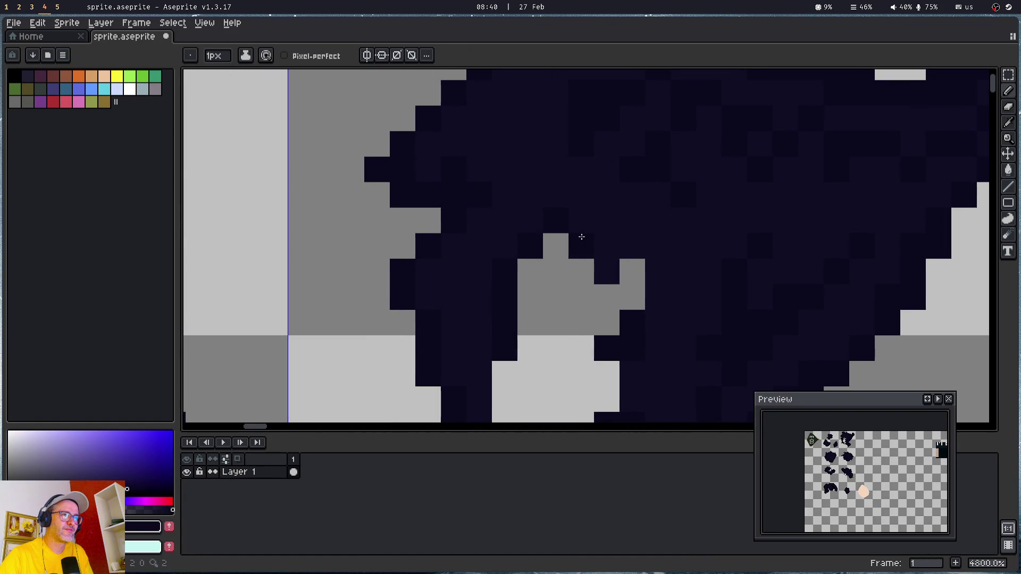
Magic Wand-select every navy pixel and clear them from the asteroid.
key(w)
click(577, 130)
scroll(584, 141, down, 6)
key(ctrl+d)
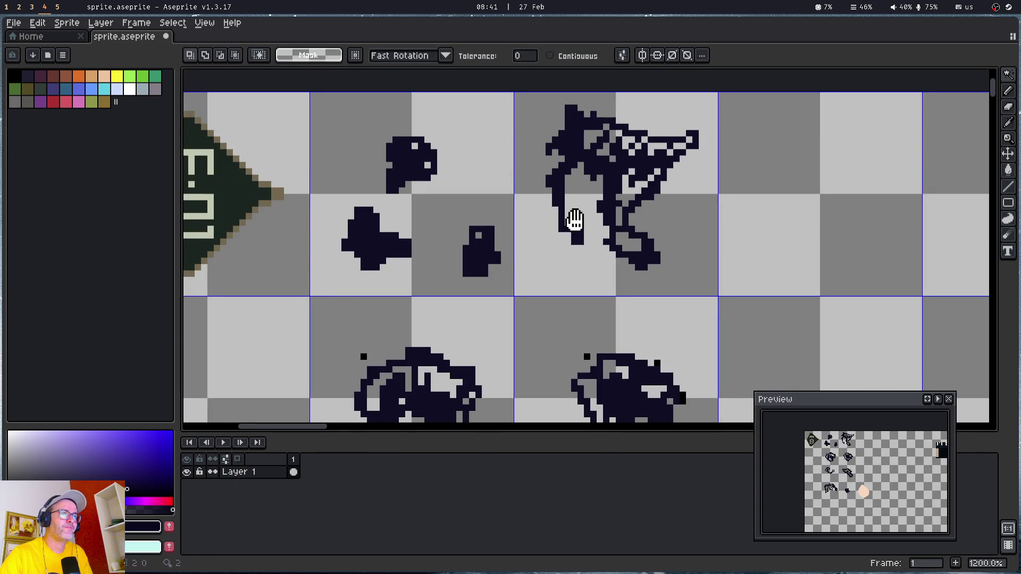
Marquee-select the middle asteroid's grid cell and open the Outline effect.
drag(570, 221, 477, 278)
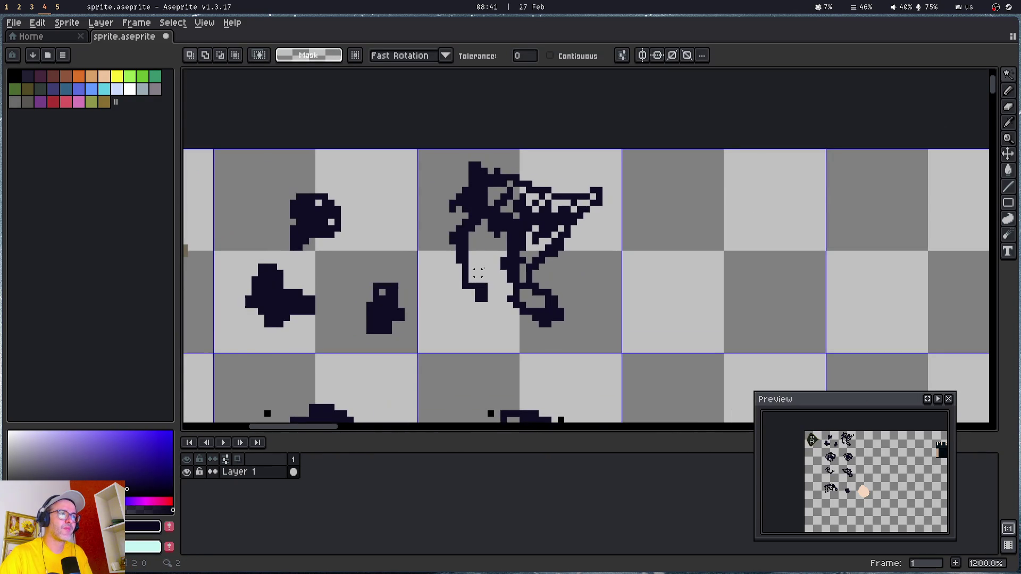
key(m)
click(580, 162)
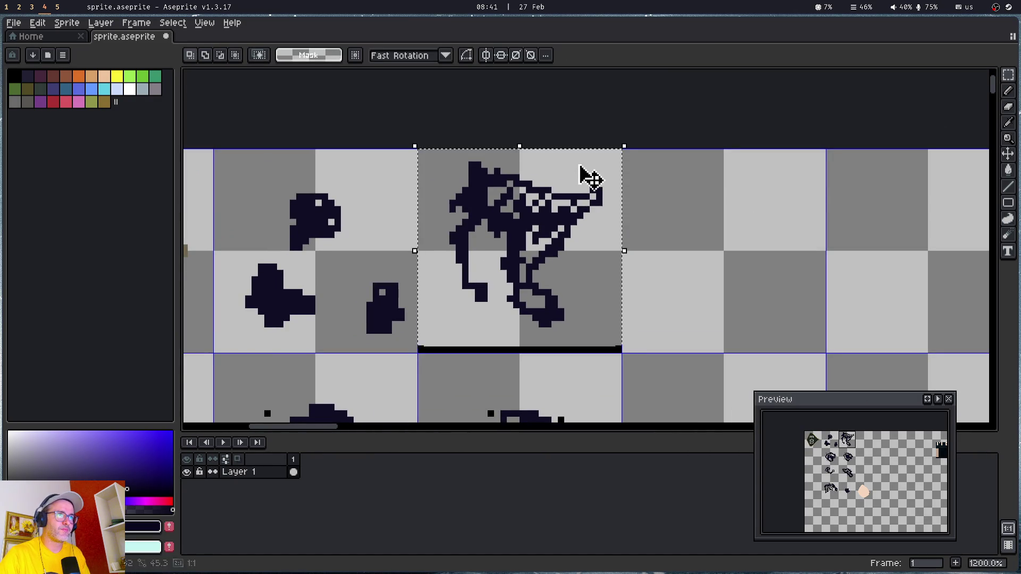
key(shift+o)
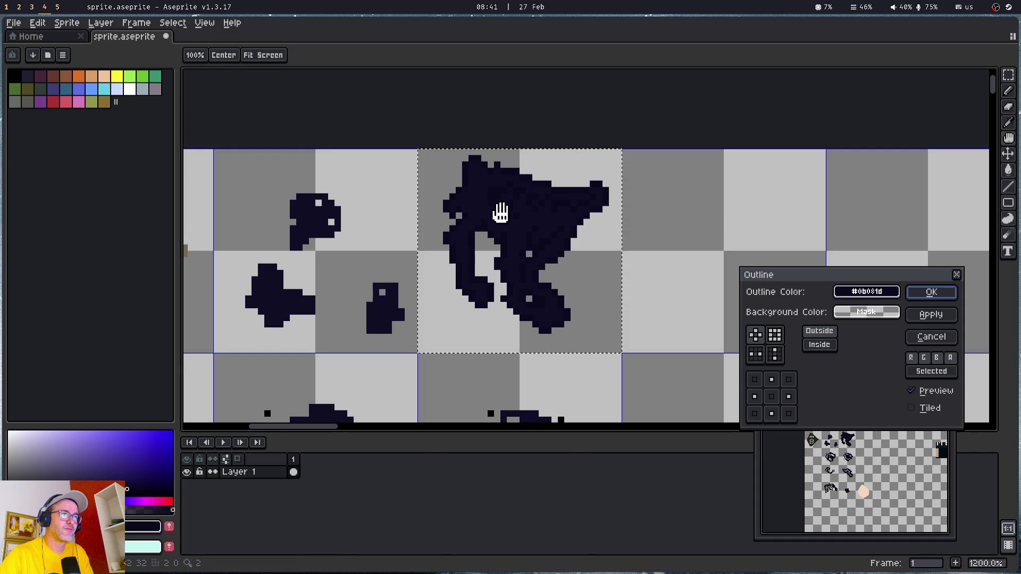
Apply a full-square navy outline to the middle asteroid and deselect.
scroll(498, 215, up, 8)
click(756, 335)
click(780, 336)
click(755, 335)
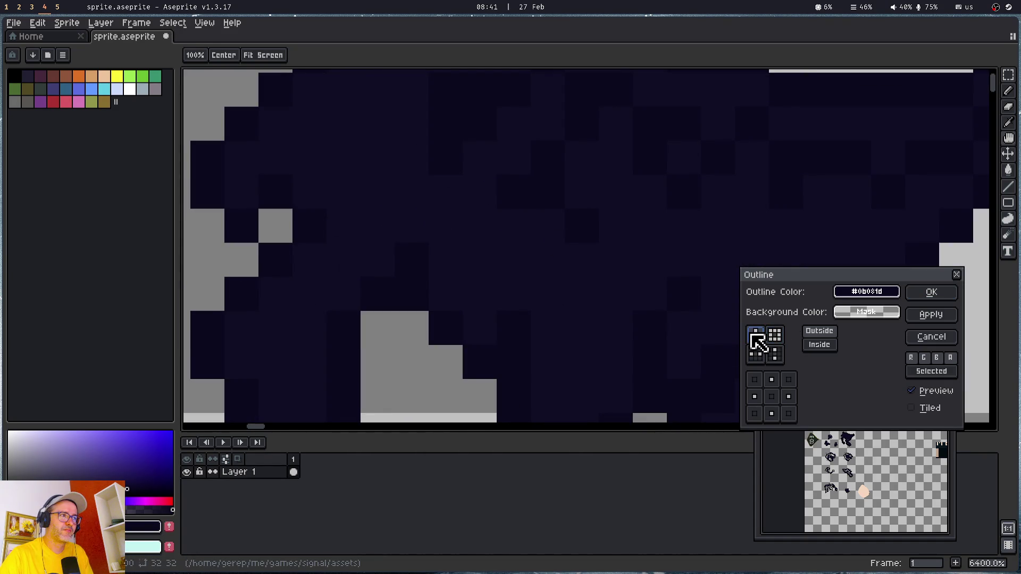
scroll(453, 319, down, 6)
click(775, 336)
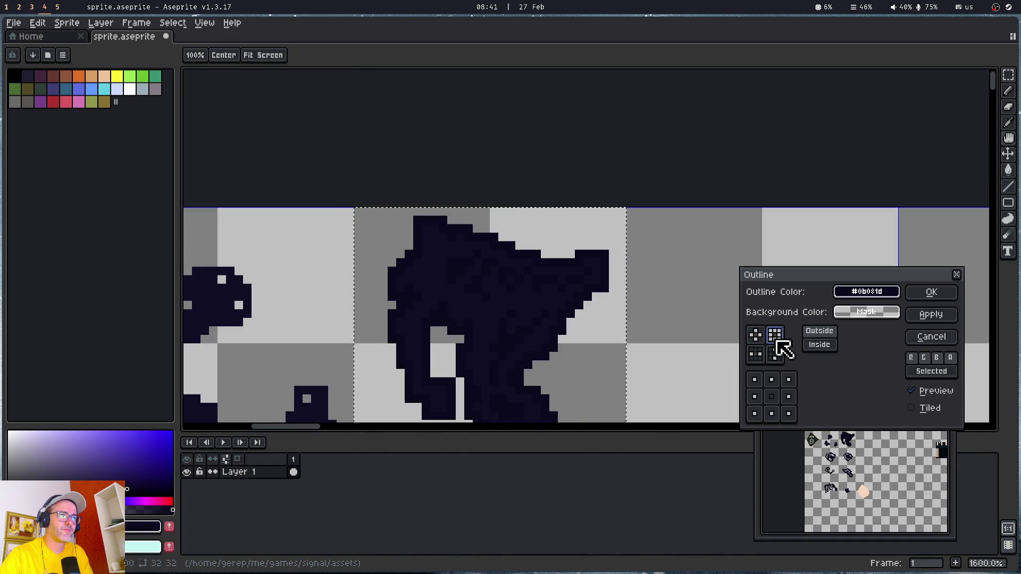
click(931, 294)
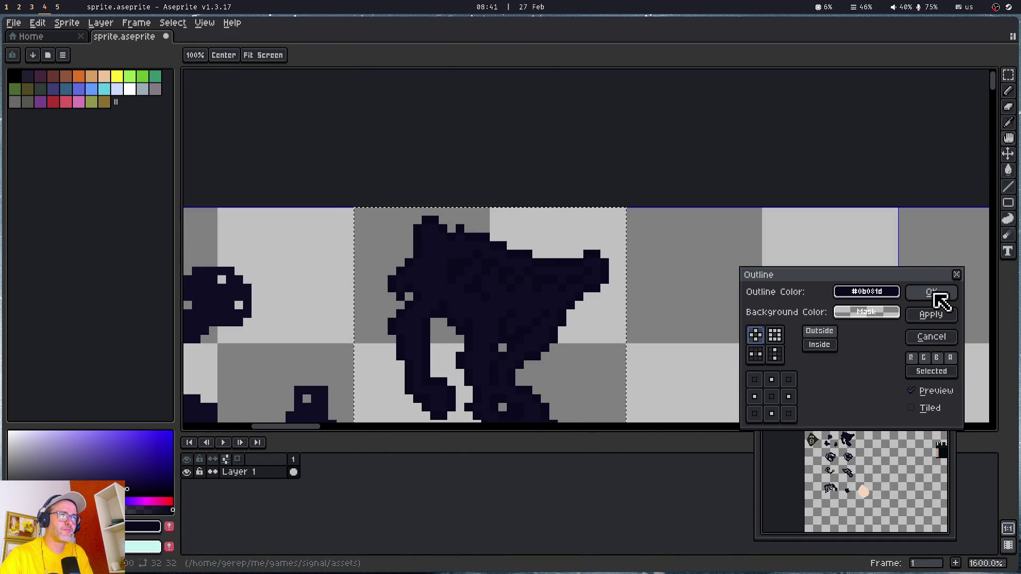
key(ctrl+d)
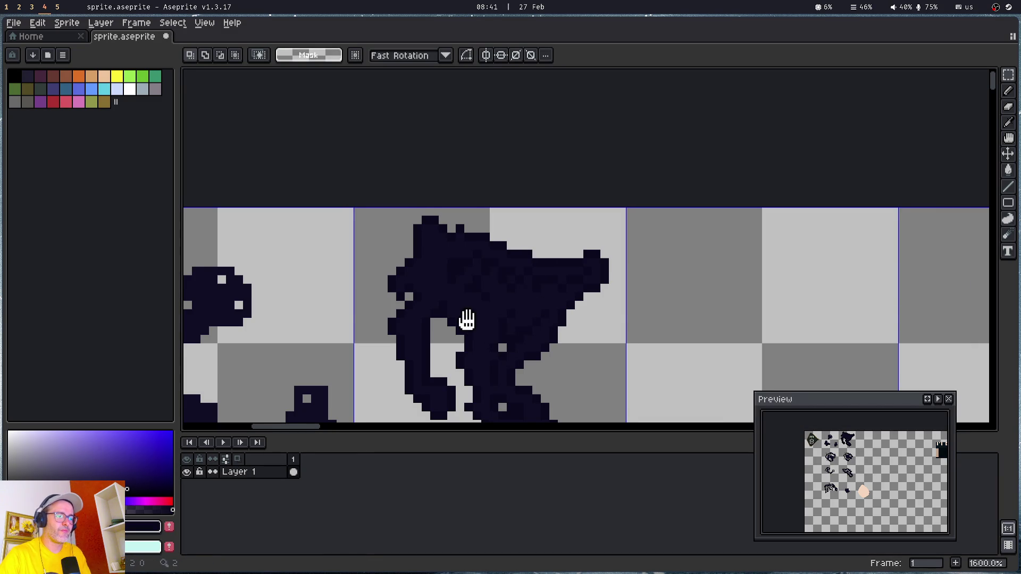
Check the YouTube music and Twitch chat tabs, glance at Godot, then return to Aseprite.
drag(462, 319, 474, 286)
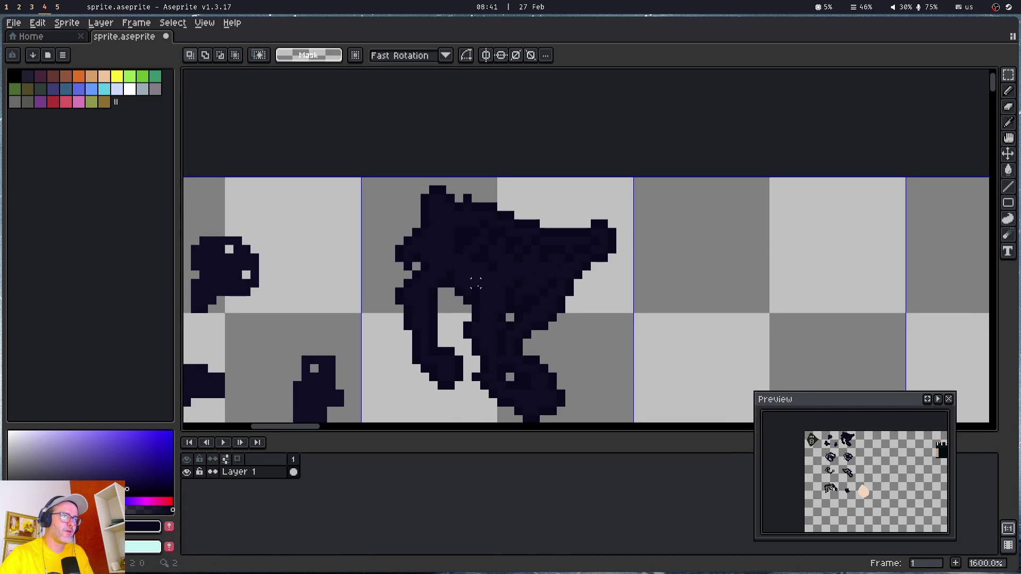
scroll(471, 304, up, 3)
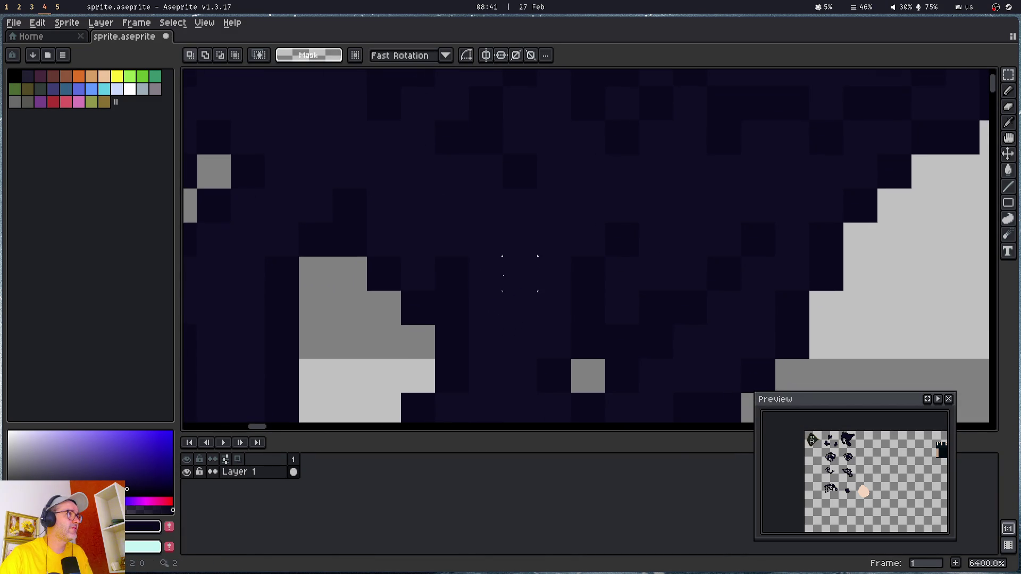
key(super+1)
click(73, 24)
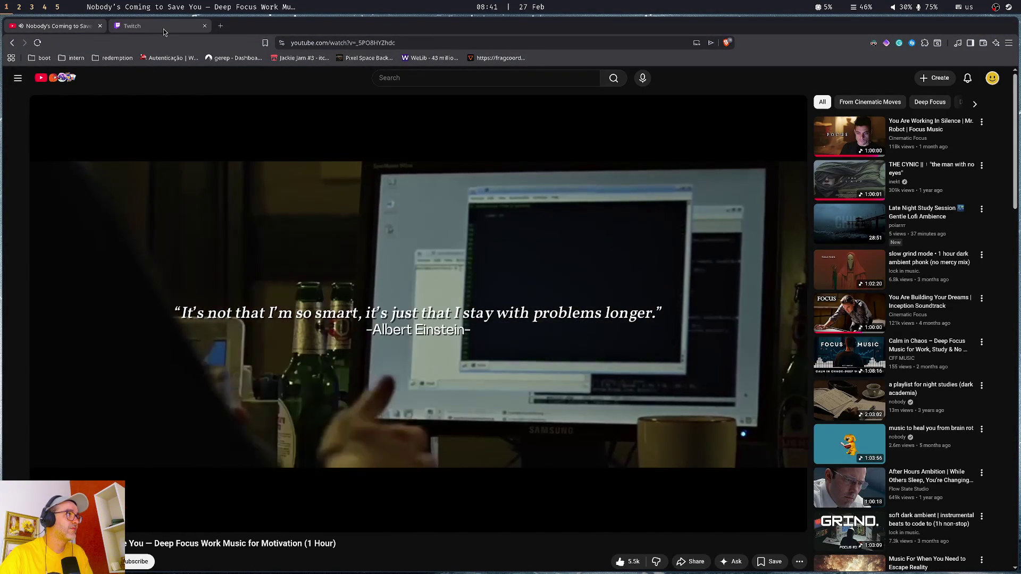
click(164, 30)
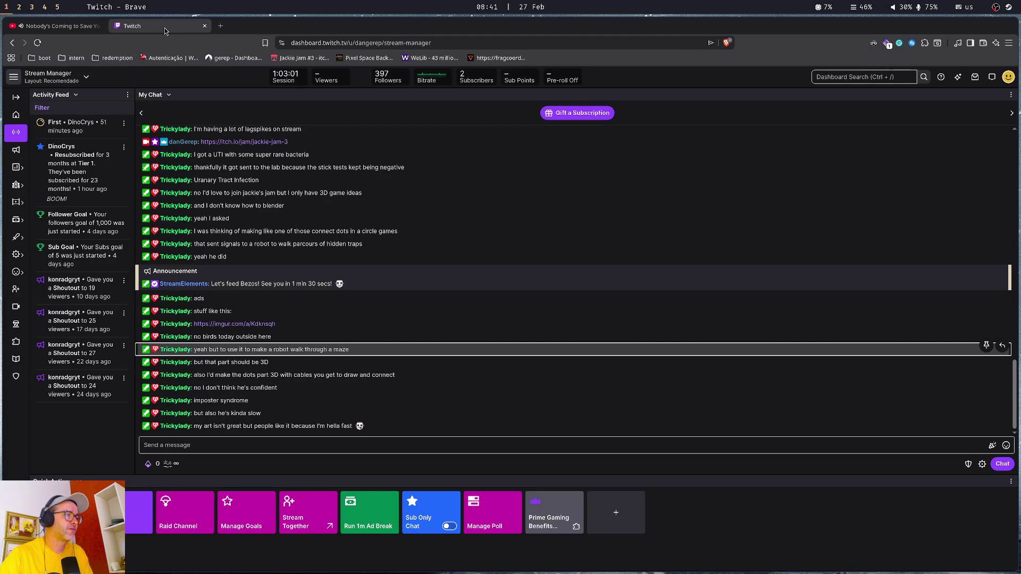
key(super+3)
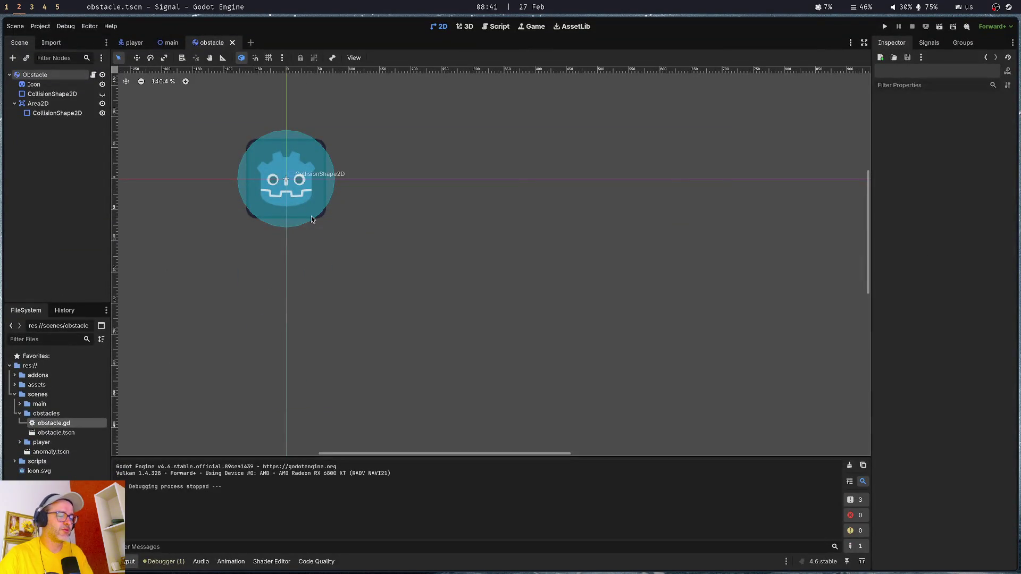
key(super+4)
Pick a brighter purple from the palette as the drawing colour.
key(i)
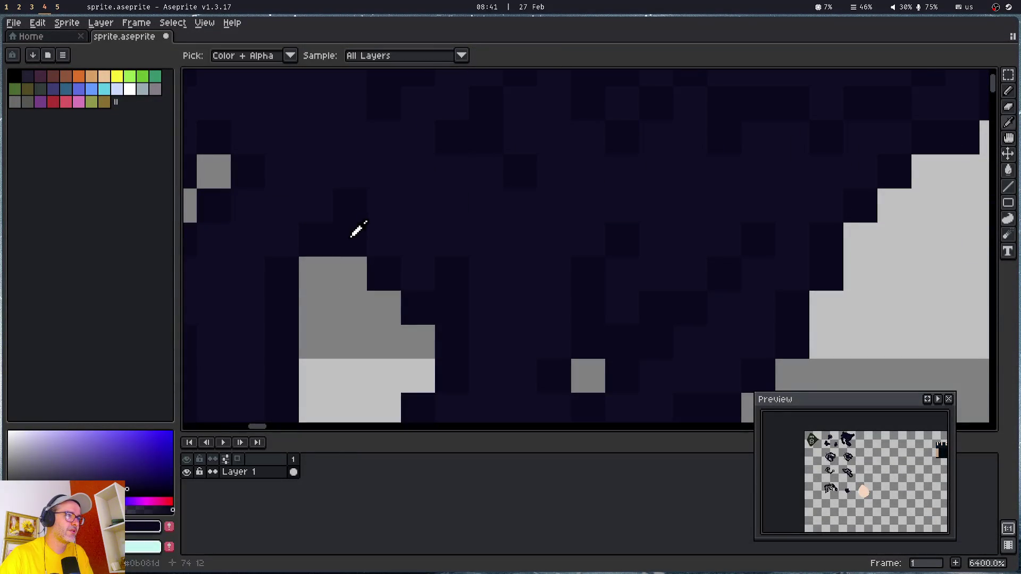
key(m)
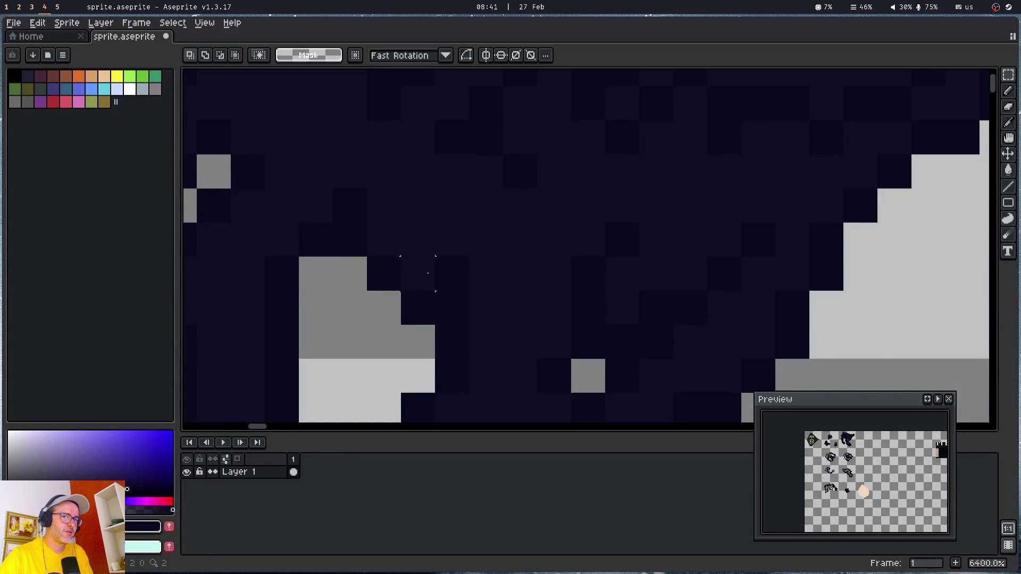
mouse_move(427, 235)
mouse_down()
mouse_move(478, 221)
mouse_move(478, 205)
mouse_up()
key(i)
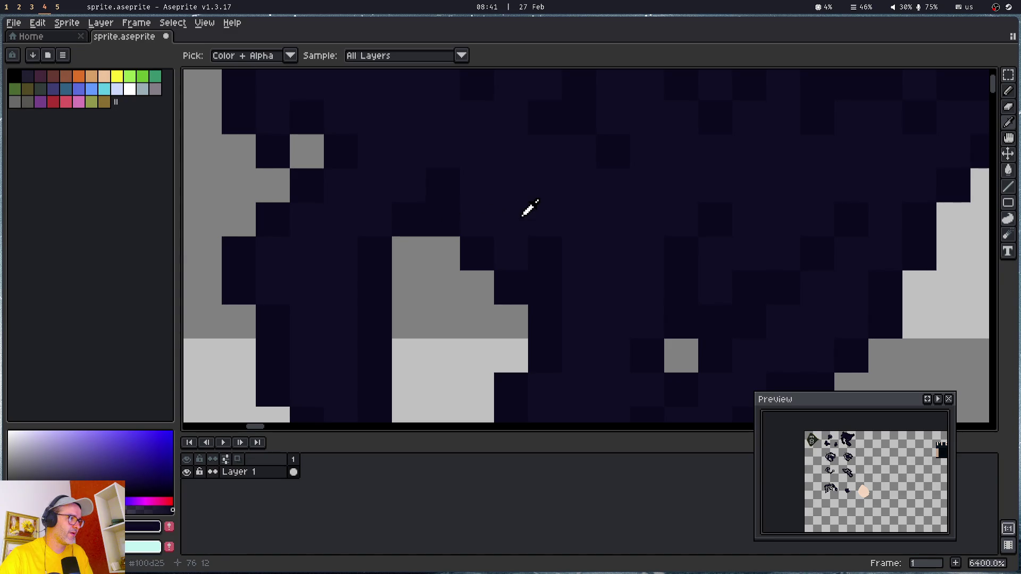
key(m)
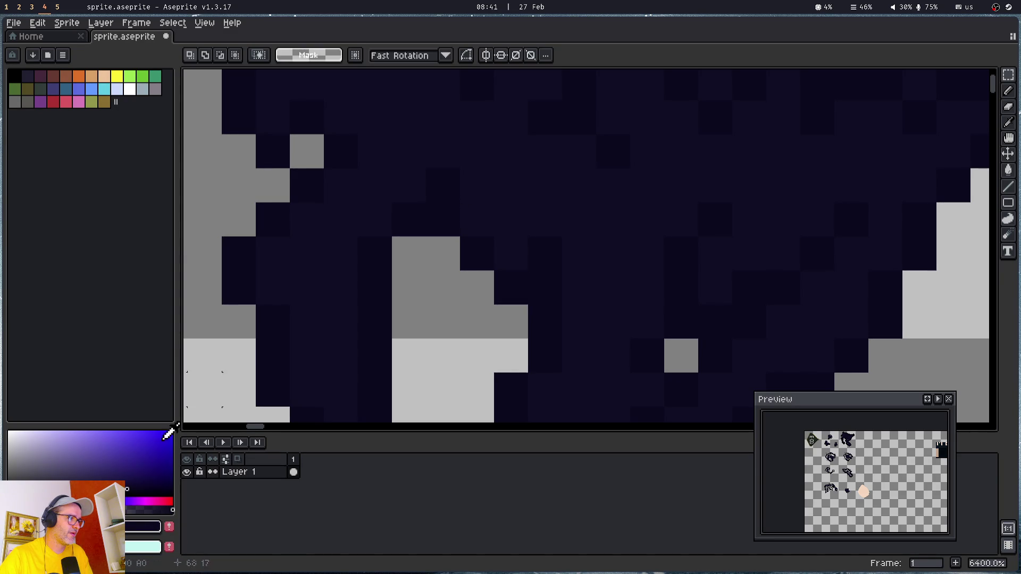
click(121, 479)
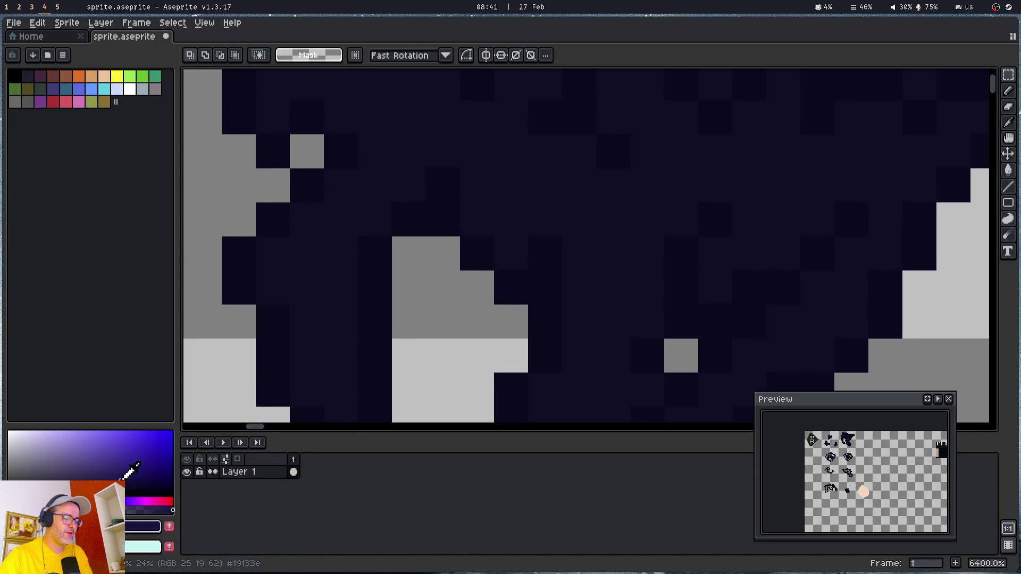
Pencil 1px purple highlight pixels and a vertical stripe along the asteroid's left edge.
key(b)
click(468, 219)
click(404, 186)
click(372, 221)
click(345, 263)
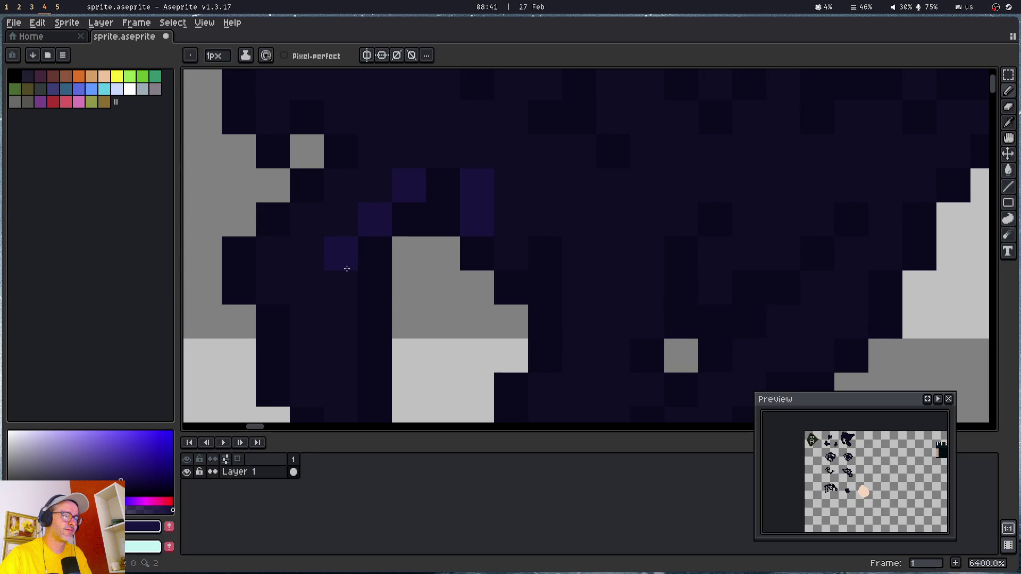
click(474, 318)
scroll(474, 317, down, 6)
scroll(459, 303, up, 8)
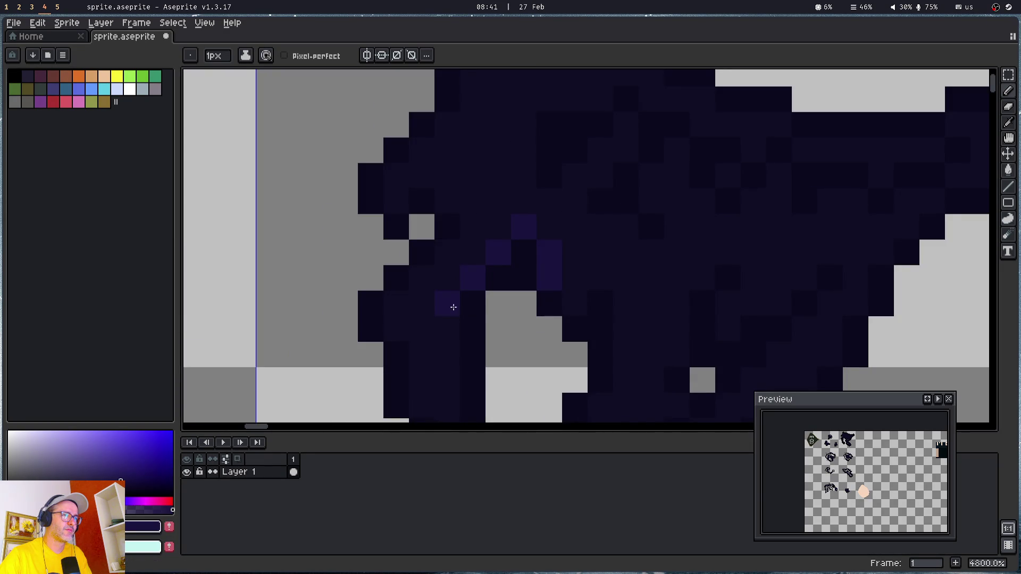
drag(463, 249, 478, 326)
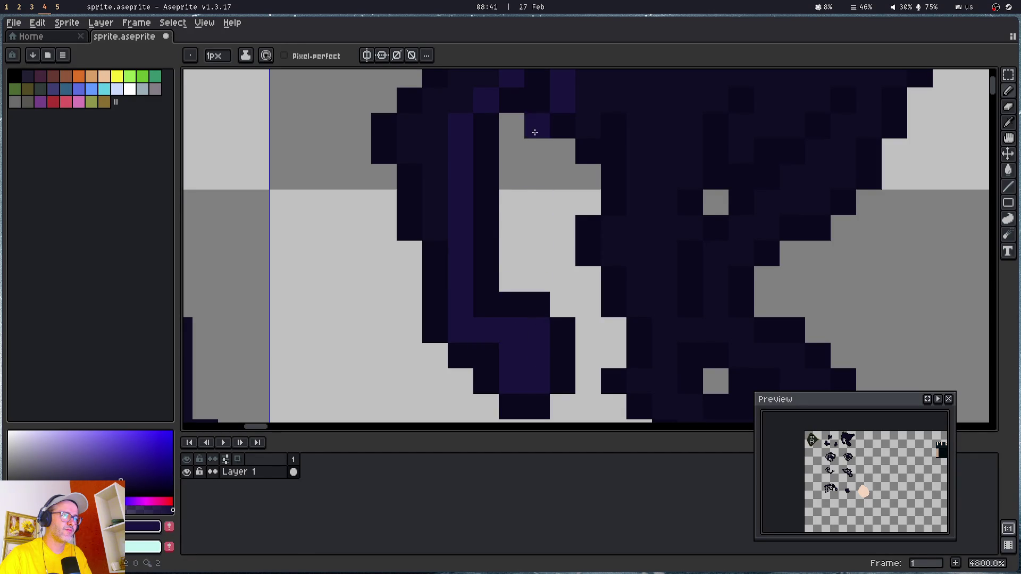
Paint lighter purple highlights along the asteroid's top edge.
scroll(536, 202, up, 3)
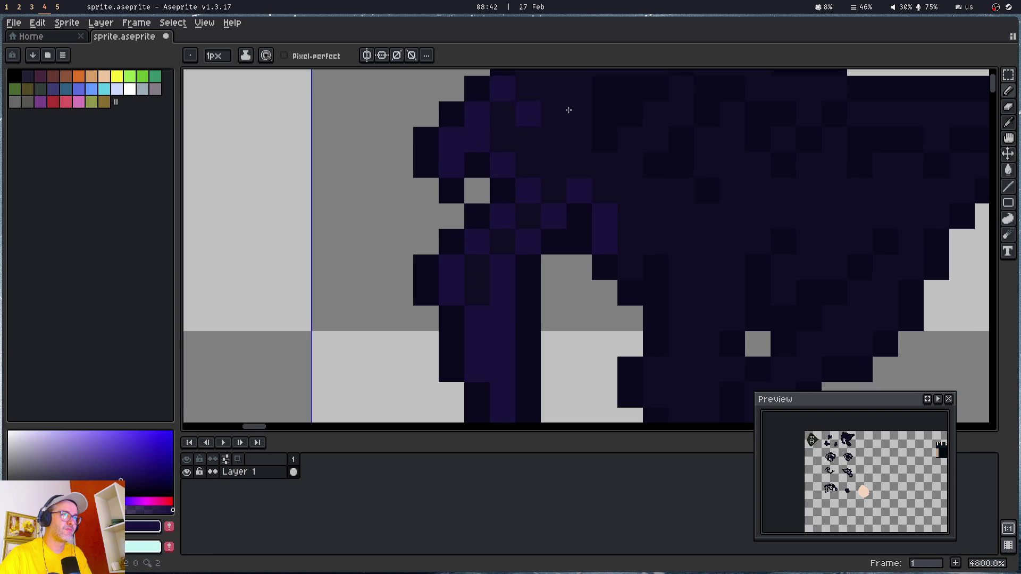
drag(541, 108, 483, 342)
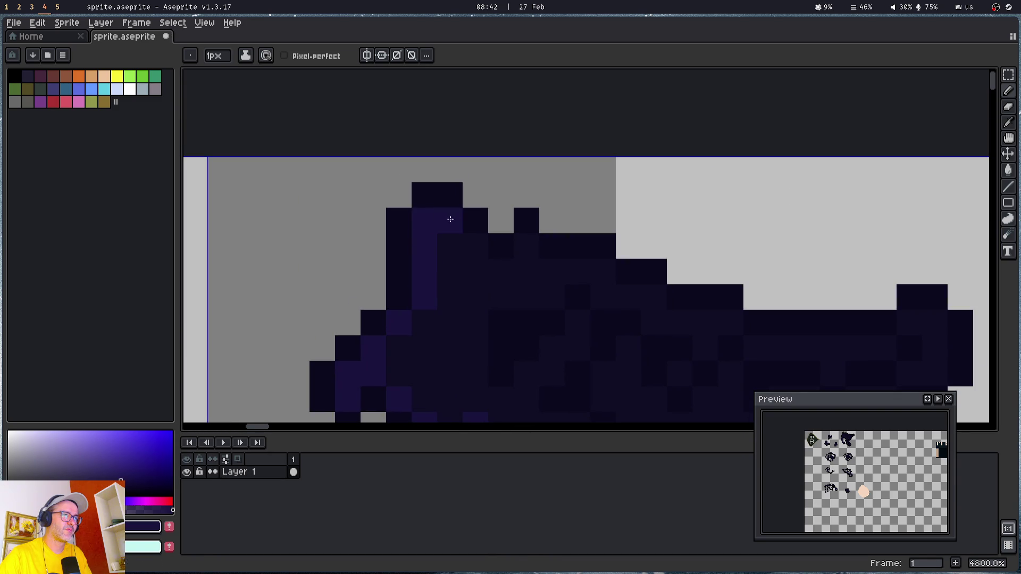
drag(549, 265, 614, 280)
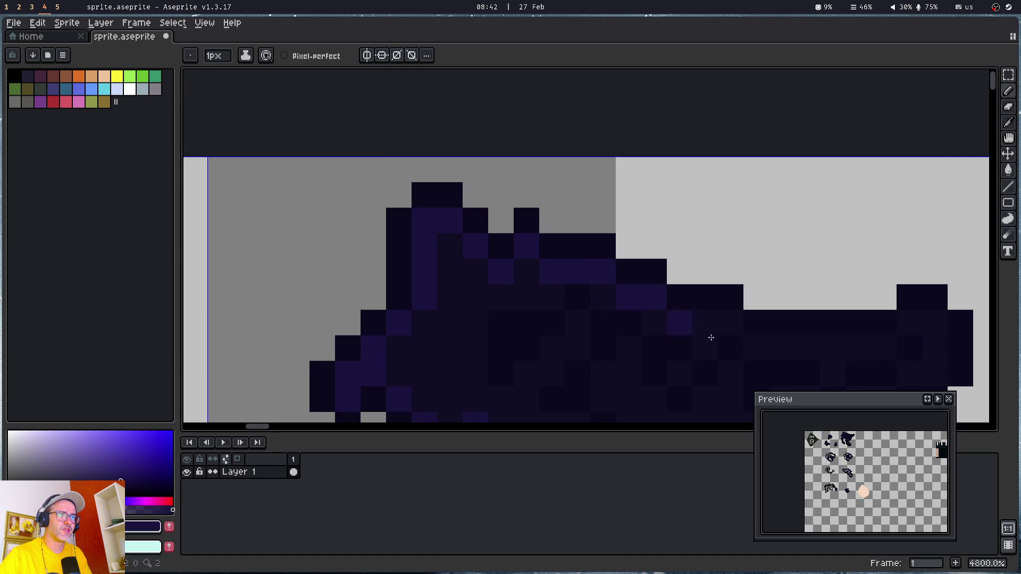
scroll(710, 324, down, 10)
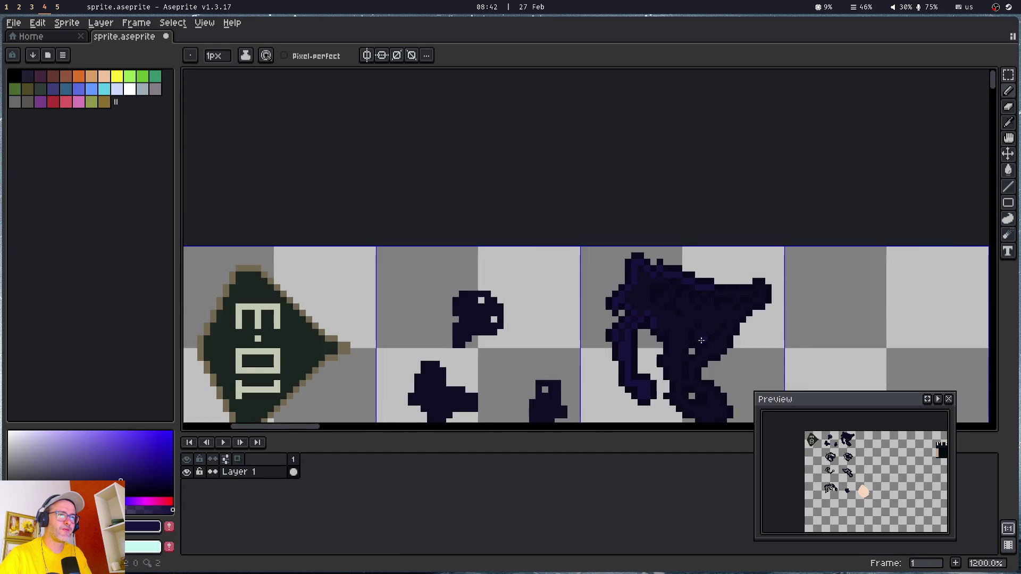
Paint a row of lighter purple highlight pixels and an edge pixel on the asteroid.
scroll(566, 267, up, 8)
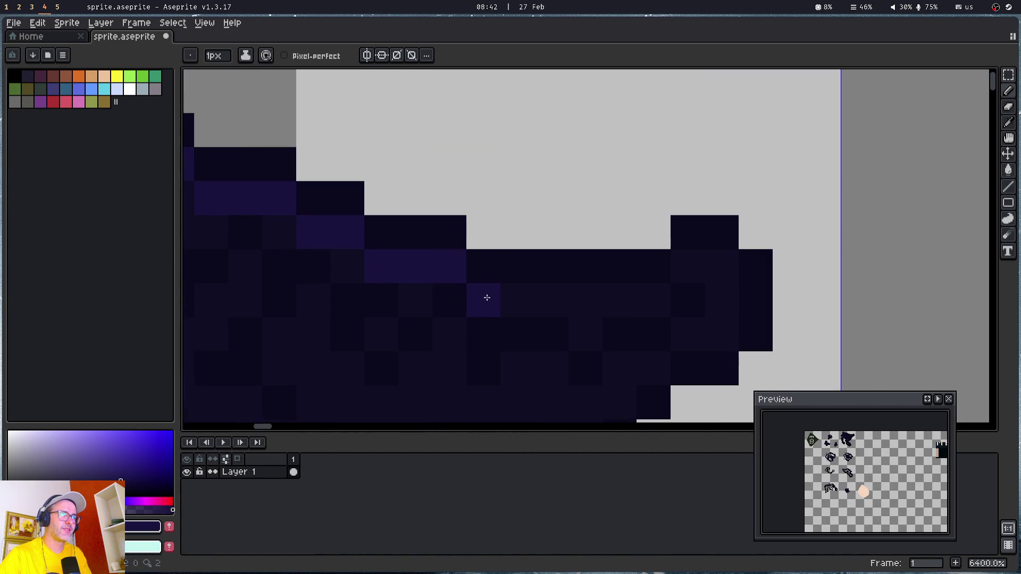
drag(485, 296, 655, 290)
mouse_move(704, 257)
mouse_down()
mouse_move(722, 260)
mouse_move(728, 335)
mouse_up()
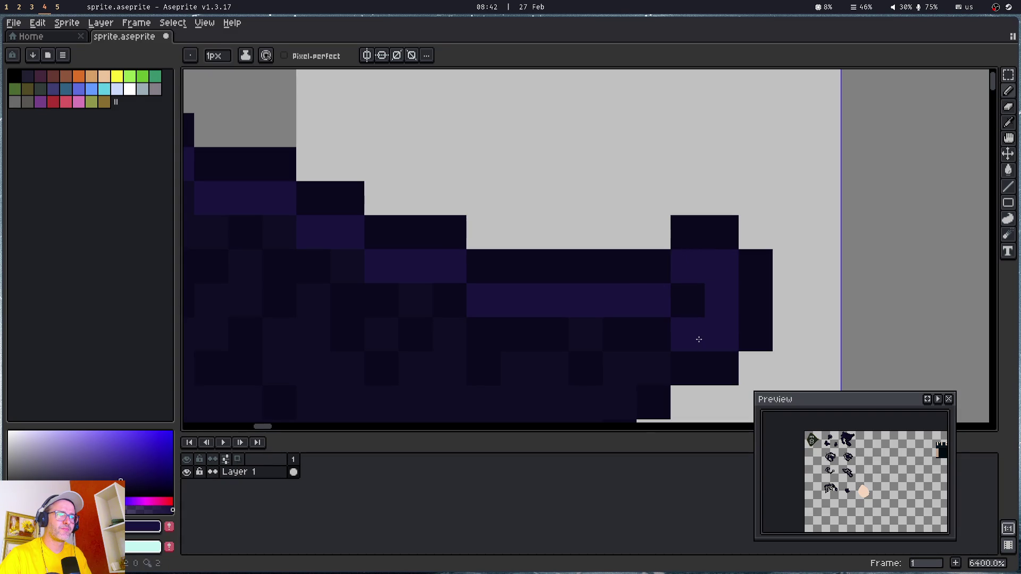
mouse_move(649, 364)
mouse_down()
mouse_move(645, 140)
mouse_move(523, 314)
mouse_up()
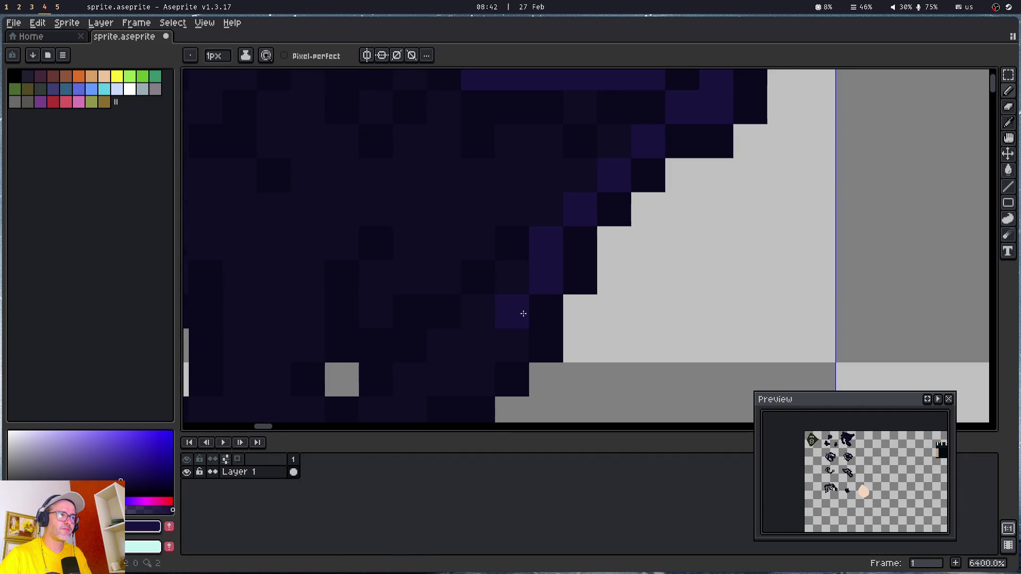
drag(481, 376, 589, 237)
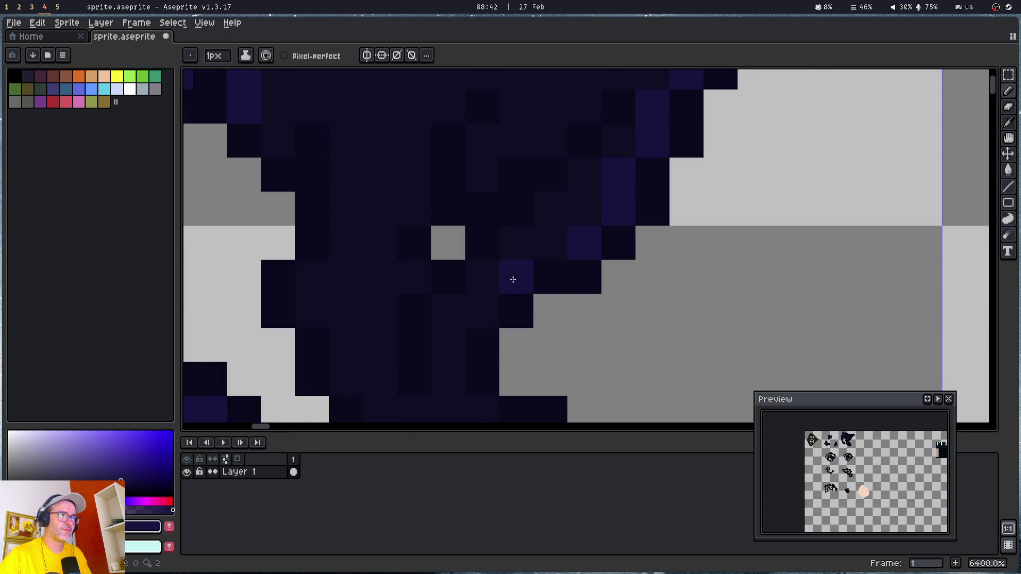
mouse_move(452, 374)
mouse_down()
mouse_move(453, 136)
mouse_move(467, 170)
mouse_up()
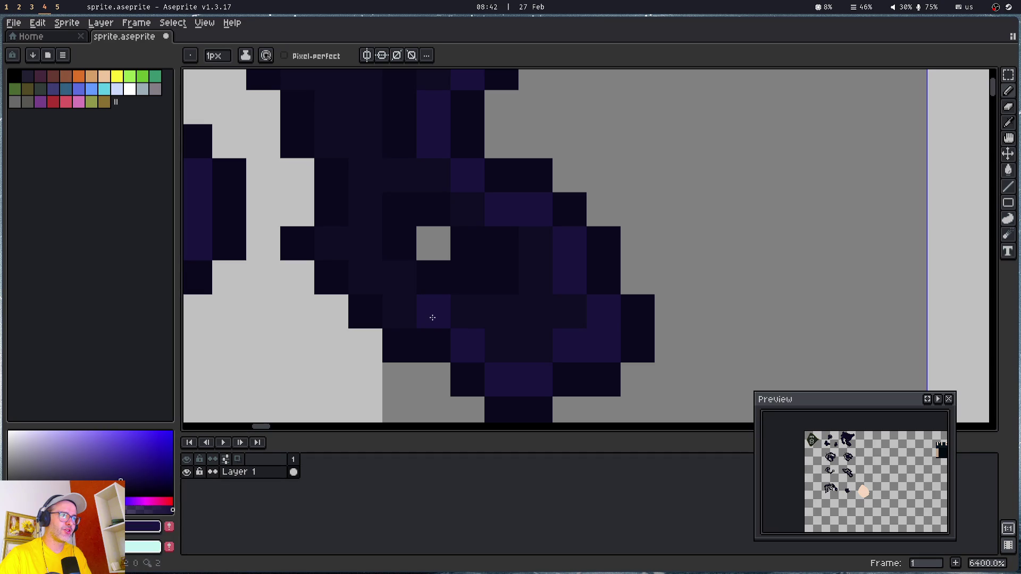
Cancel the Outline preview, then add a purple highlight pixel and a vertical highlight stripe.
key(shift+o)
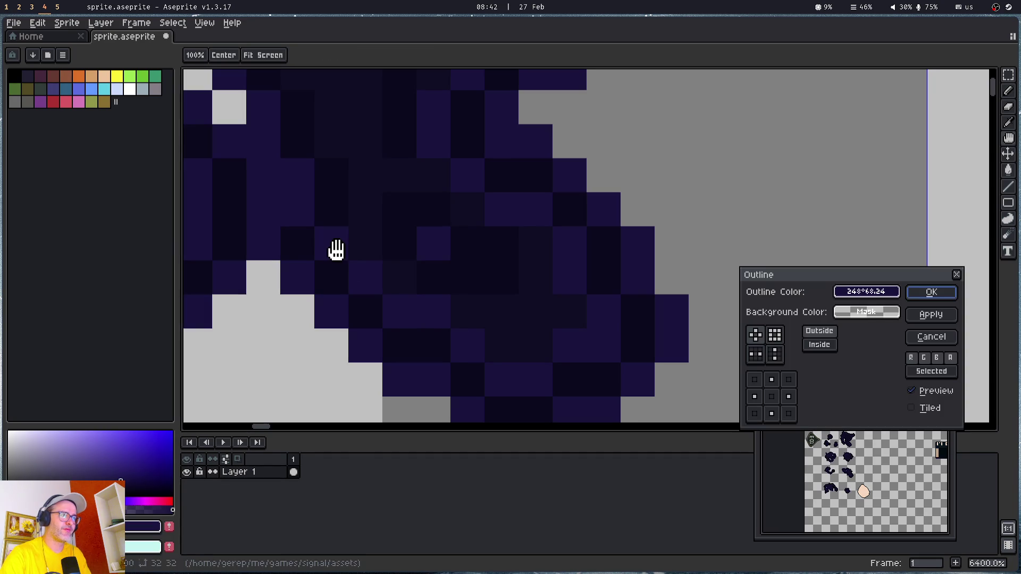
key(Escape)
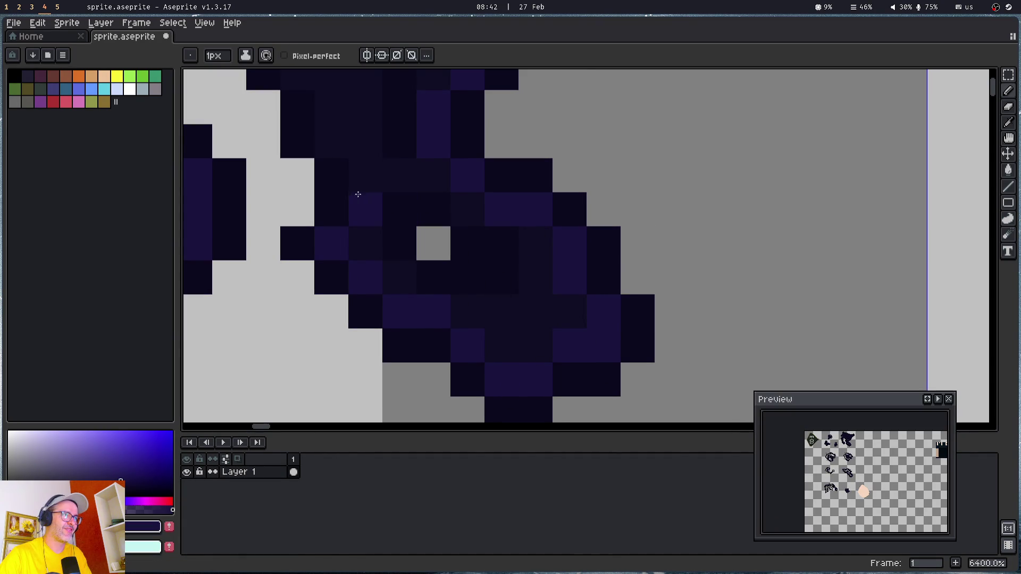
click(358, 194)
mouse_move(334, 120)
mouse_down()
mouse_move(399, 200)
mouse_move(427, 294)
mouse_up()
drag(462, 135, 464, 216)
click(397, 123)
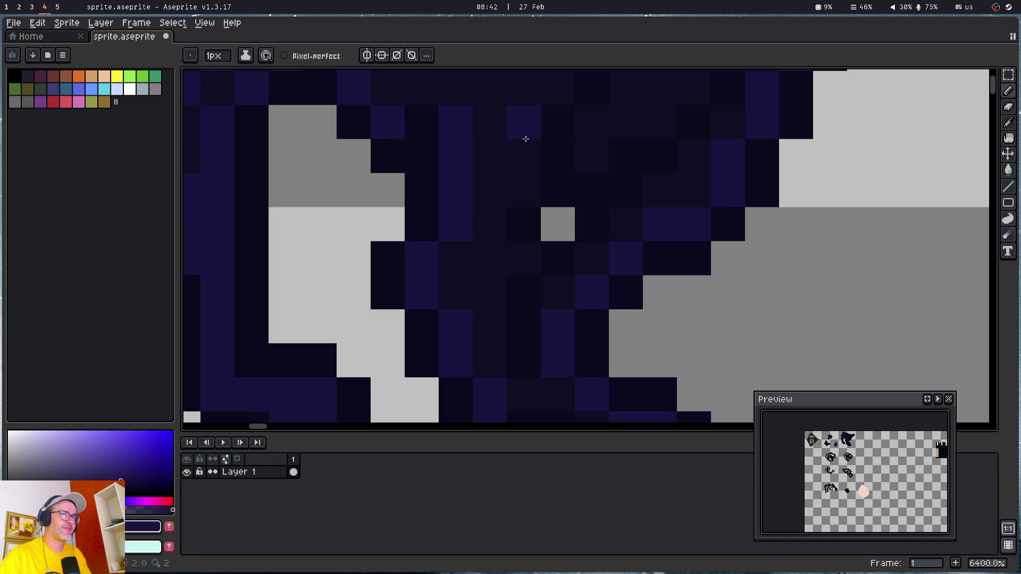
Pan around the asteroid to review the shading and frame the whole tile.
mouse_move(527, 264)
mouse_down()
mouse_move(561, 283)
mouse_move(525, 371)
mouse_up()
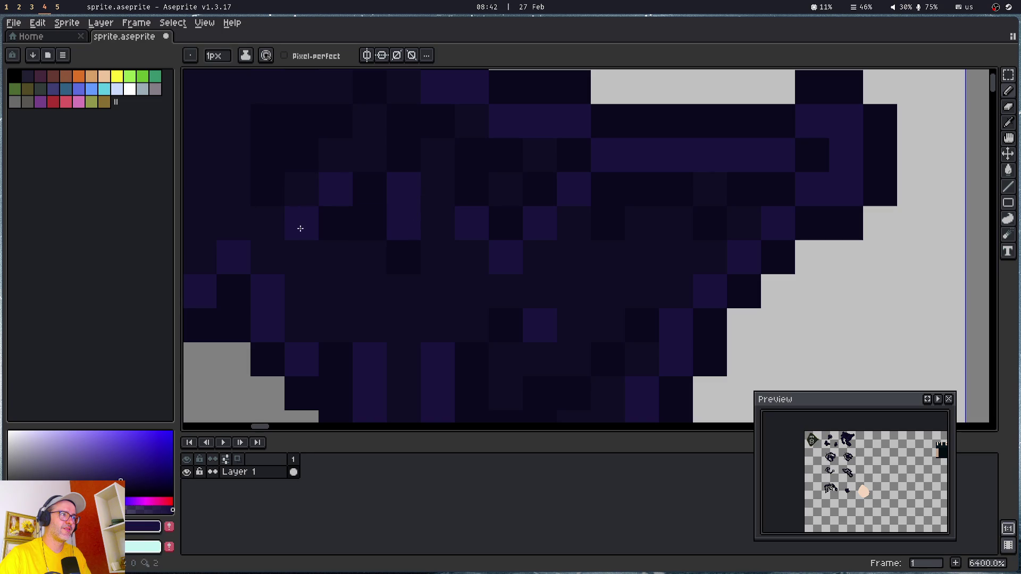
mouse_move(368, 255)
mouse_down()
mouse_move(497, 289)
mouse_move(442, 303)
mouse_up()
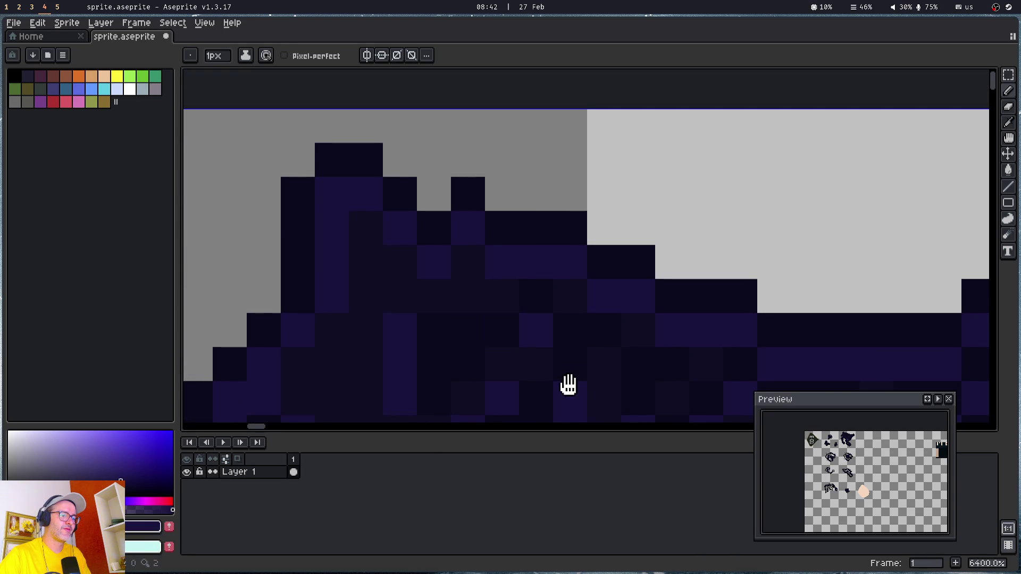
drag(565, 387, 400, 251)
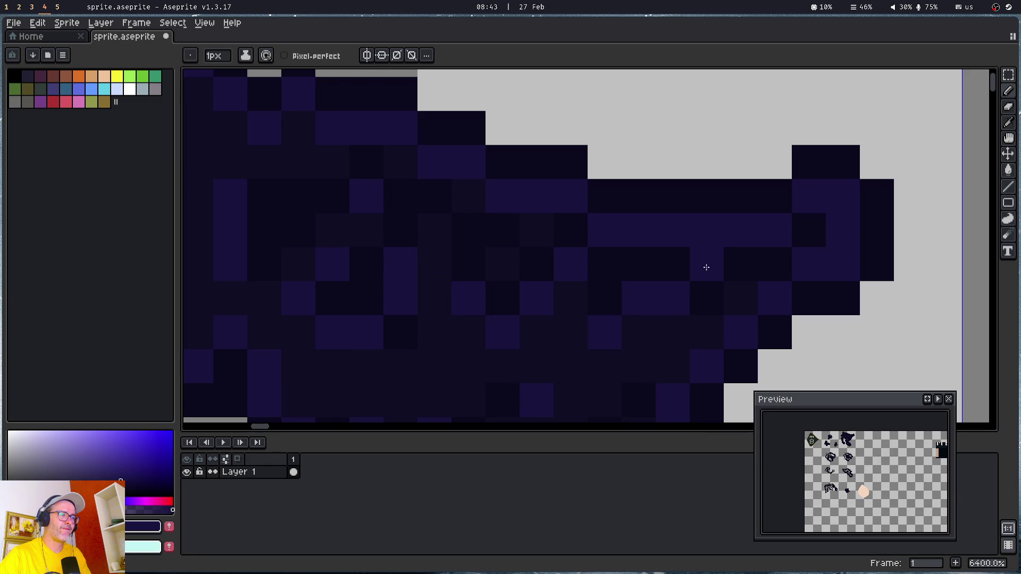
drag(605, 372, 559, 229)
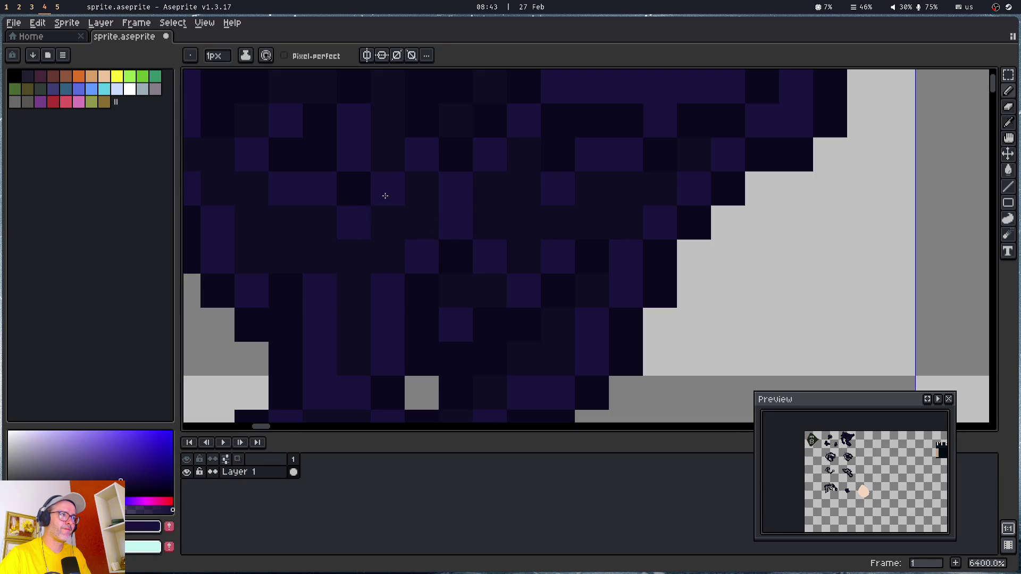
scroll(429, 224, down, 6)
mouse_move(410, 229)
mouse_down()
mouse_move(479, 226)
mouse_move(528, 202)
mouse_up()
Copy the asteroid's cell into a new 32x32 sprite.
key(m)
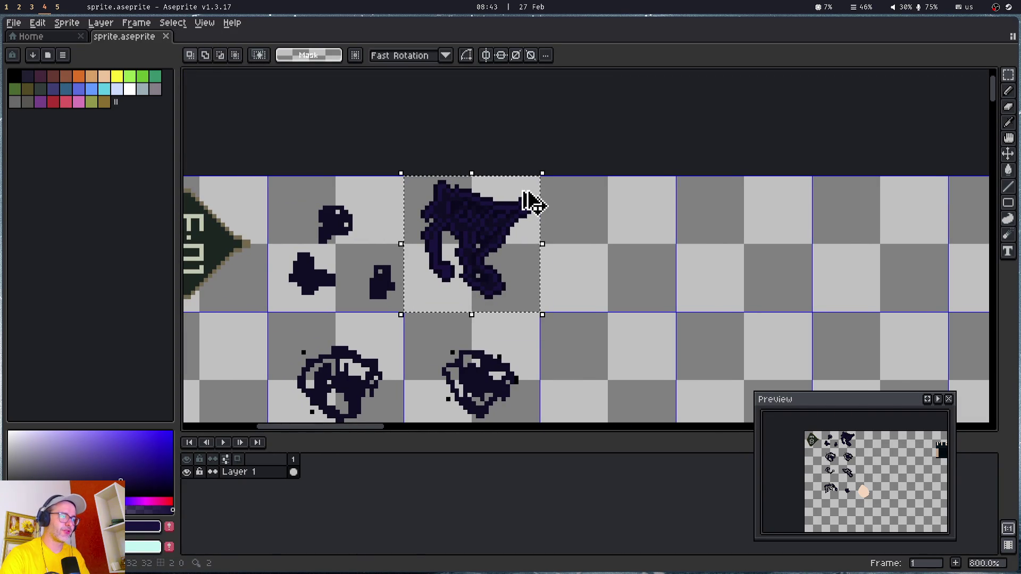
key(ctrl+c)
key(ctrl+n)
key(Return)
key(ctrl+v)
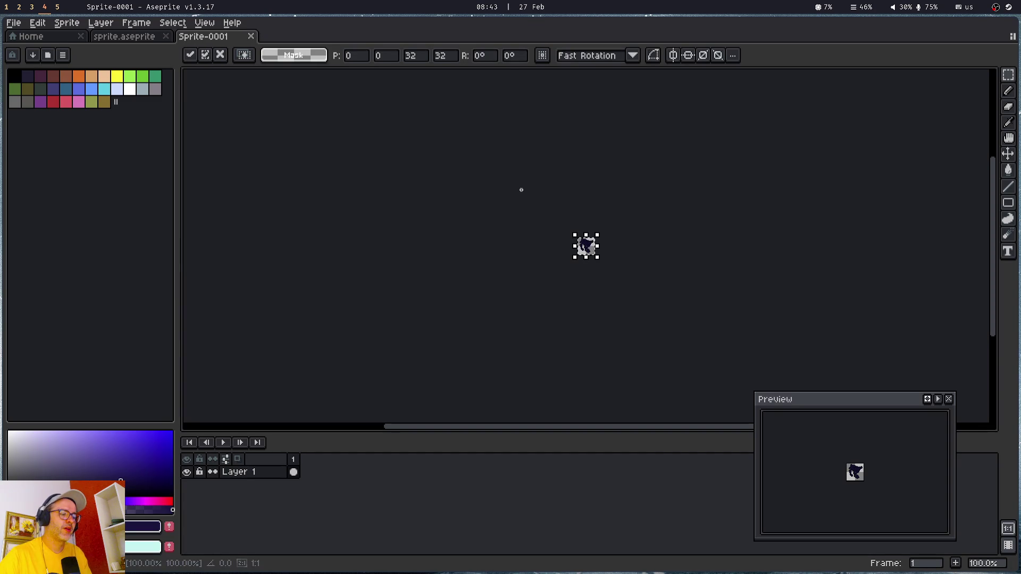
Save the new sprite as asteroid1.png in the assets folder and switch to Godot.
key(ctrl+s)
text(asteroid1.png)
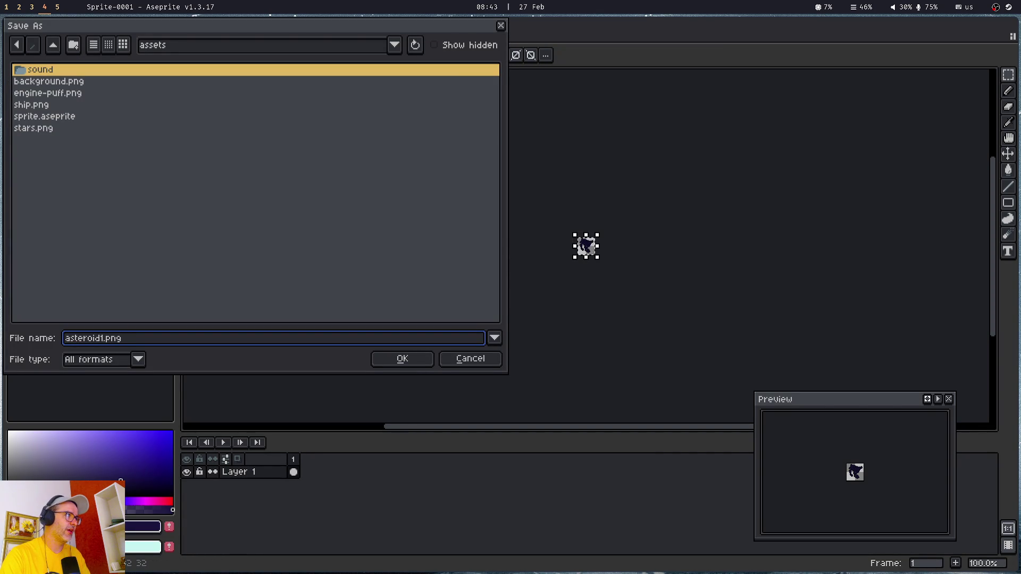
key(Return)
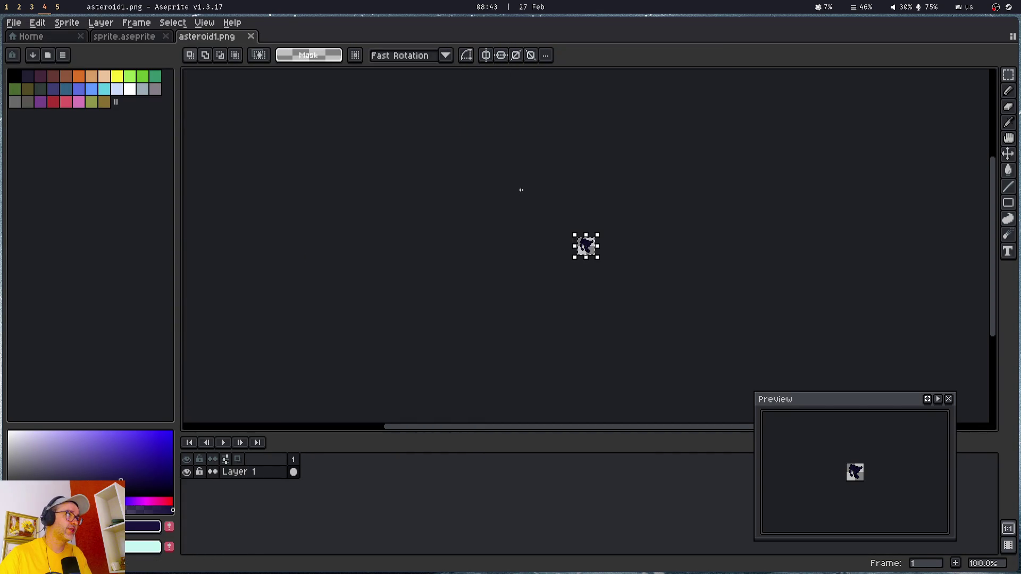
key(super+2)
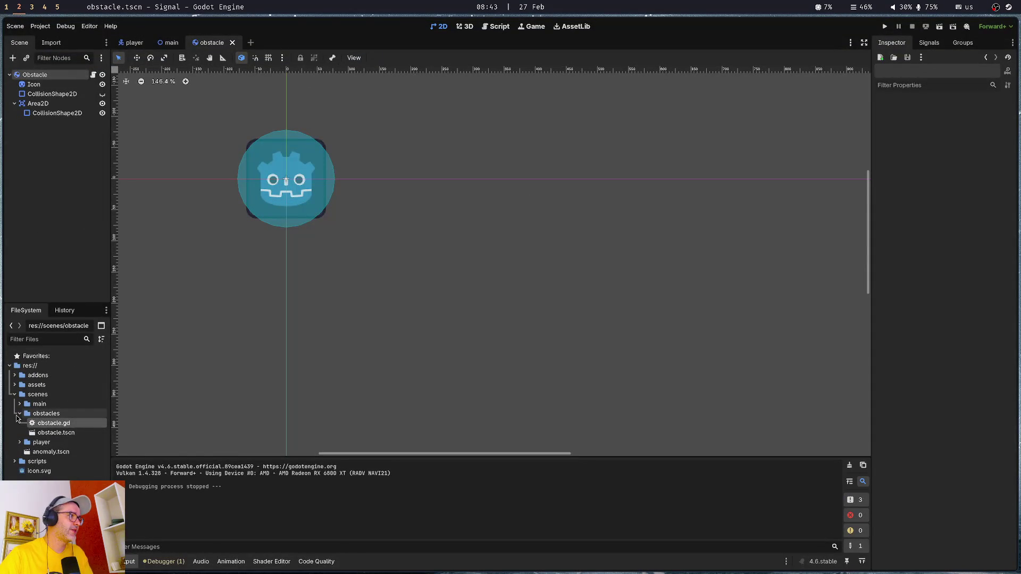
Give the obstacle's Icon sprite the asteroid1.png texture from the assets folder.
double_click(36, 385)
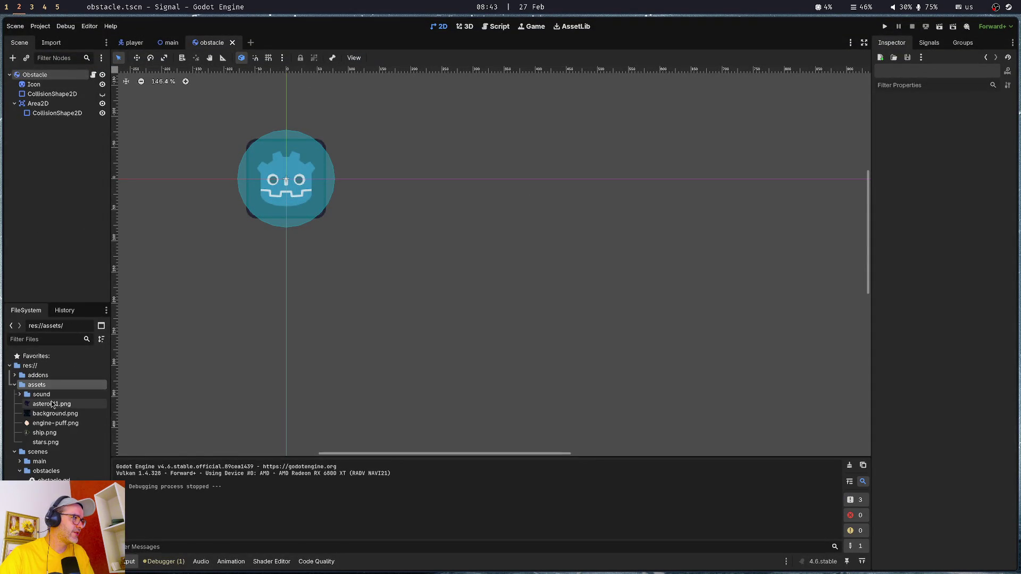
click(33, 85)
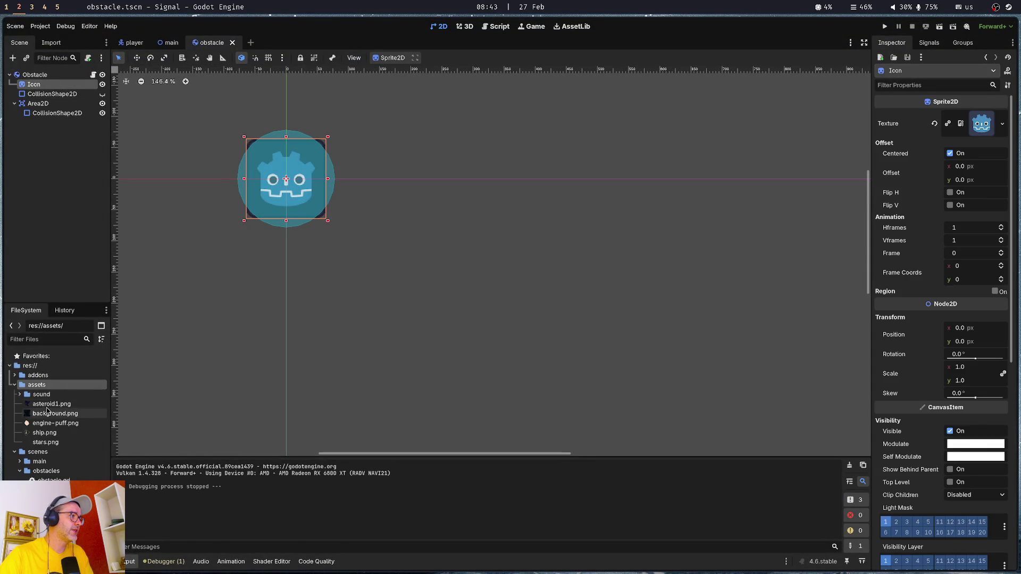
mouse_move(48, 403)
mouse_down()
mouse_move(957, 154)
mouse_move(987, 127)
mouse_up()
Shrink both collision circles to the asteroid's size, then save and run the game.
scroll(288, 167, up, 7)
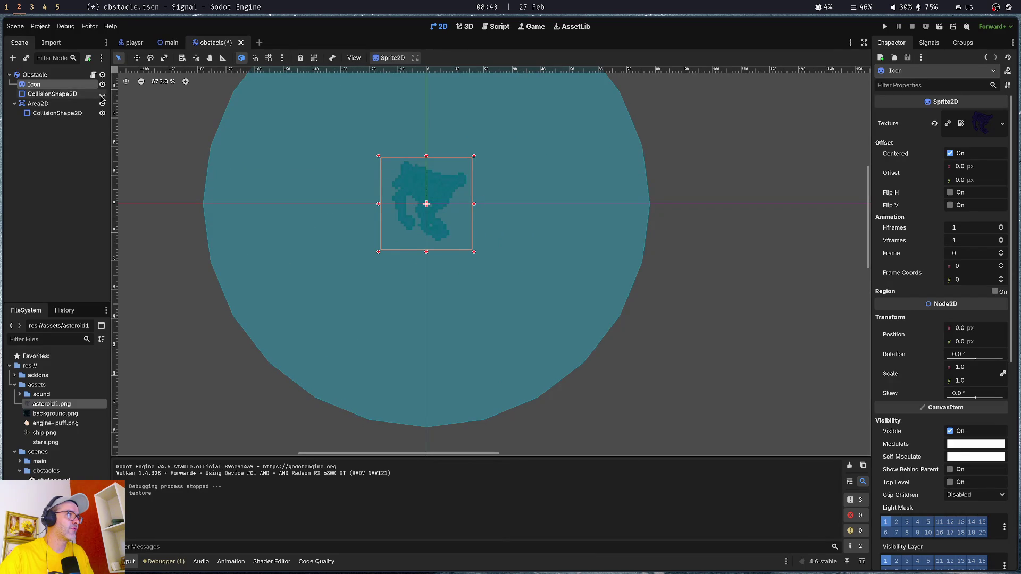
click(59, 114)
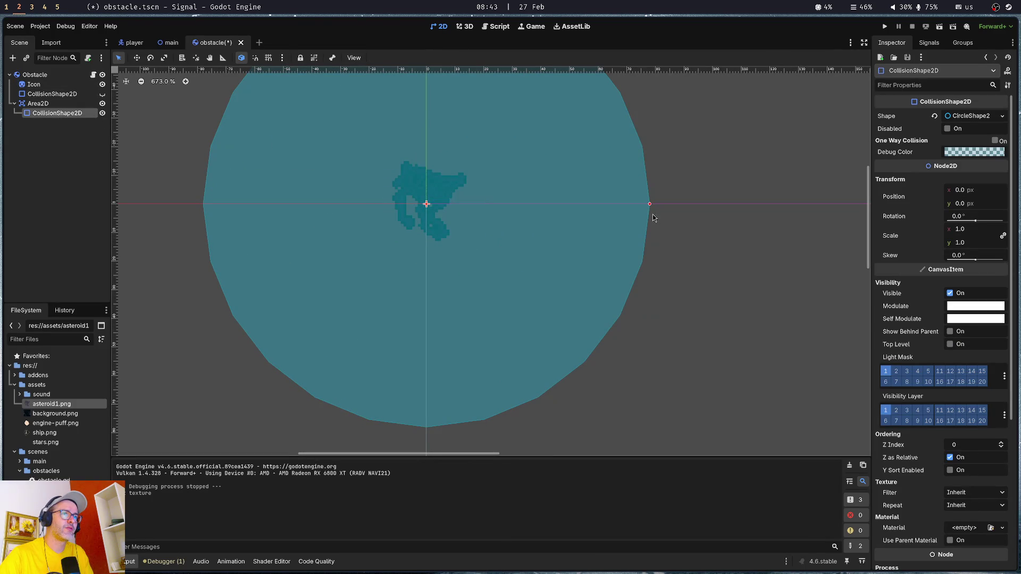
drag(651, 208, 470, 207)
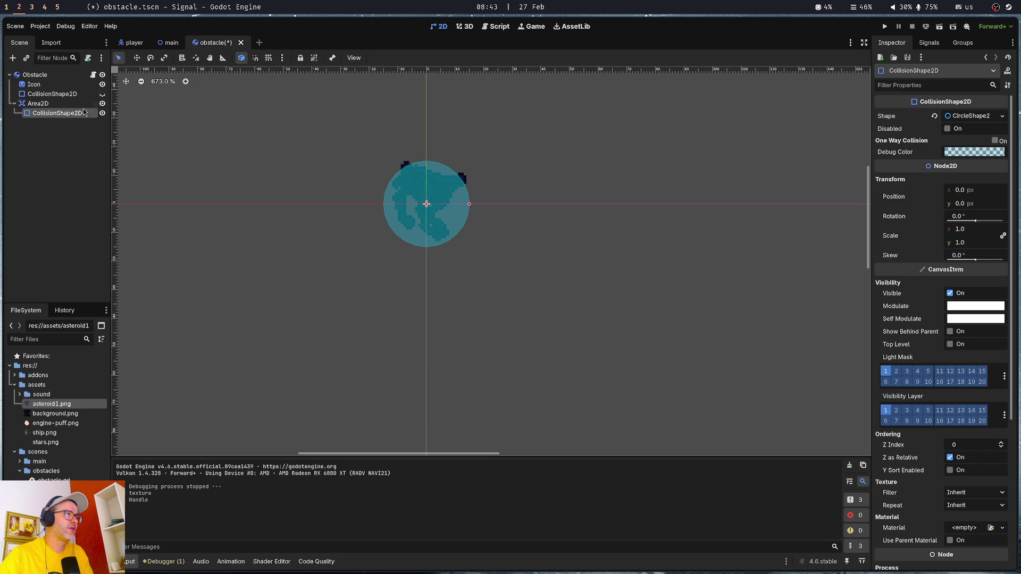
click(52, 93)
click(102, 93)
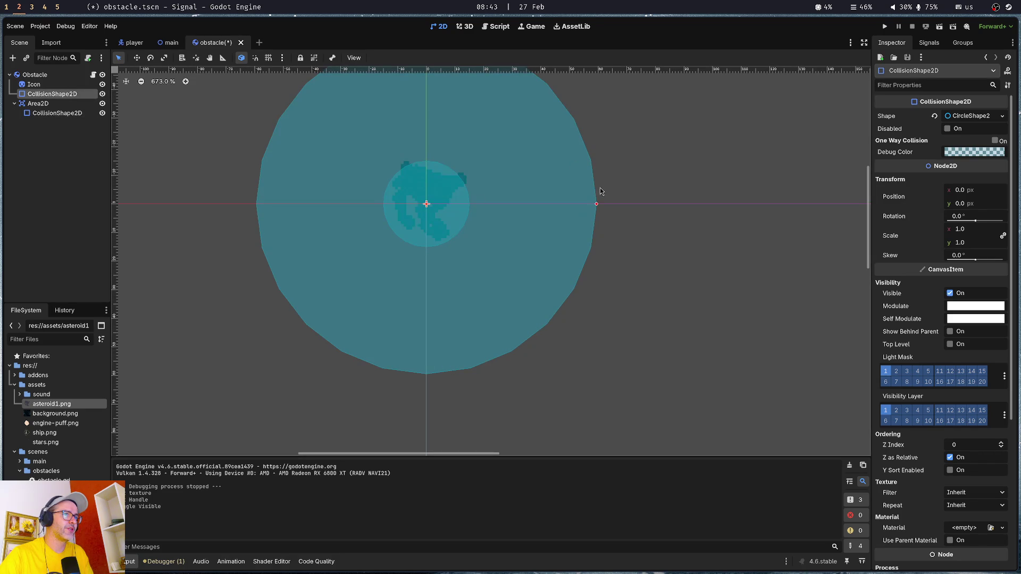
drag(596, 204, 440, 198)
key(F5)
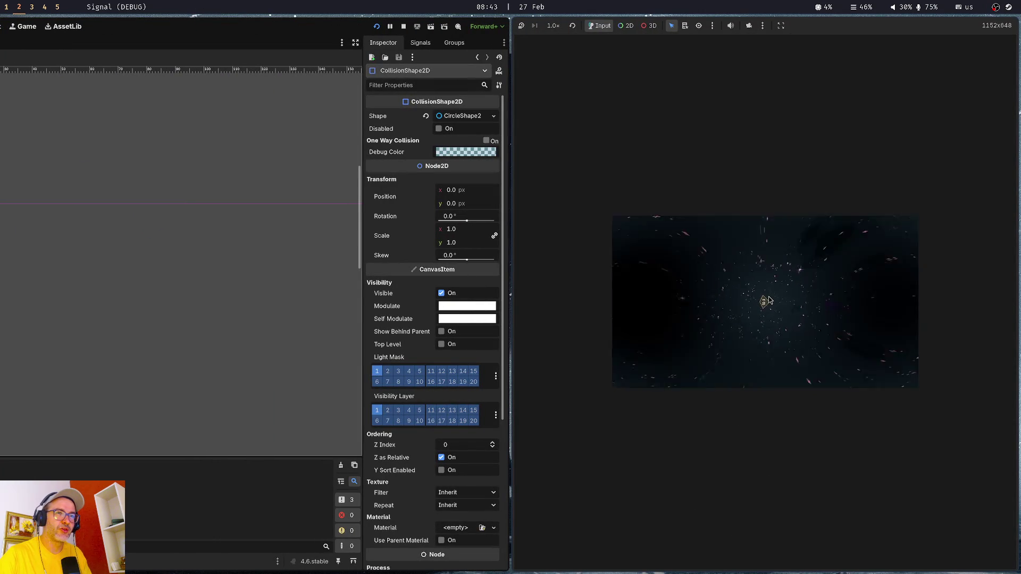
Fly the ship around in the test run, stop the game, and return to Aseprite.
key(Right)
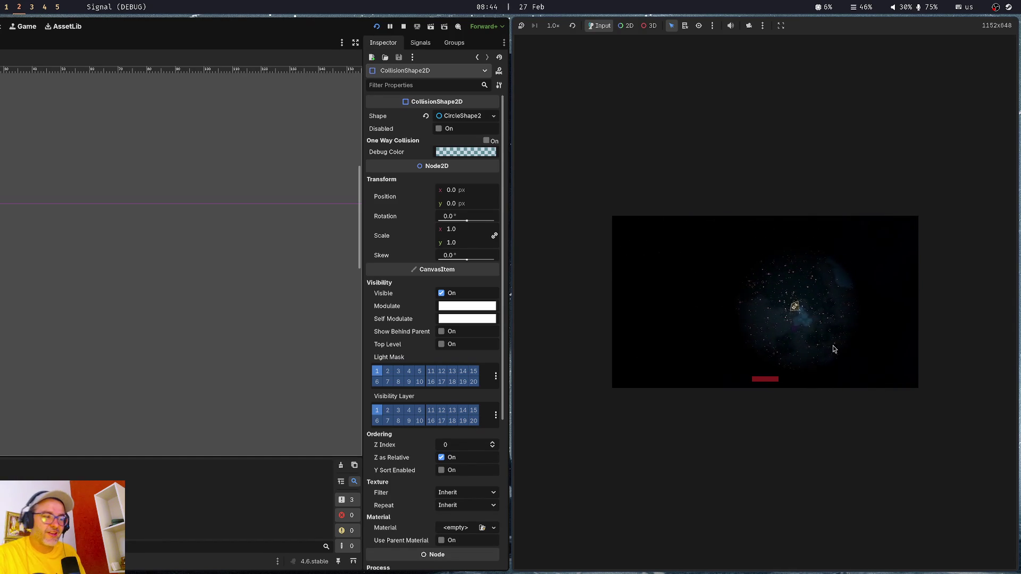
key(F8)
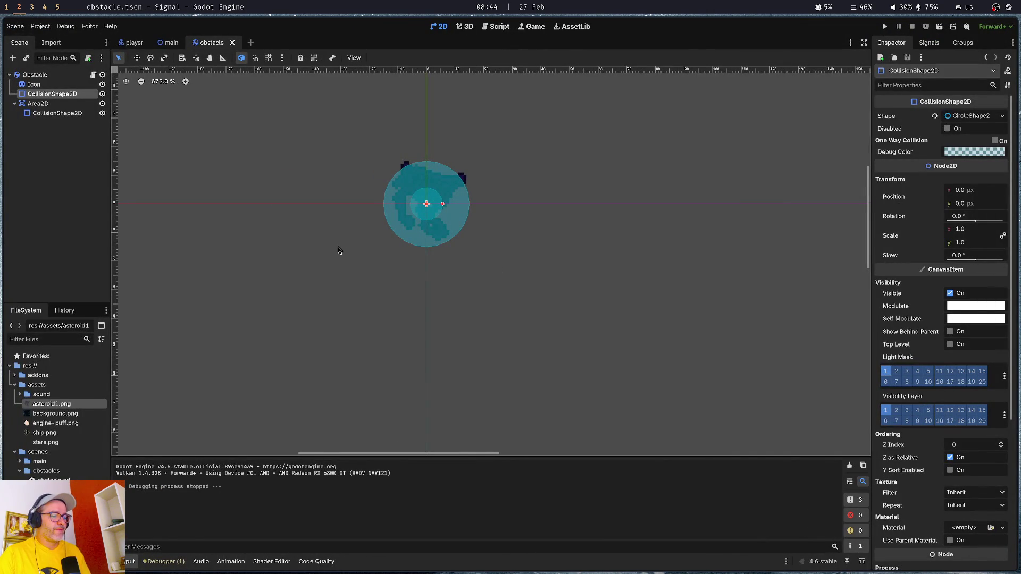
key(super+4)
scroll(590, 258, up, 2)
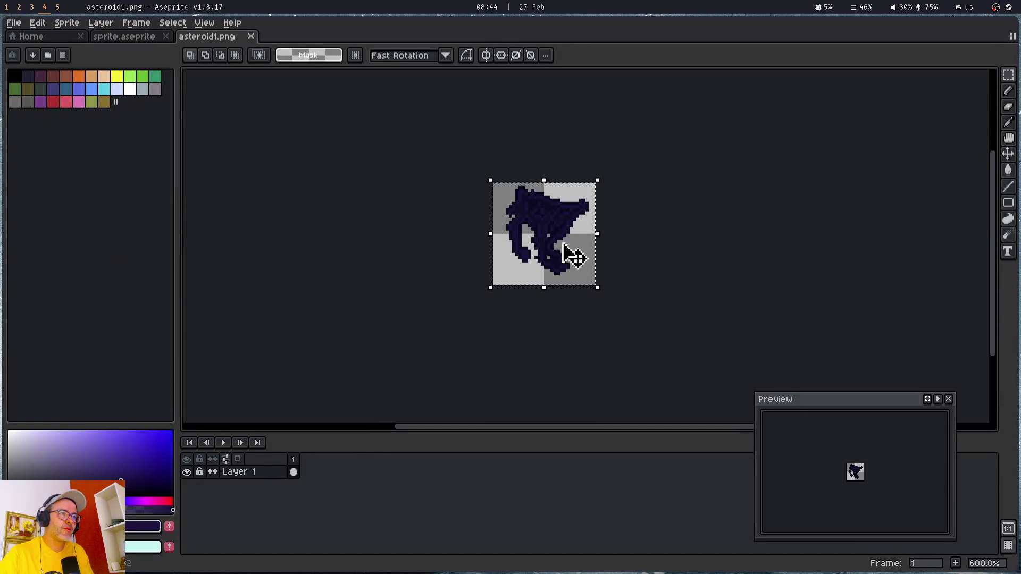
On the sprite sheet, move the dark lettered tile left and up to a new position.
scroll(590, 257, up, 1)
click(137, 46)
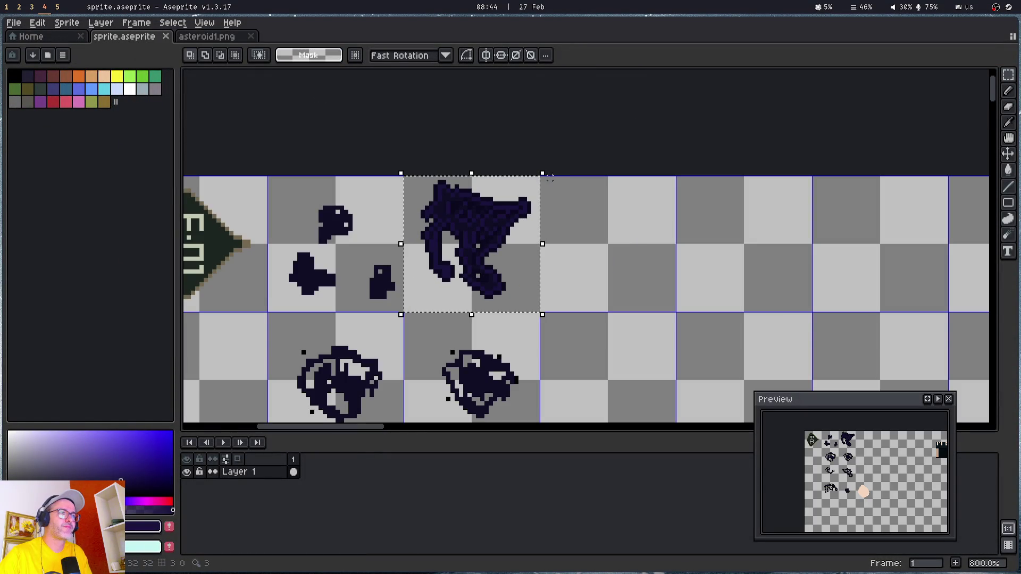
drag(702, 233, 284, 205)
drag(763, 235, 537, 204)
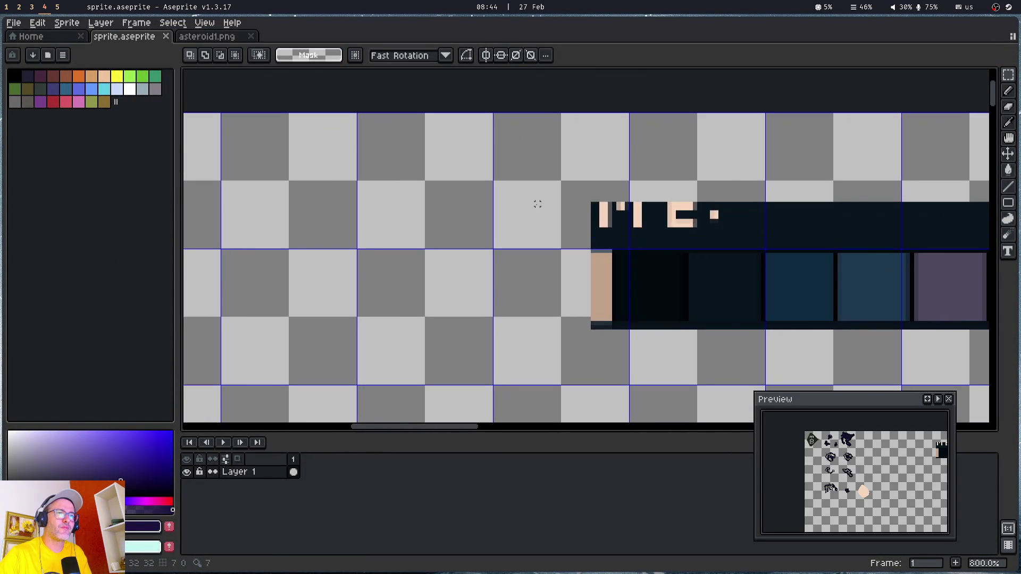
scroll(537, 204, down, 2)
drag(759, 206, 540, 179)
drag(341, 143, 882, 285)
mouse_move(298, 237)
mouse_down()
mouse_move(412, 266)
mouse_move(821, 265)
mouse_up()
mouse_move(967, 257)
mouse_down()
mouse_move(795, 321)
mouse_move(604, 282)
mouse_move(627, 219)
mouse_move(590, 206)
mouse_up()
click(625, 275)
Pick the palette's tan colour and bucket-fill the L-shaped region and one dark pixel with it.
alt+click(867, 190)
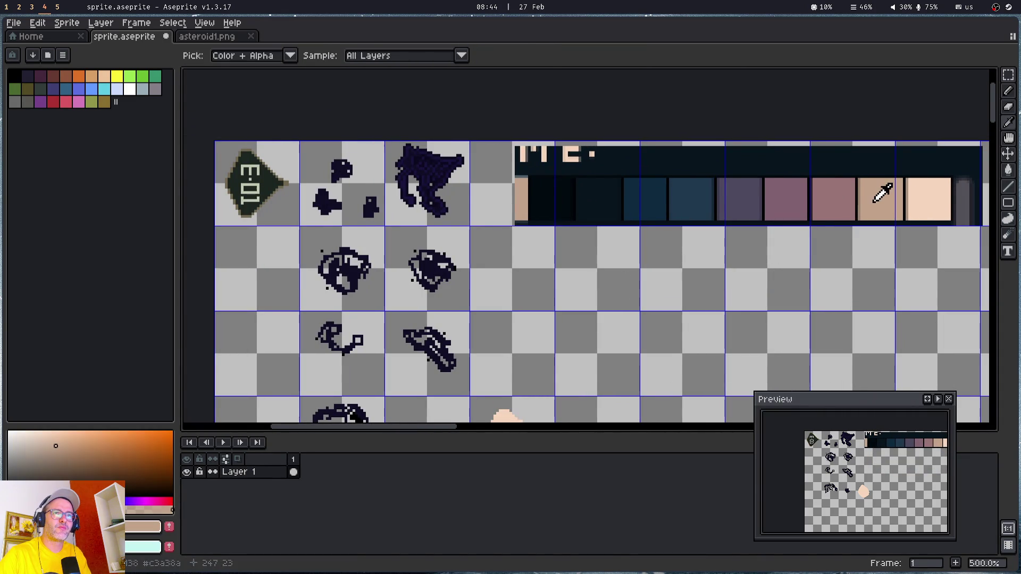
scroll(410, 175, up, 7)
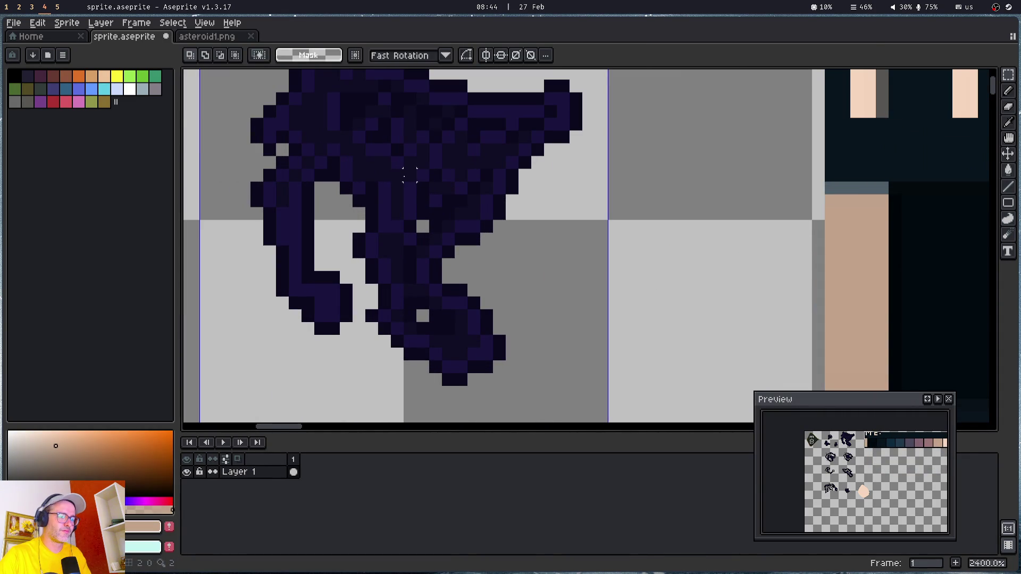
key(g)
click(385, 196)
click(405, 174)
drag(959, 169, 672, 166)
scroll(832, 226, down, 7)
drag(832, 225, 768, 187)
Sample the dark blue, try a Magic Wand selection, then bucket-fill part of the asteroid slate-blue.
alt+click(740, 186)
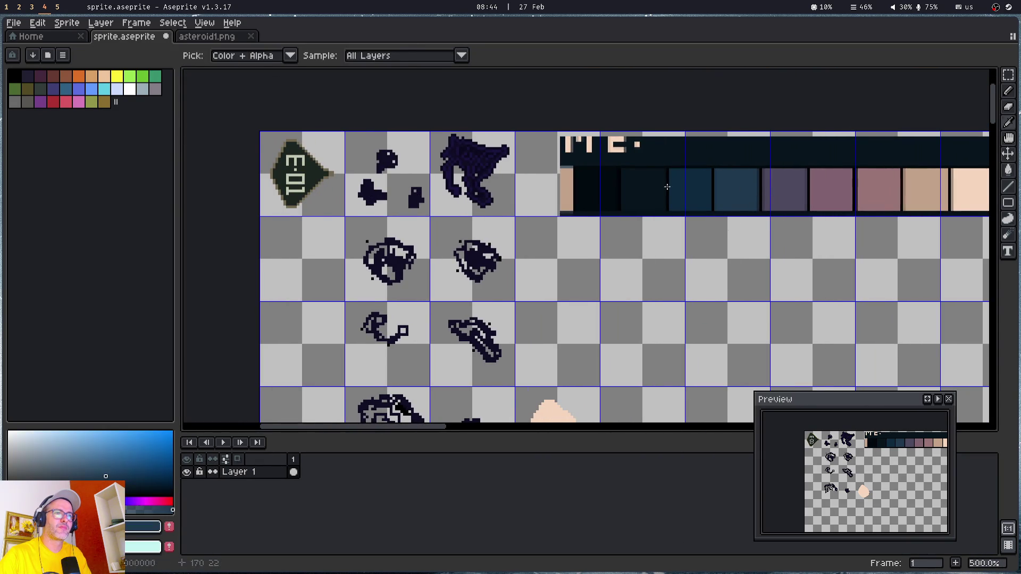
scroll(471, 191, up, 5)
key(w)
click(428, 194)
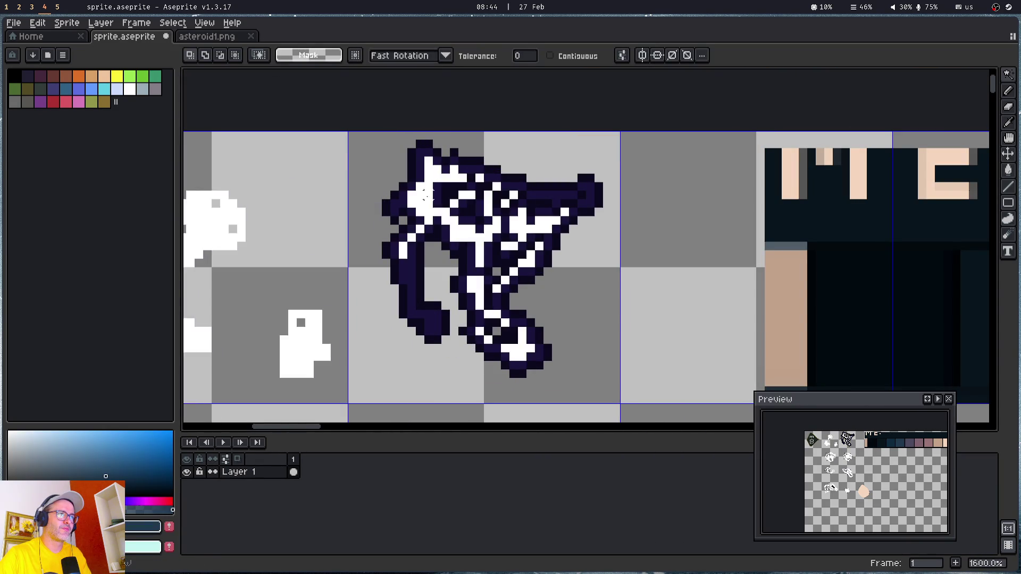
key(ctrl+d)
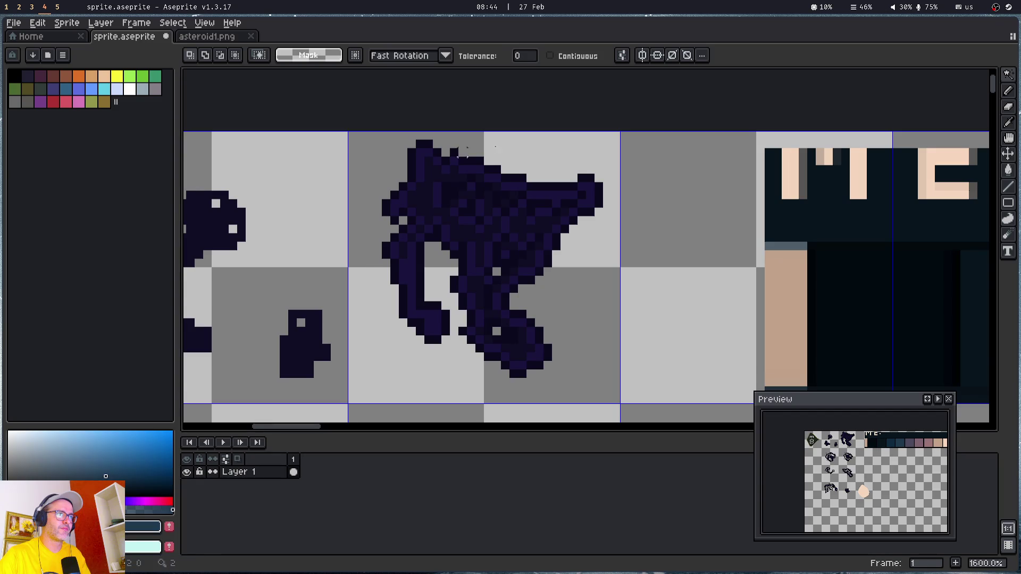
click(399, 213)
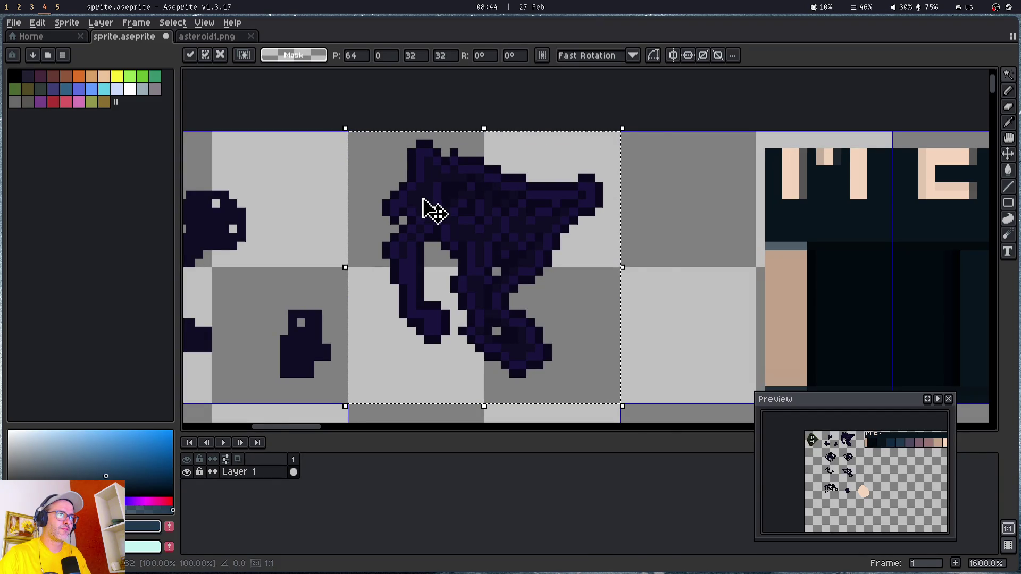
key(ctrl+d)
key(g)
click(452, 203)
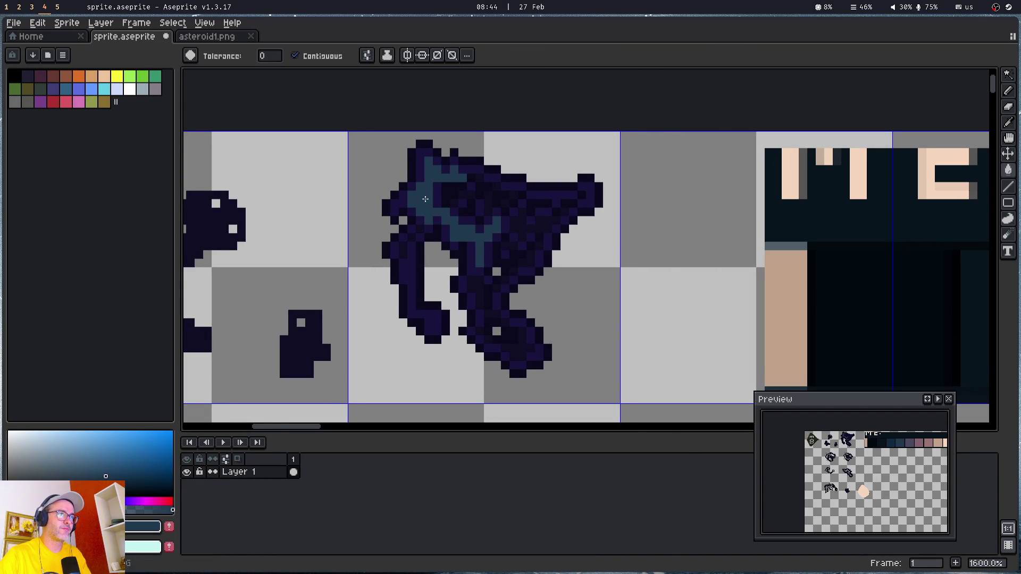
Recolour a trail and several single dark pixels slate-blue, undoing two misplaced ones.
scroll(485, 191, up, 4)
mouse_move(483, 230)
mouse_down()
mouse_move(440, 201)
mouse_move(467, 141)
mouse_up()
click(523, 167)
click(617, 205)
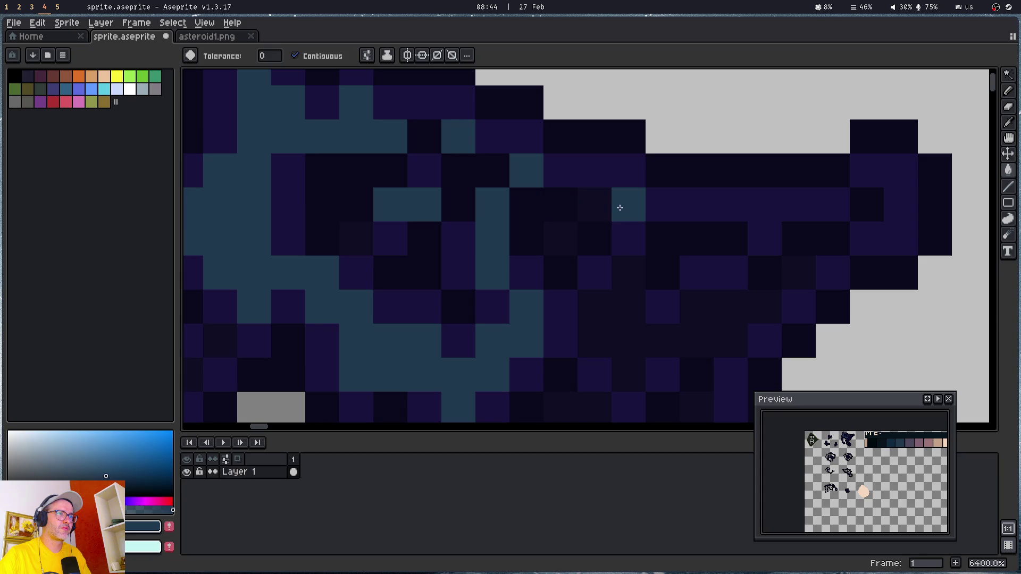
key(ctrl+z)
click(596, 205)
click(565, 234)
click(628, 341)
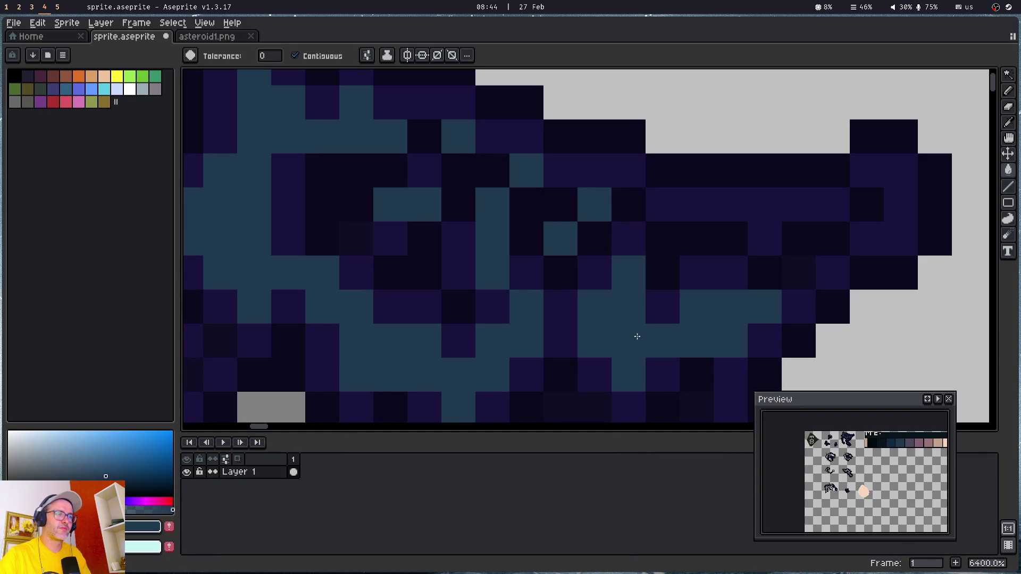
scroll(760, 253, down, 5)
click(603, 250)
key(ctrl+z)
click(603, 215)
click(636, 216)
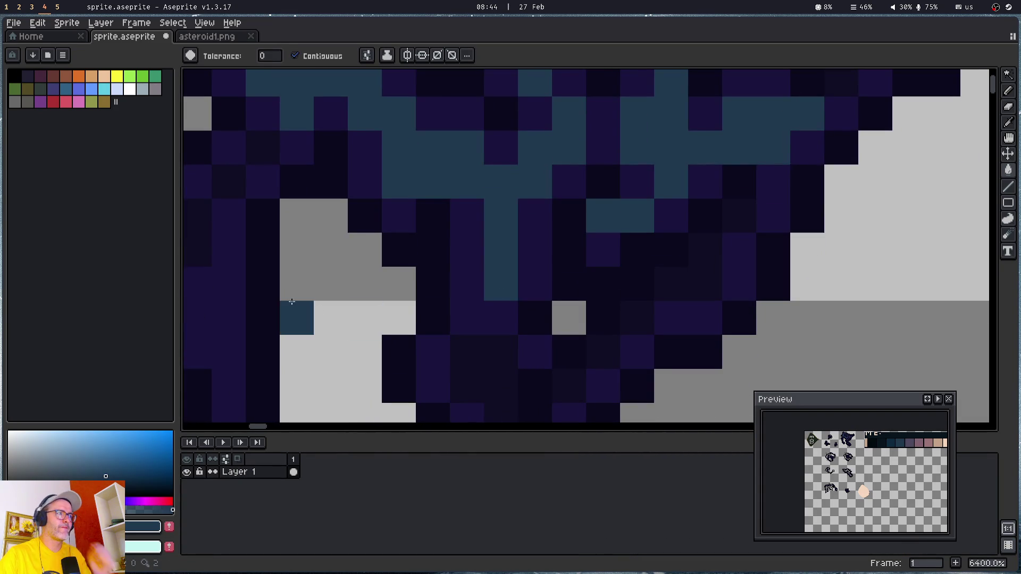
Recolour more dark pixels and areas across the rest of the asteroid slate-blue.
drag(285, 314, 496, 147)
click(798, 193)
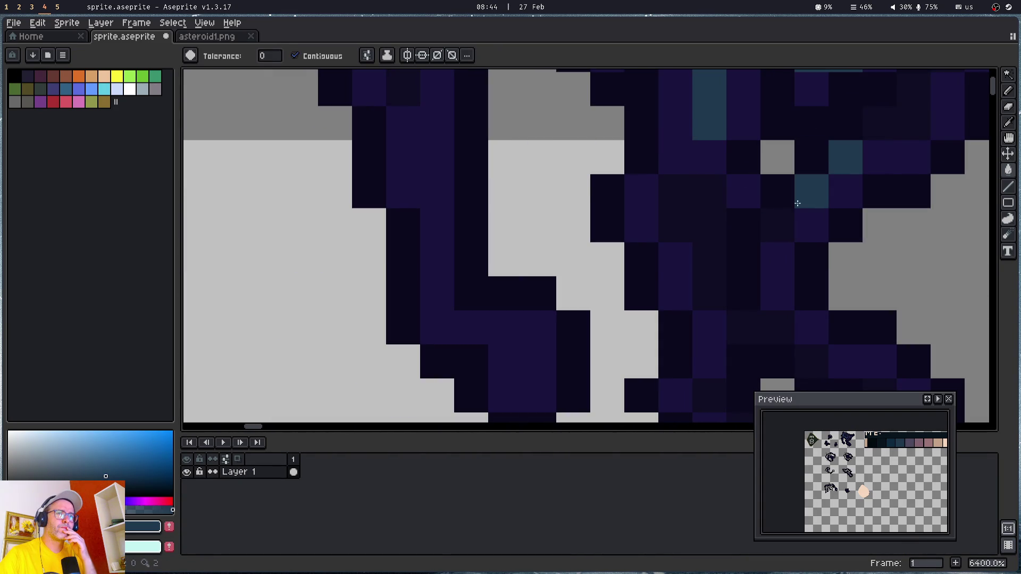
click(777, 221)
drag(710, 225, 702, 223)
drag(636, 219, 429, 44)
click(534, 153)
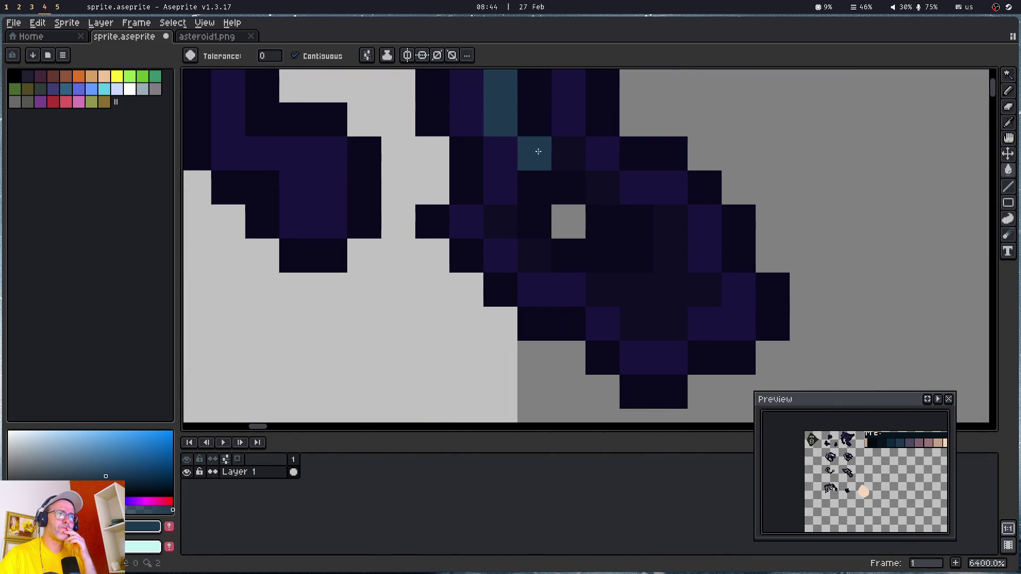
click(569, 153)
click(500, 222)
click(534, 255)
click(620, 286)
click(606, 179)
Pick the tan colour again and fill the asteroid's edge areas with it.
scroll(606, 175, down, 9)
drag(642, 104, 634, 215)
scroll(634, 214, up, 9)
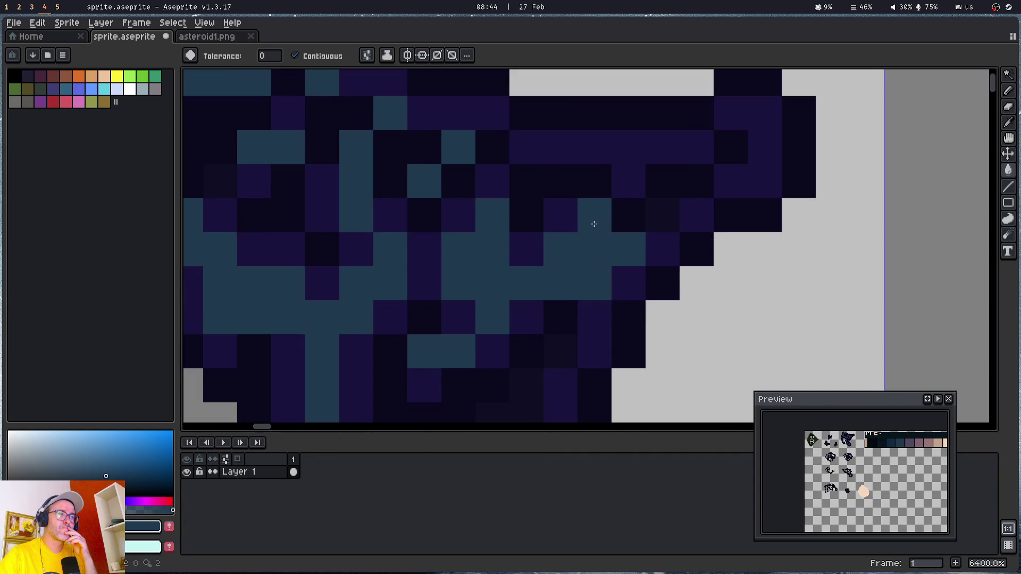
scroll(441, 279, down, 6)
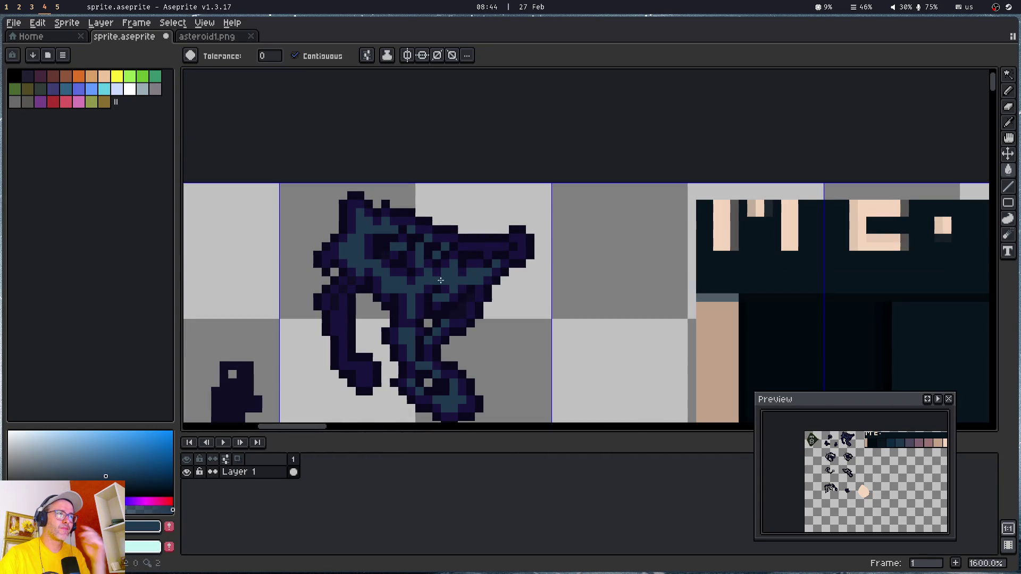
alt+click(718, 309)
click(340, 329)
Copy the recoloured 32x32 asteroid tile over the old one in asteroid1.png and save.
key(m)
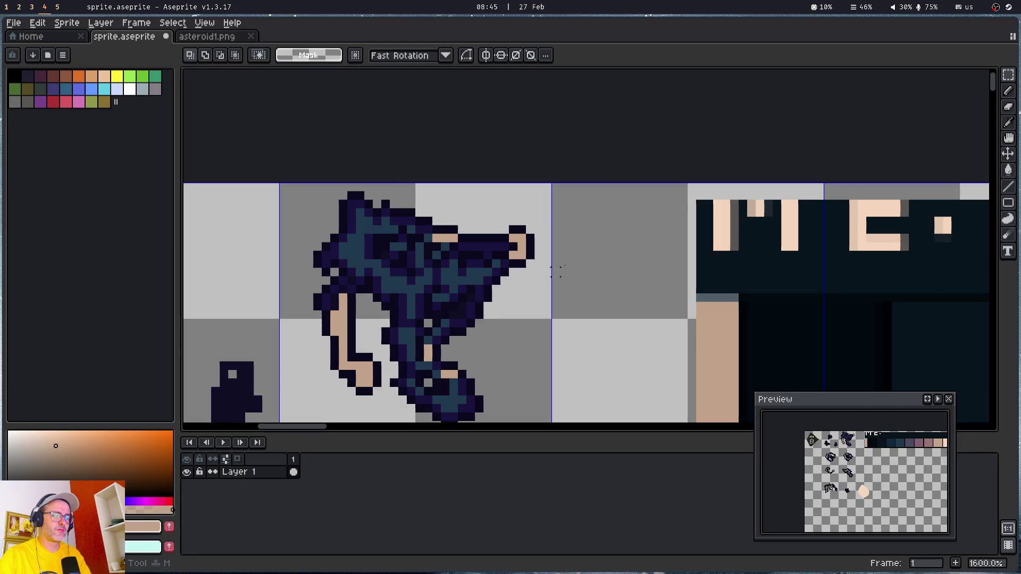
drag(535, 333, 542, 328)
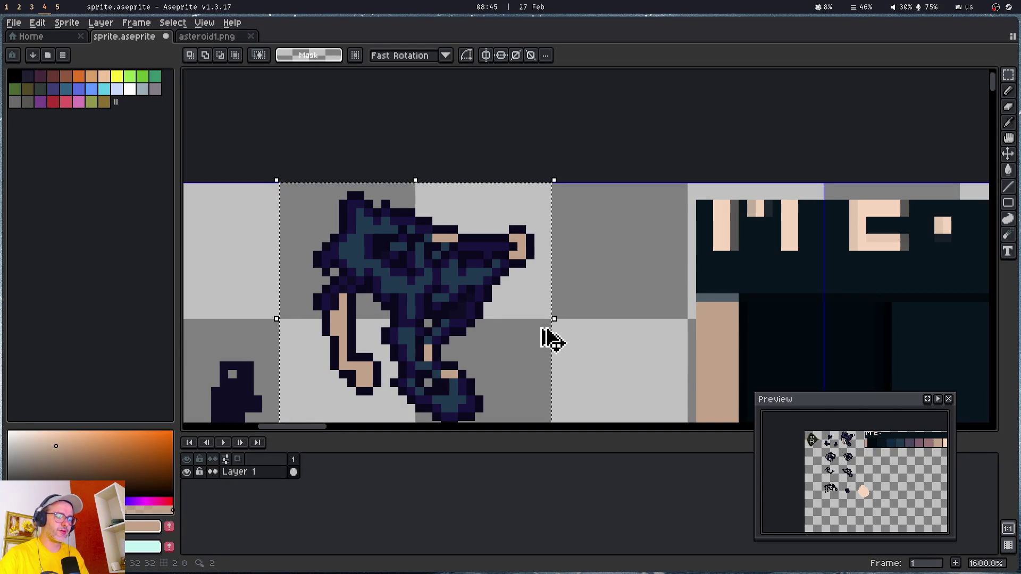
key(ctrl+c)
key(ctrl+Tab)
key(ctrl+v)
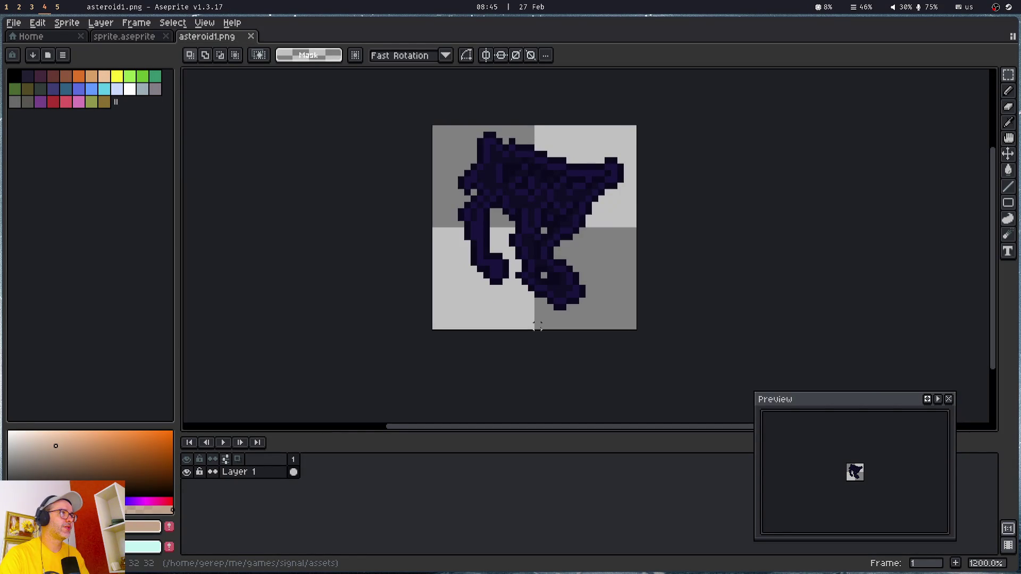
key(Delete)
key(ctrl+v)
key(ctrl+s)
key(super+2)
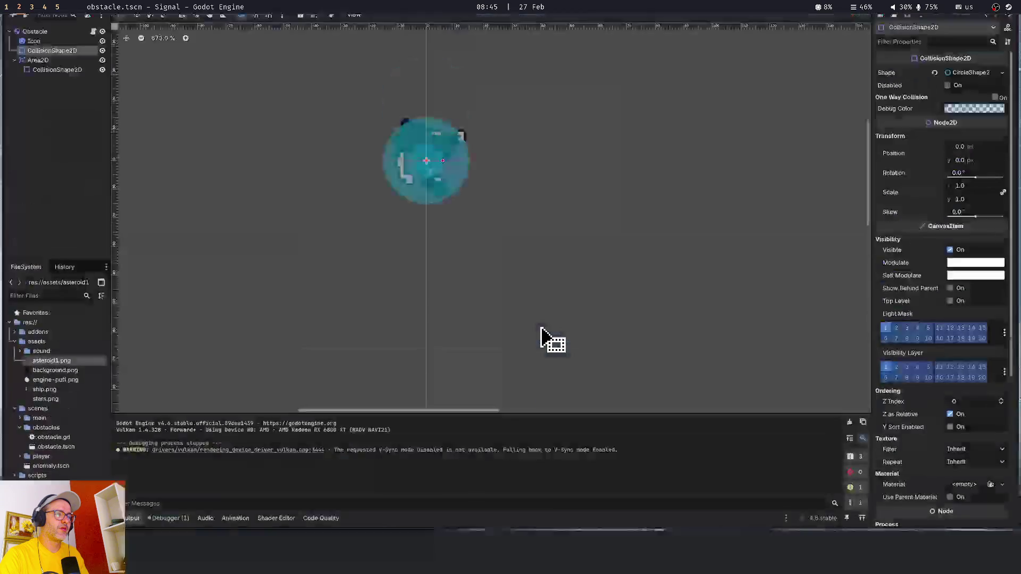
Run the game, fly the ship past the recoloured asteroid, stop it, and return to Aseprite.
key(F5)
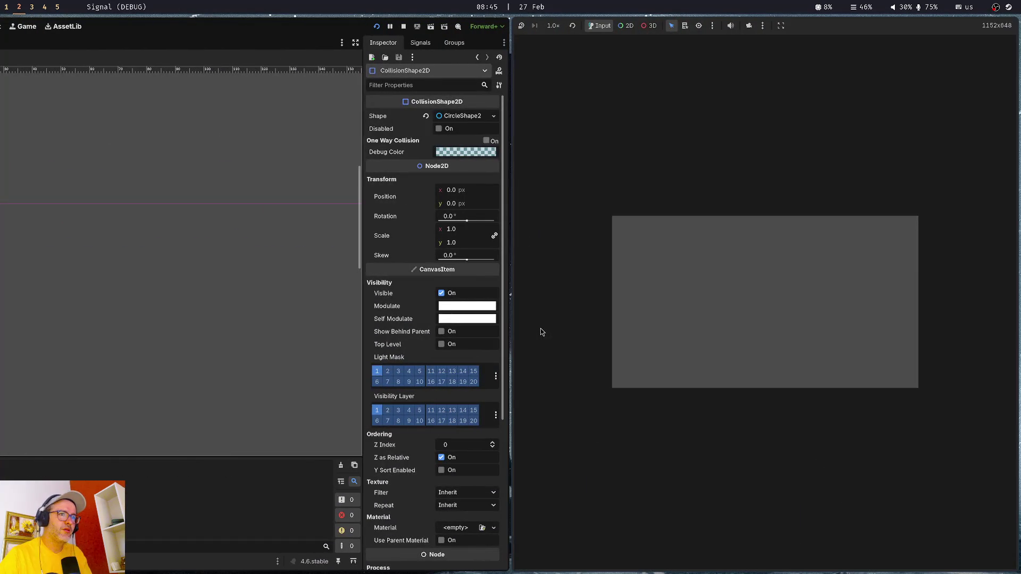
key(Up)
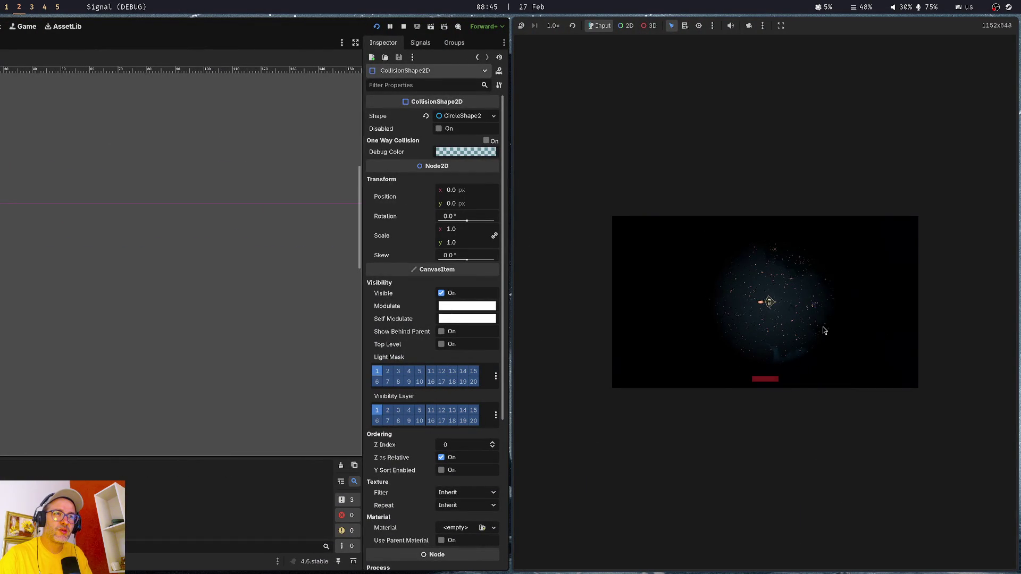
key(Left)
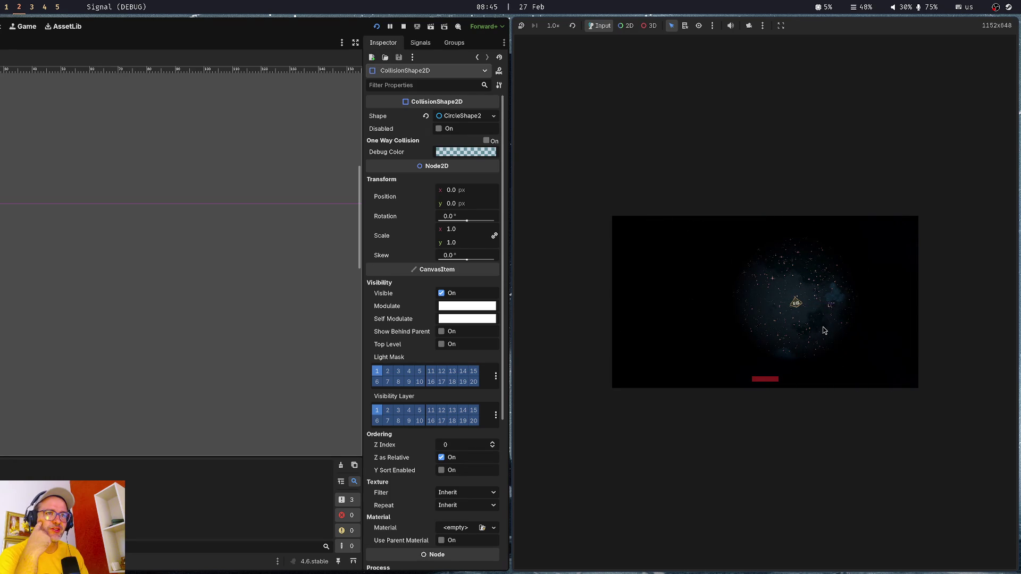
key(Right)
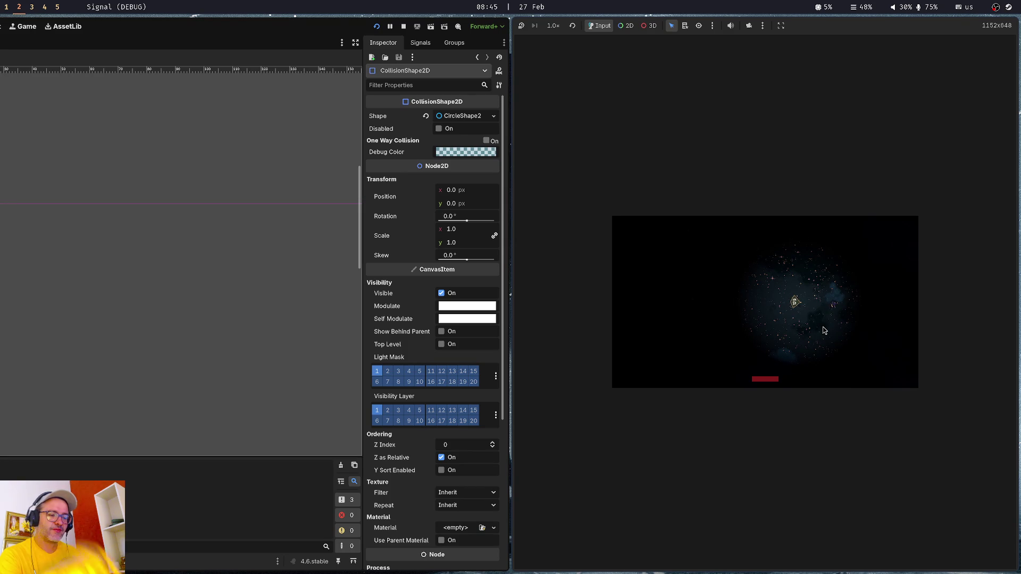
key(F8)
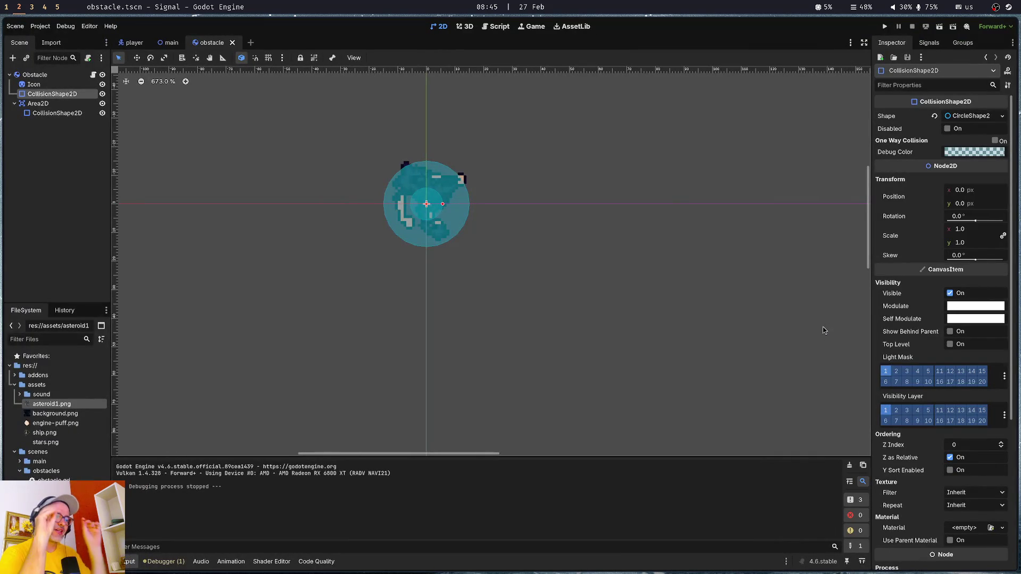
click(45, 240)
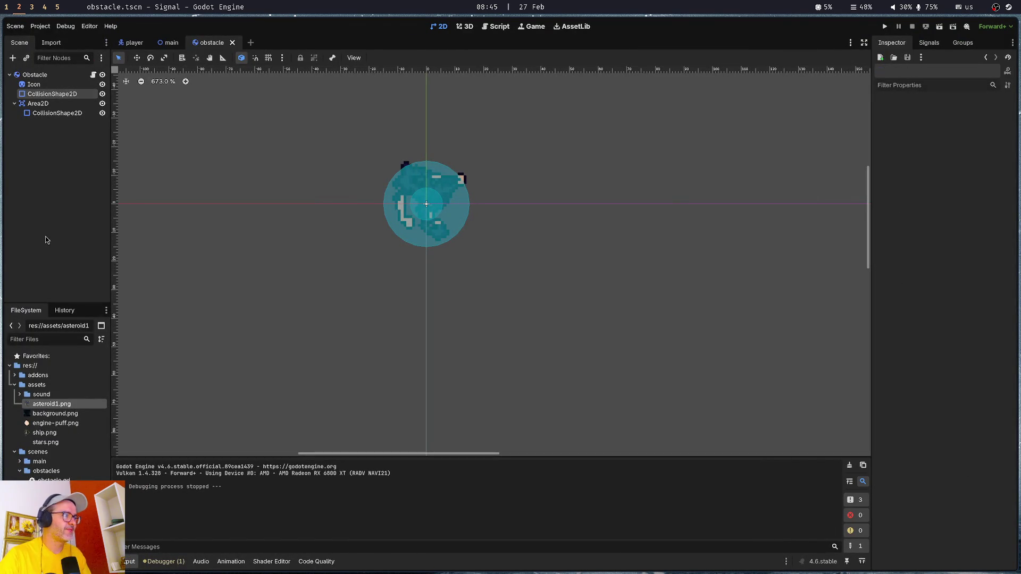
key(super+4)
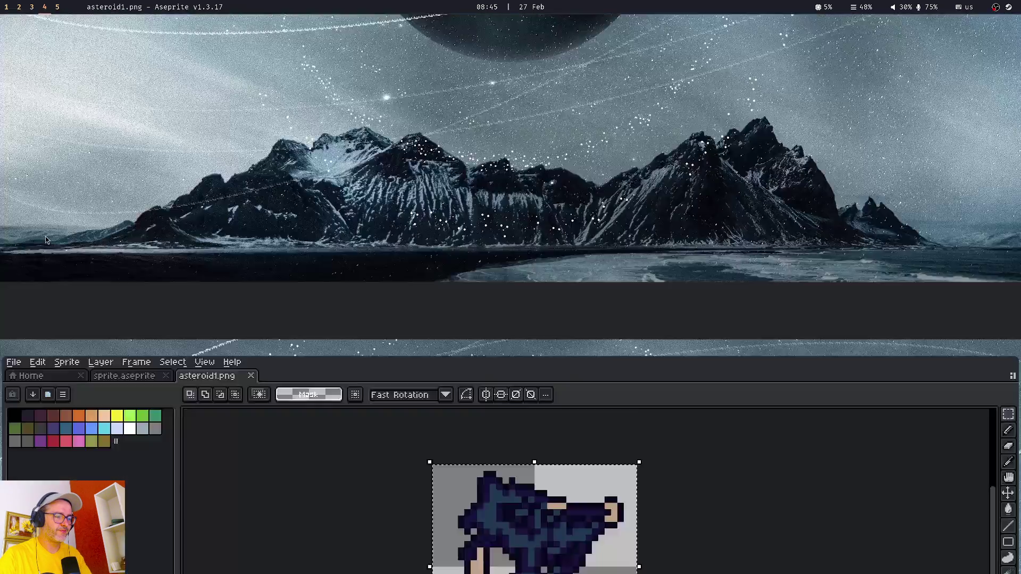
Resize the asteroid1.png sprite to 64x64 with Sprite Size, then return to Godot.
scroll(559, 179, up, 2)
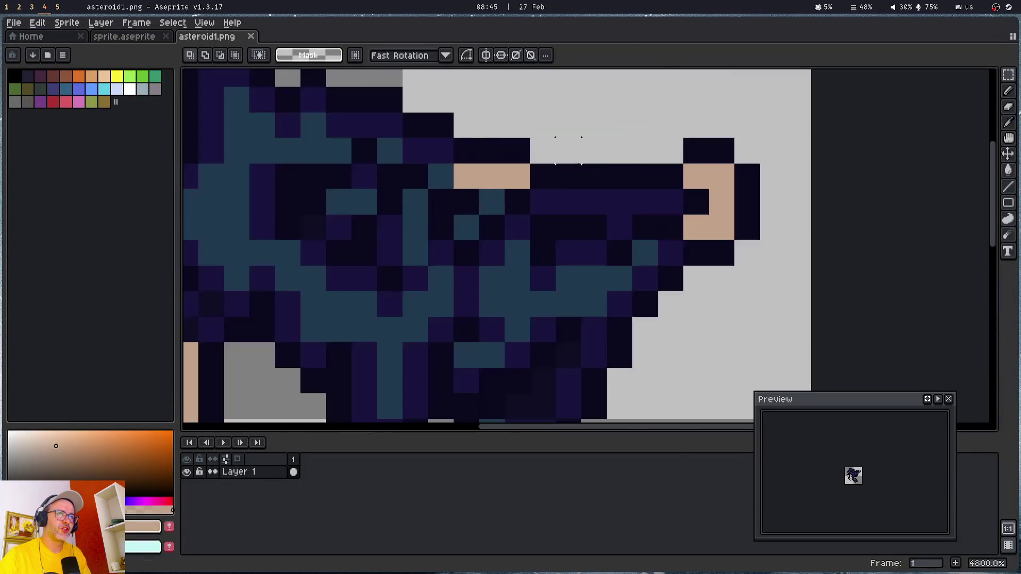
scroll(456, 168, down, 3)
key(ctrl+alt+i)
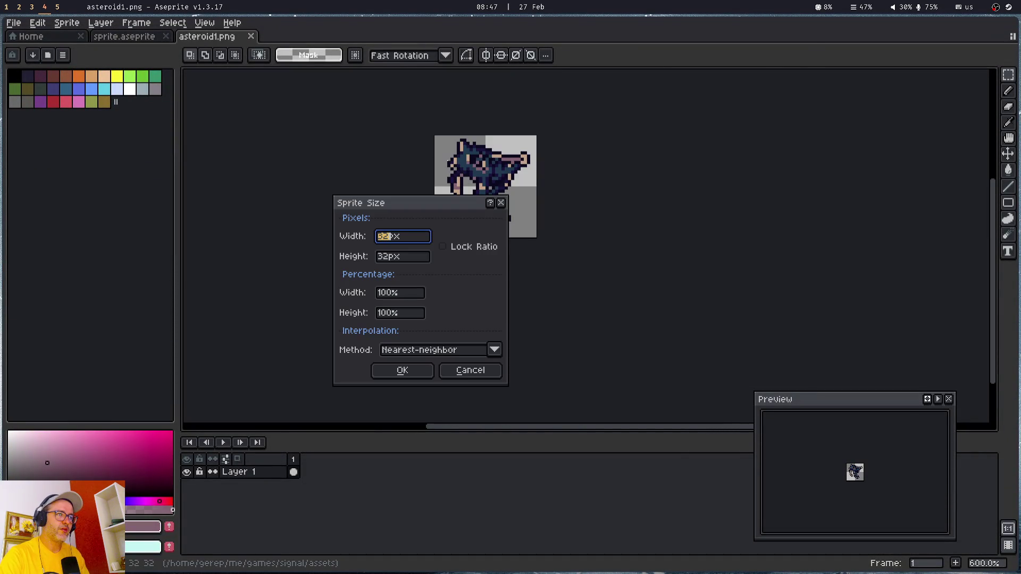
text(64)
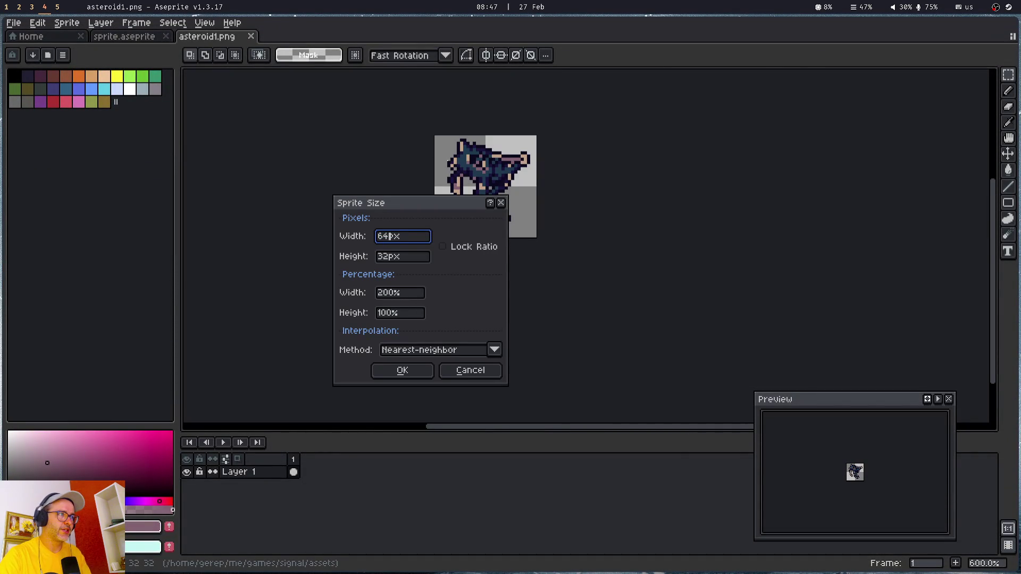
key(Tab)
text(64)
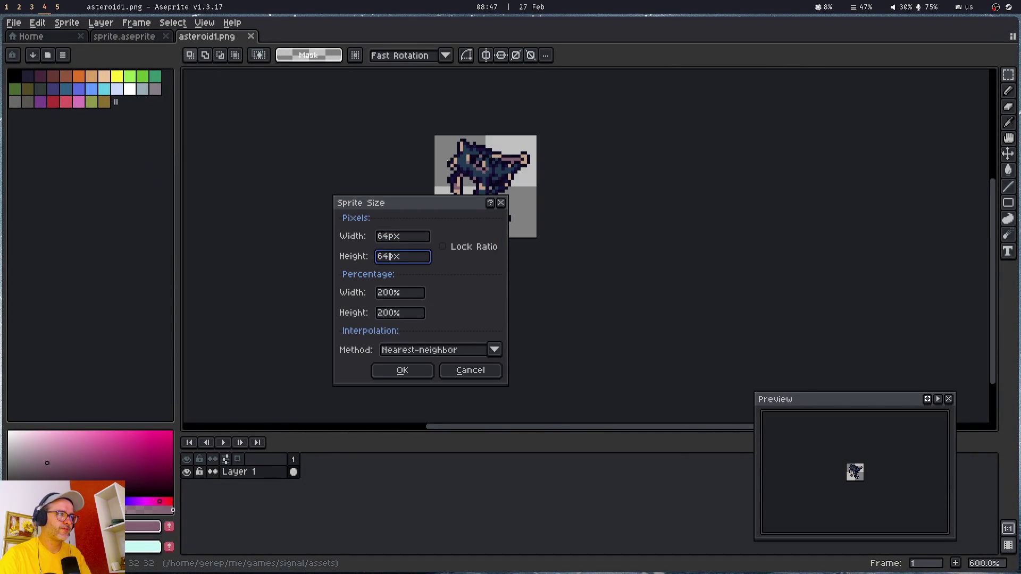
key(Return)
drag(580, 130, 604, 228)
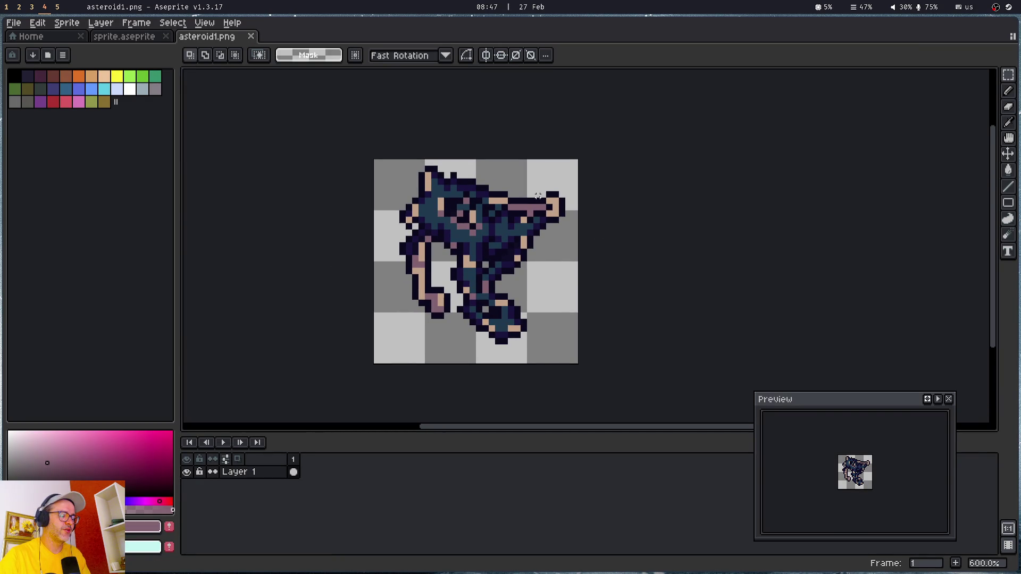
key(super+2)
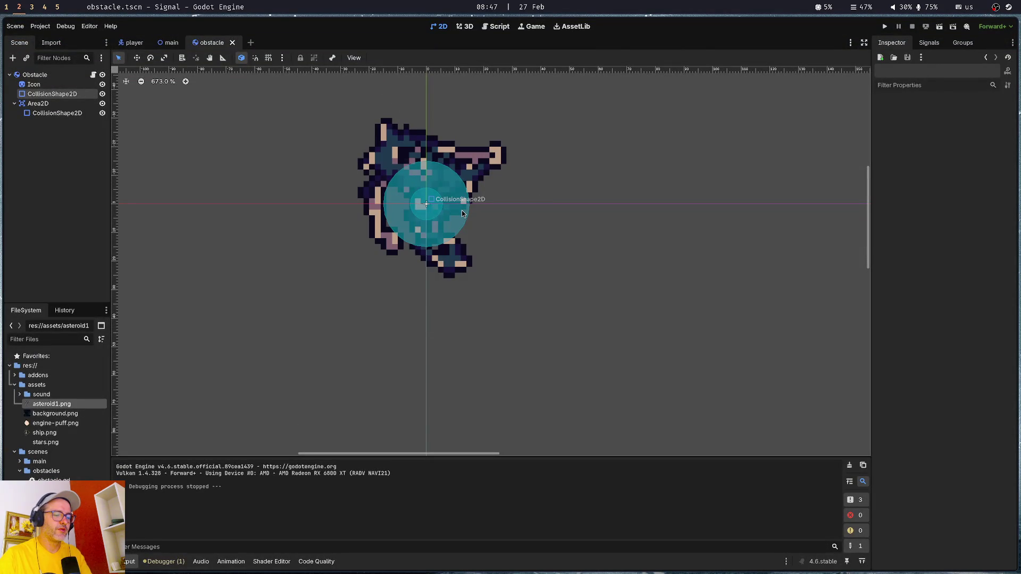
key(F5)
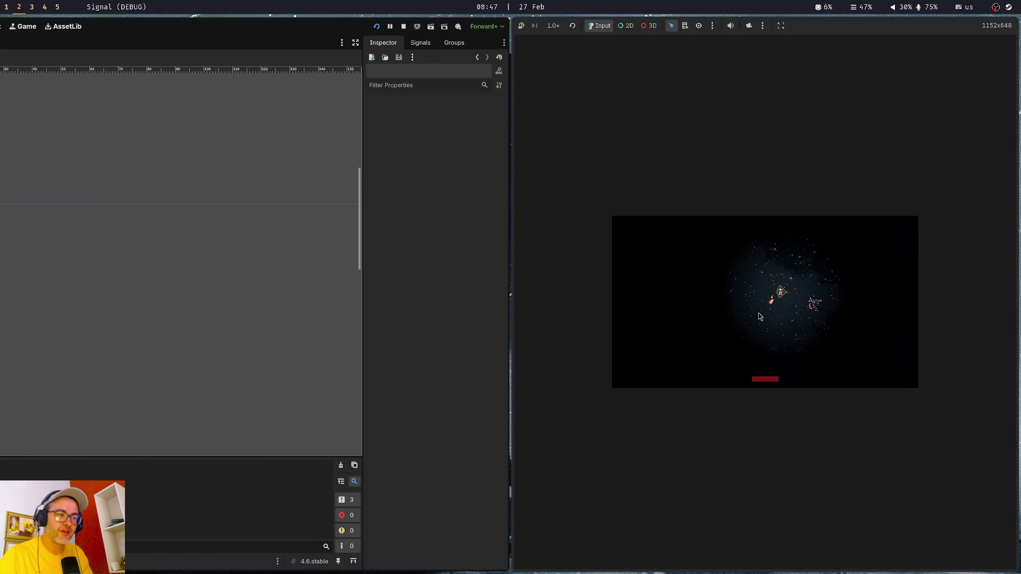
key(w)
key(w)
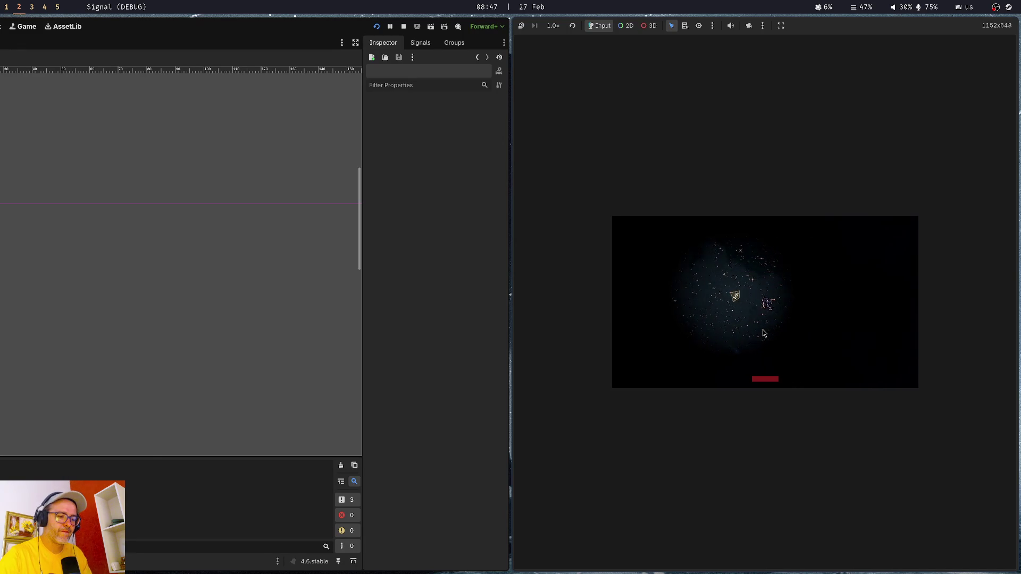
key(F8)
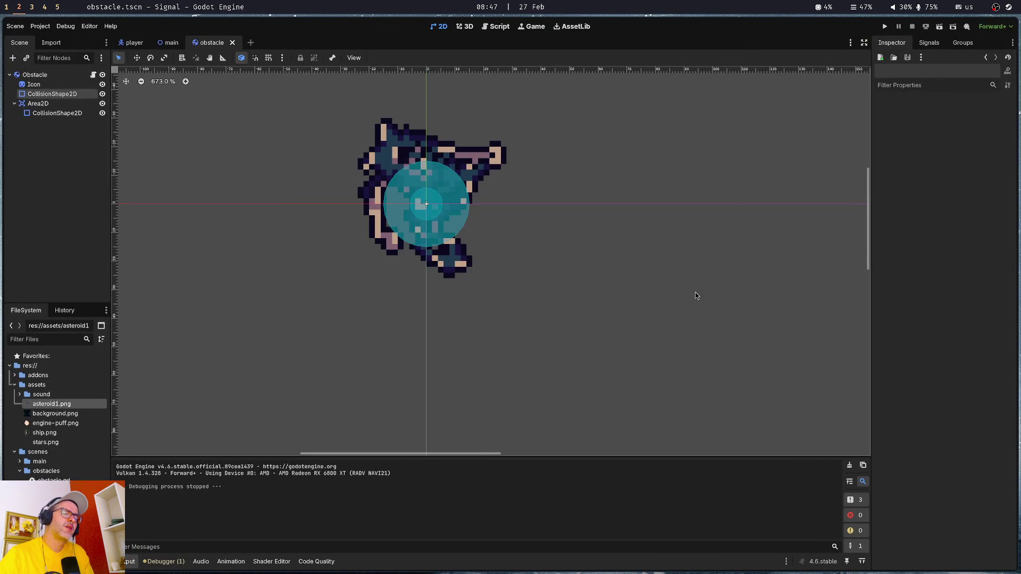
Drag the Area2D collision circle's radius to cover the whole asteroid, then run the game.
click(75, 113)
drag(469, 206, 521, 213)
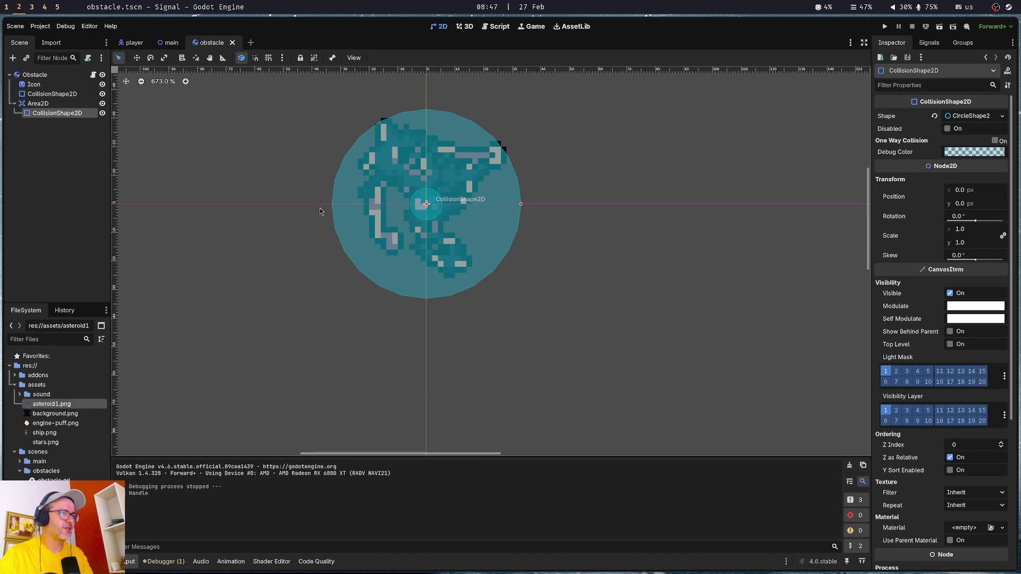
click(36, 216)
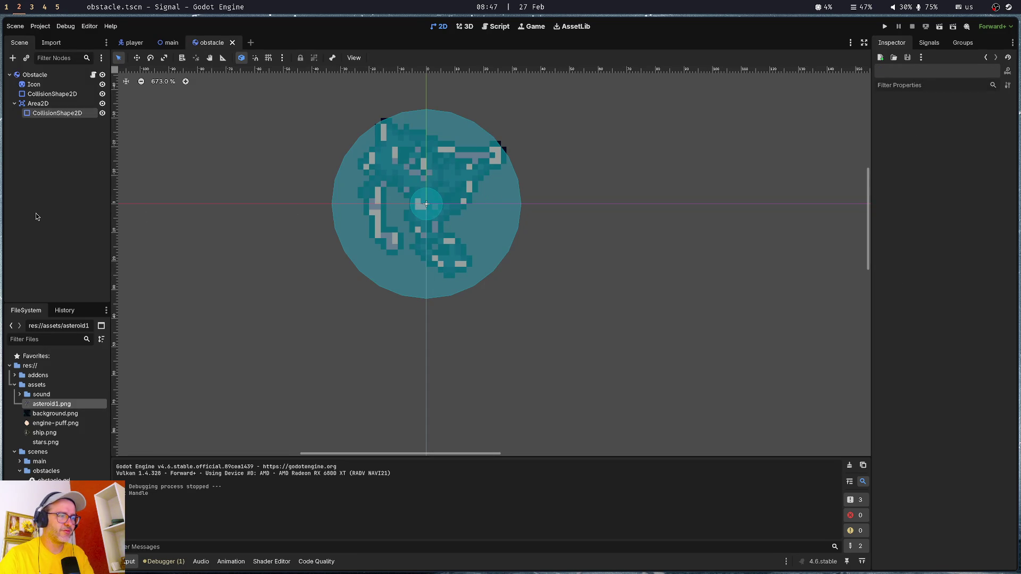
key(F5)
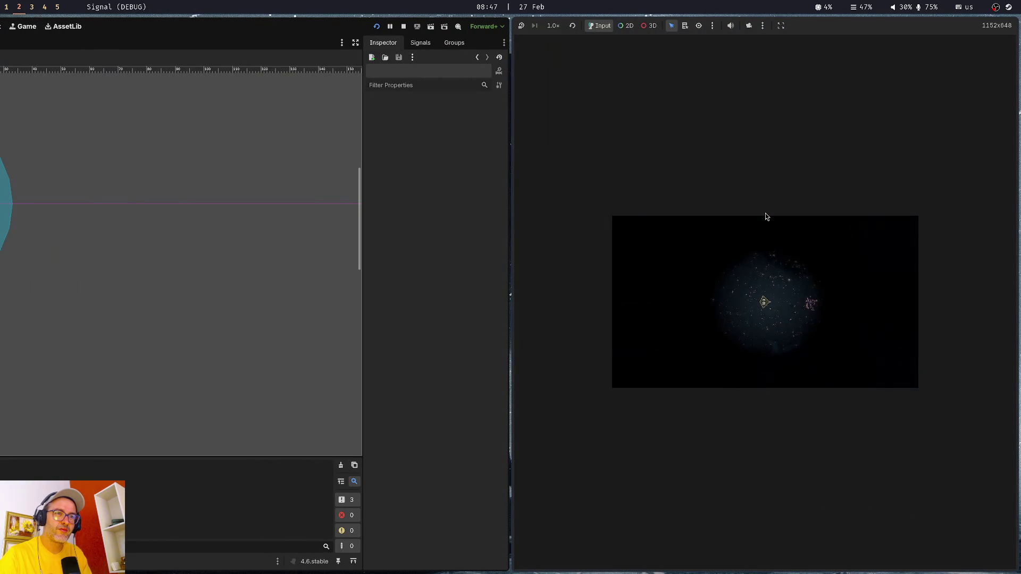
Fly the ship around the asteroid with W and D, then switch to Aseprite.
key(w)
key(w)
key(d)
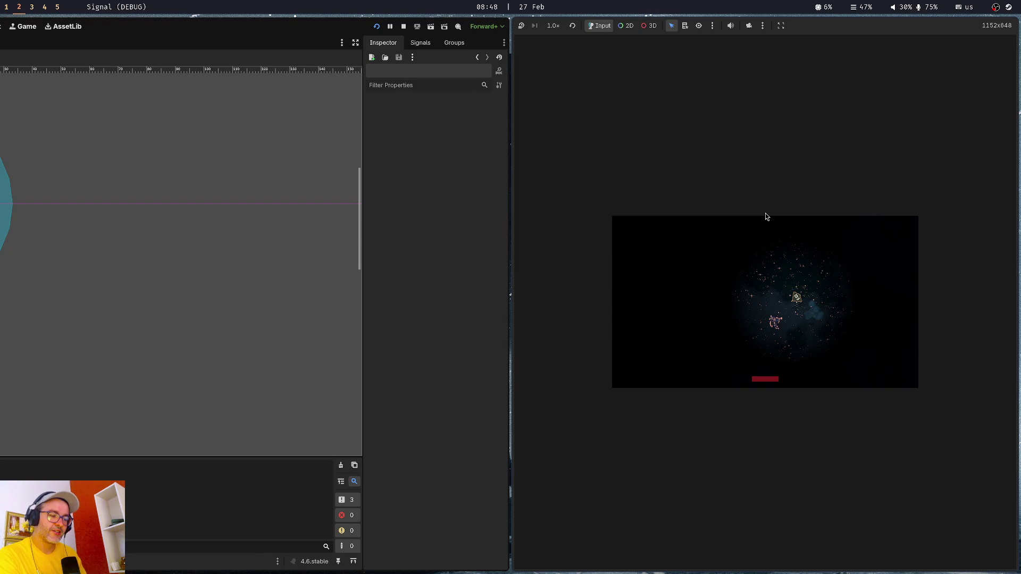
key(super+3)
key(super+4)
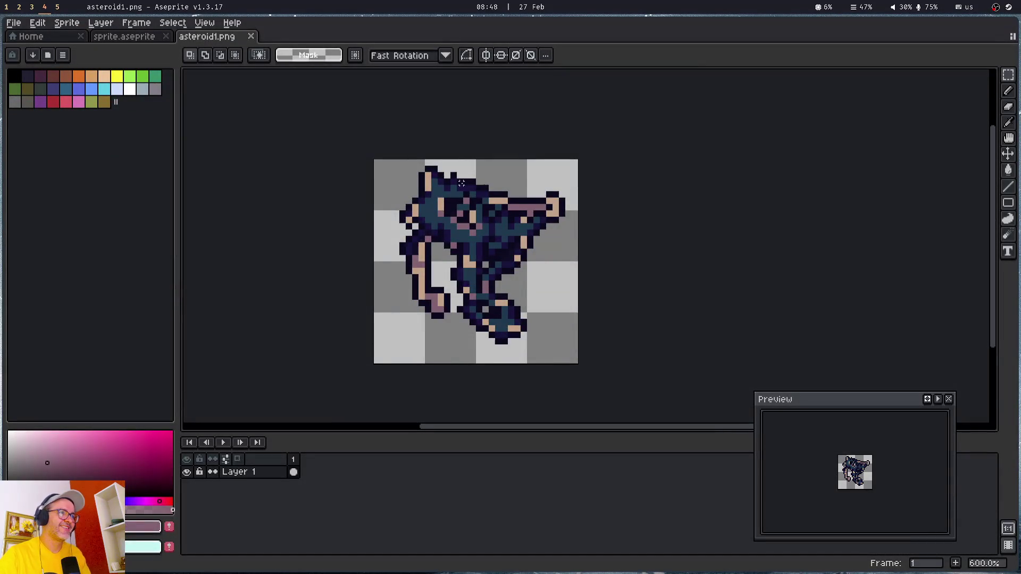
Eyedrop the asteroid's teal and paint it on the top-left spike with a 2px pencil.
scroll(484, 187, up, 5)
scroll(452, 213, down, 4)
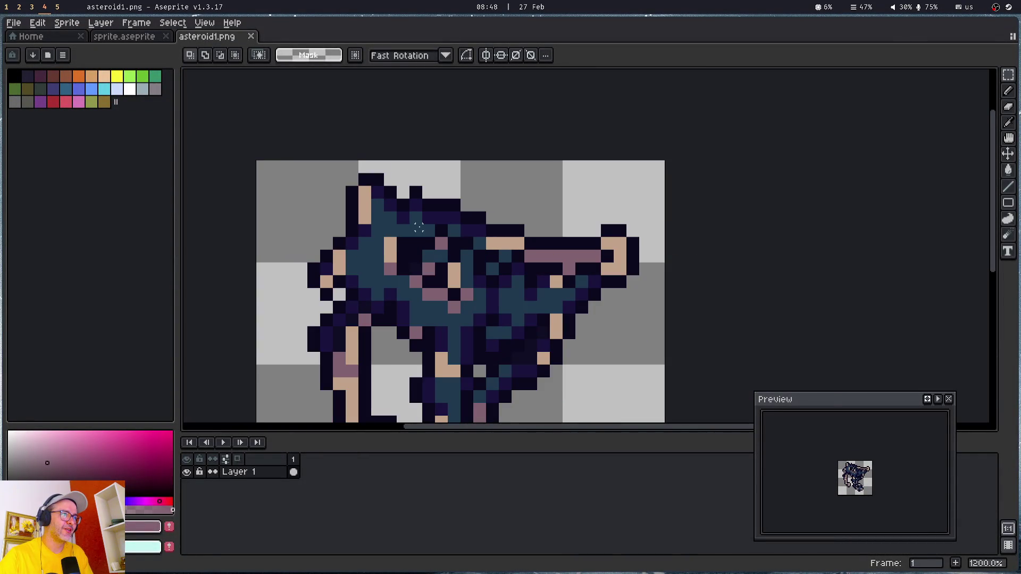
key(i)
click(420, 223)
key(b)
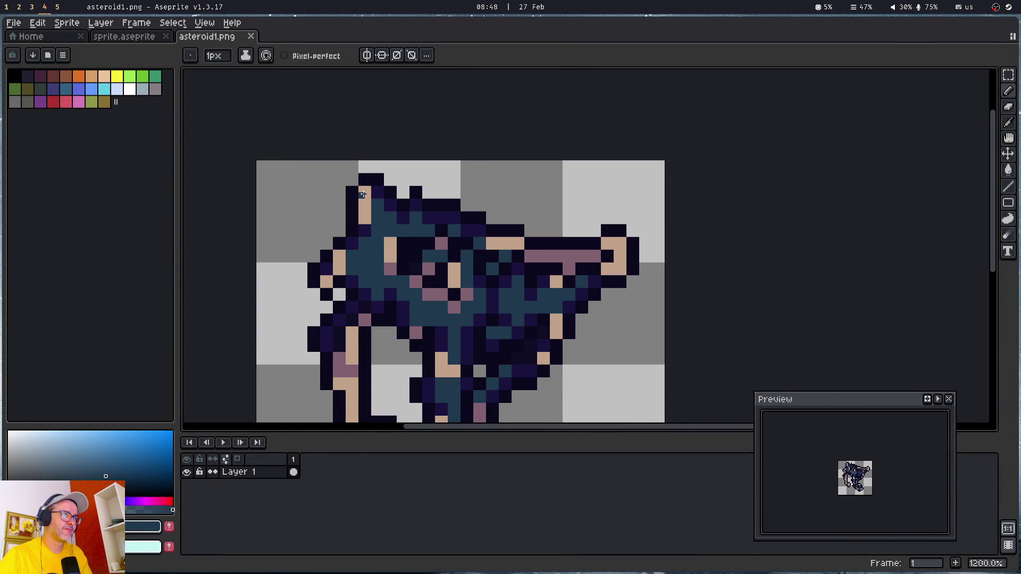
key(plus)
key(plus)
key(minus)
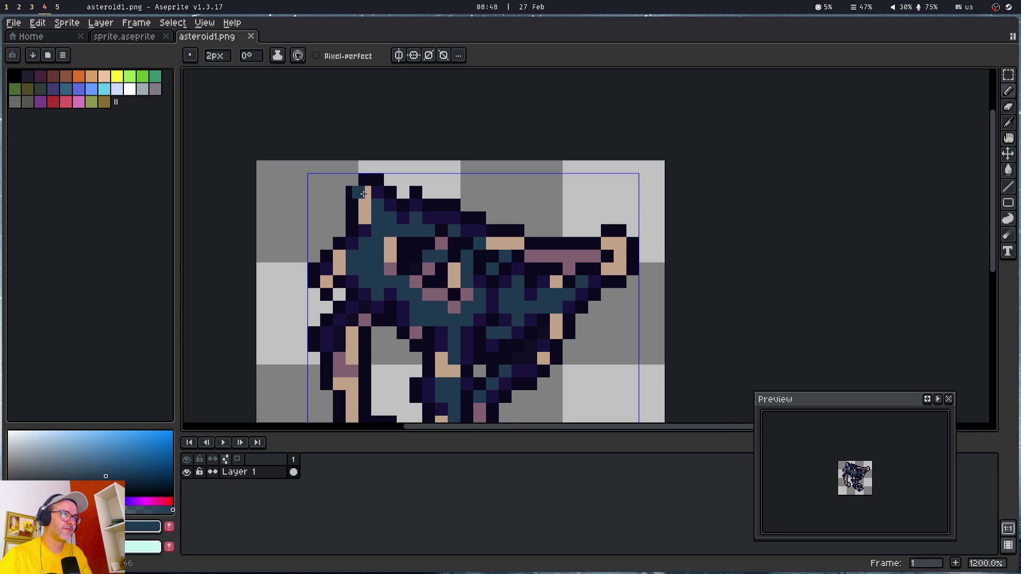
click(365, 193)
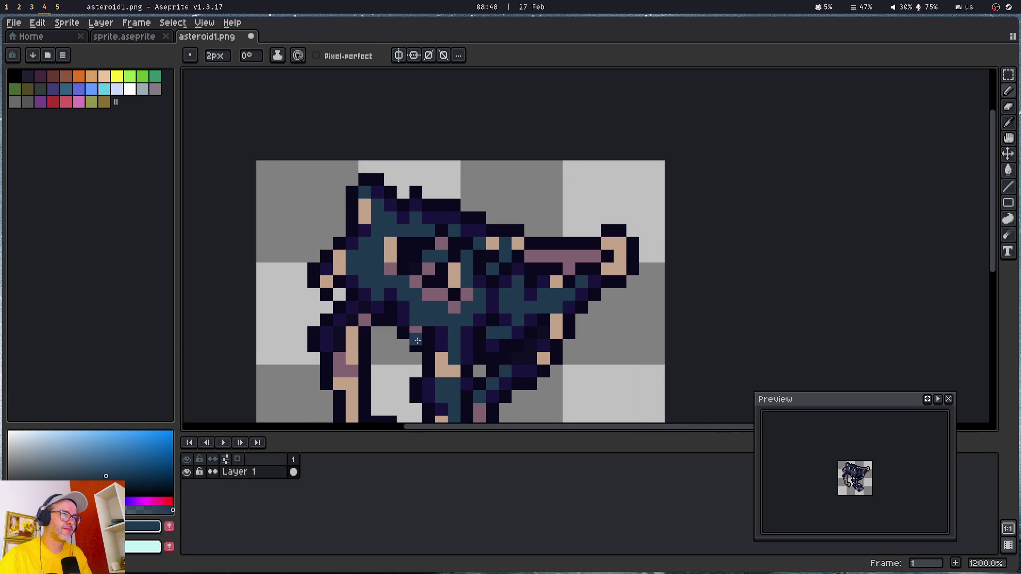
Paint teal on the lower-left arm and over the right pink strip, then save asteroid1.png.
drag(421, 332, 462, 148)
click(401, 229)
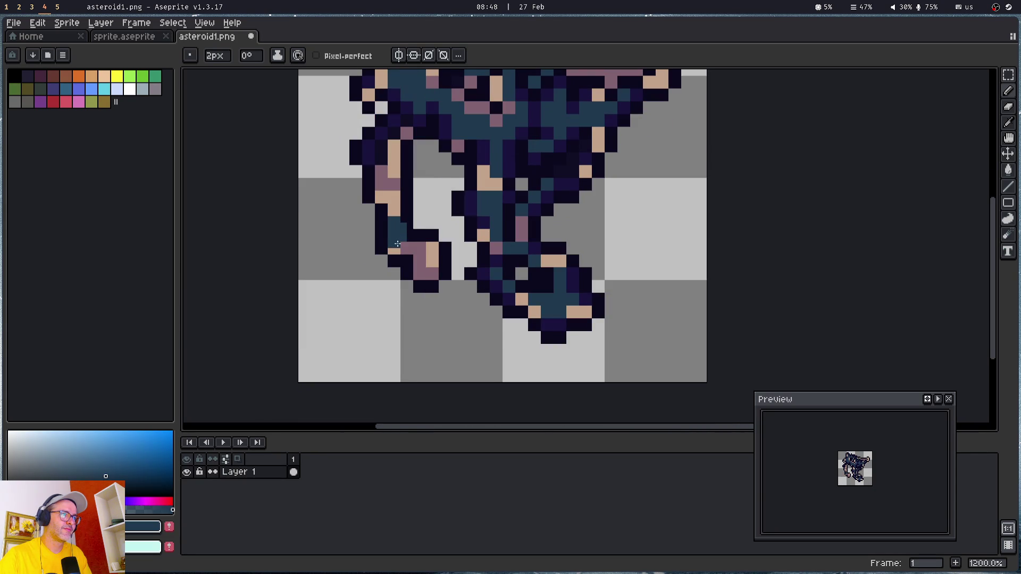
key(ctrl+z)
click(396, 238)
drag(512, 125, 564, 270)
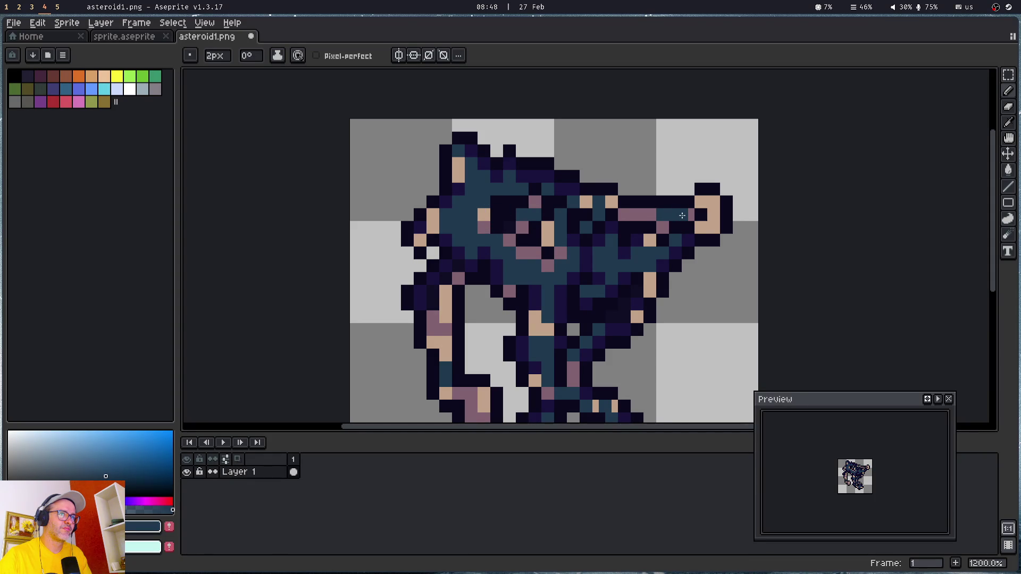
click(631, 215)
scroll(553, 332, down, 4)
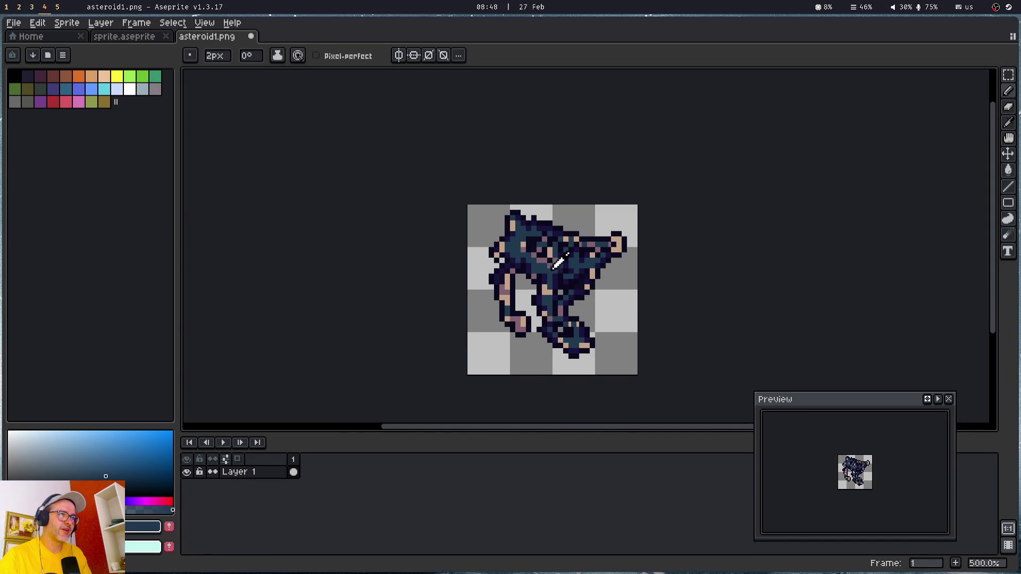
key(alt)
key(ctrl+s)
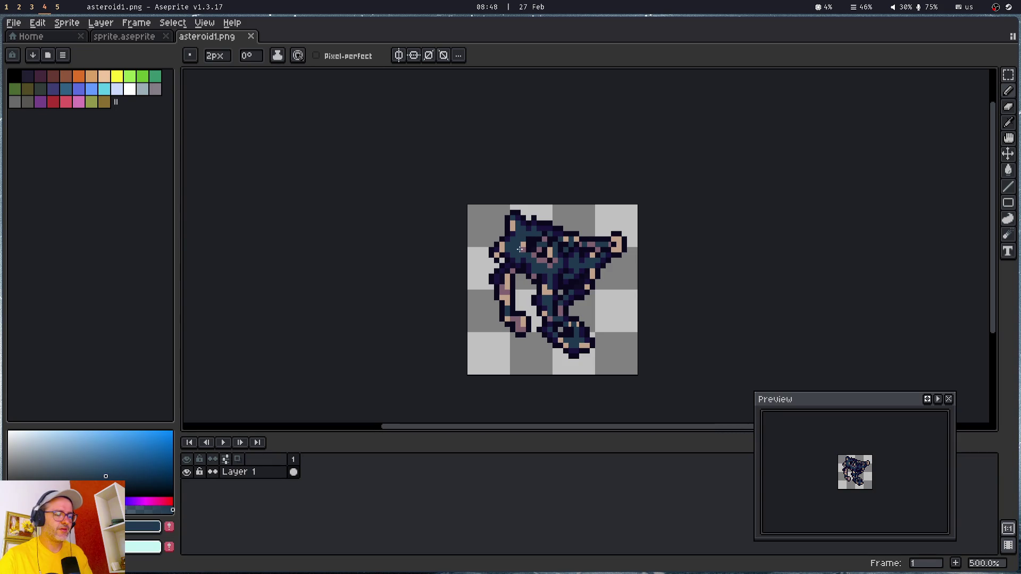
key(super+2)
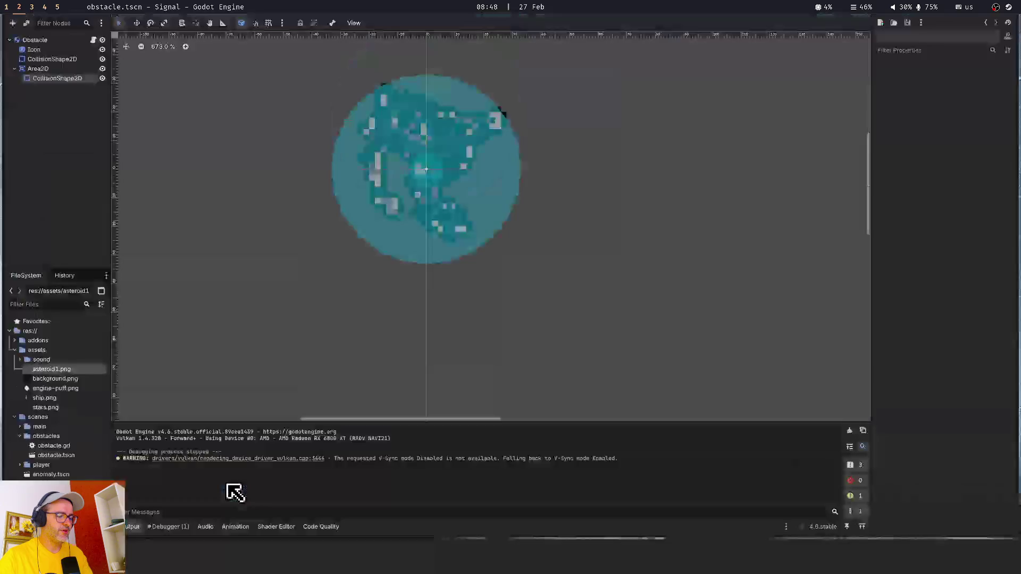
key(F5)
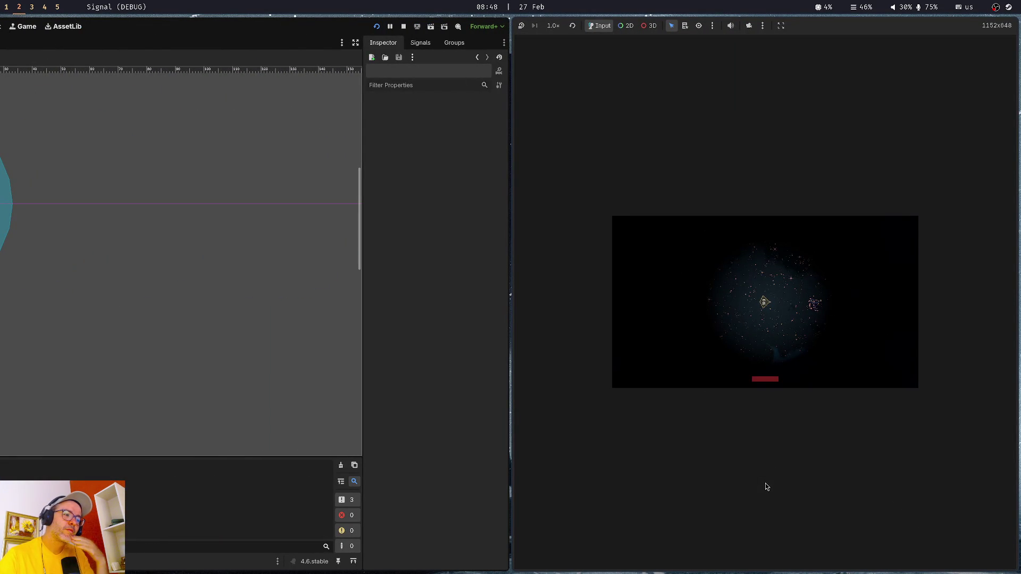
key(w)
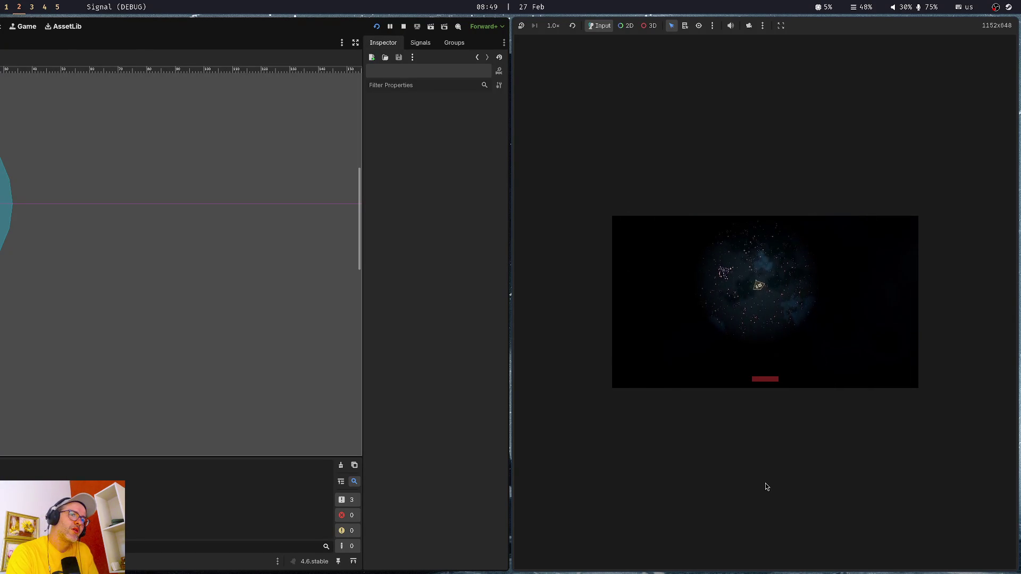
key(F8)
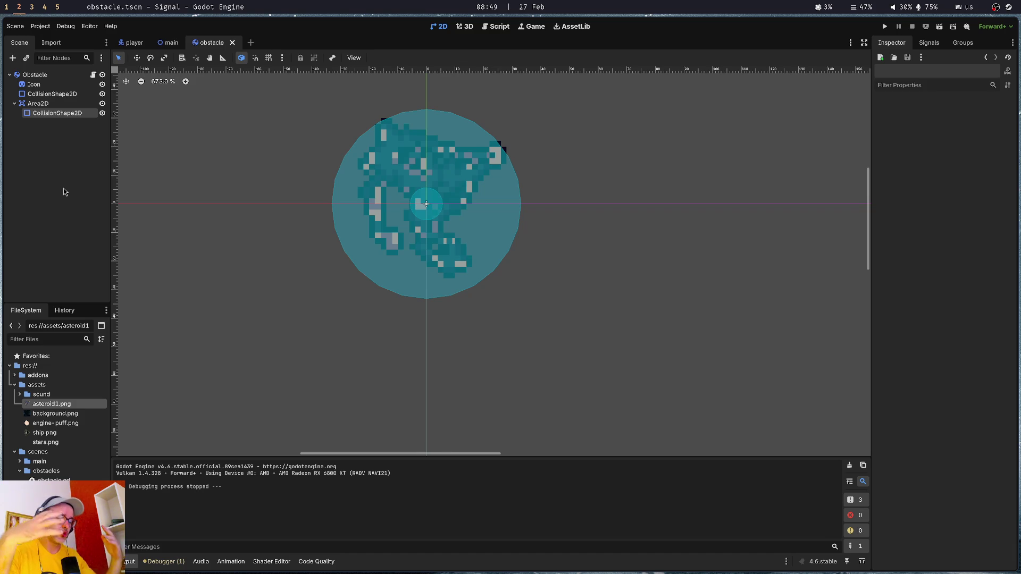
Ask amp how to make the obstacle glow when the player's light touches it, and read the answer.
key(super+f)
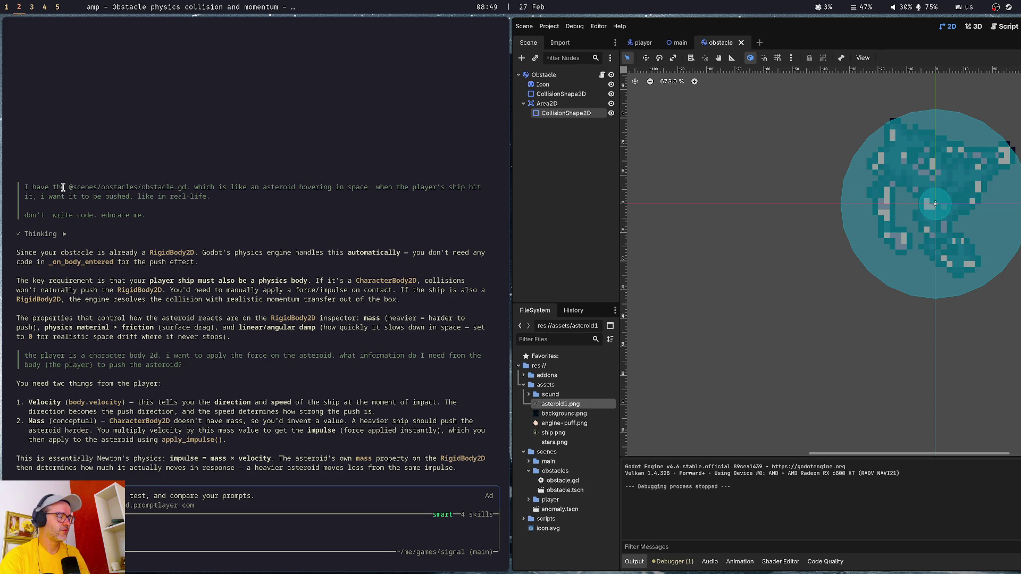
text(e glow when)
text( the light sour)
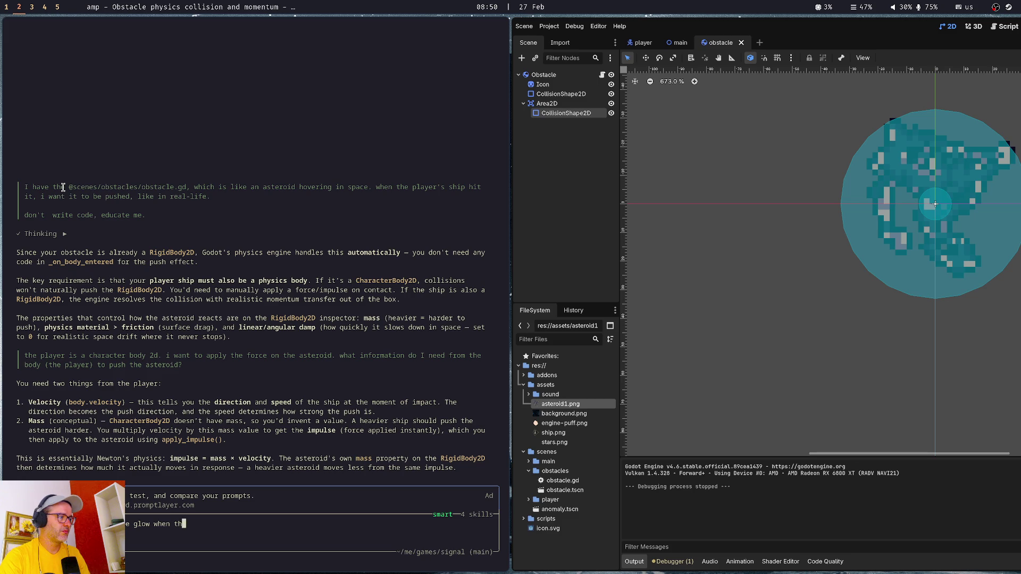
text(ce from the pl)
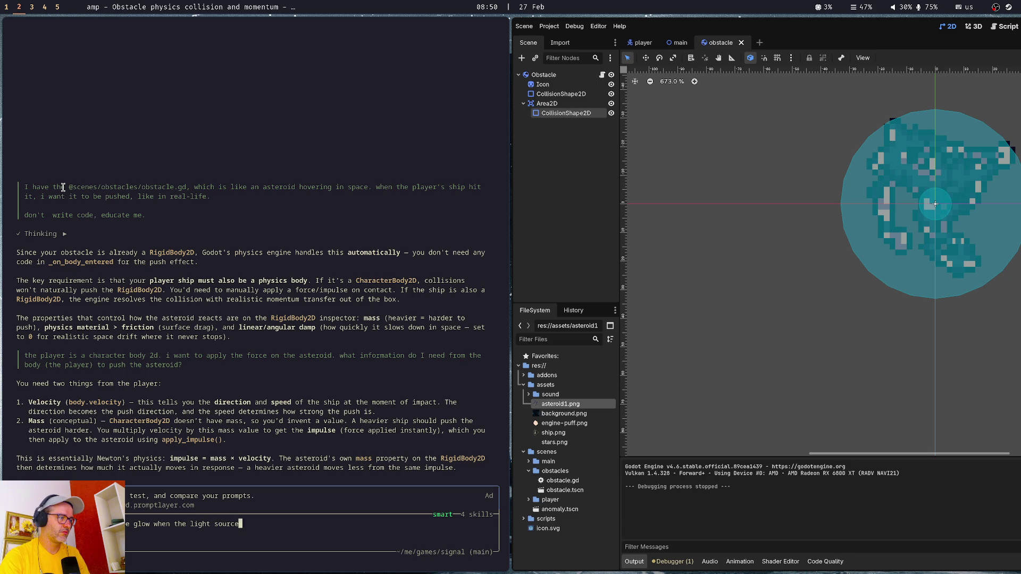
text(ayer )
text(touches it?)
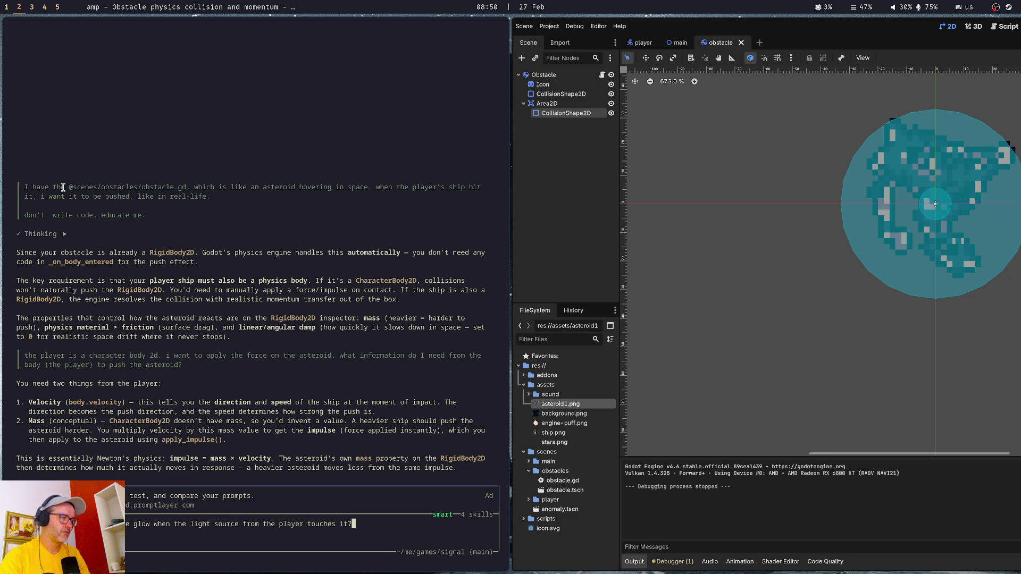
key(Return)
key(super+shift+3)
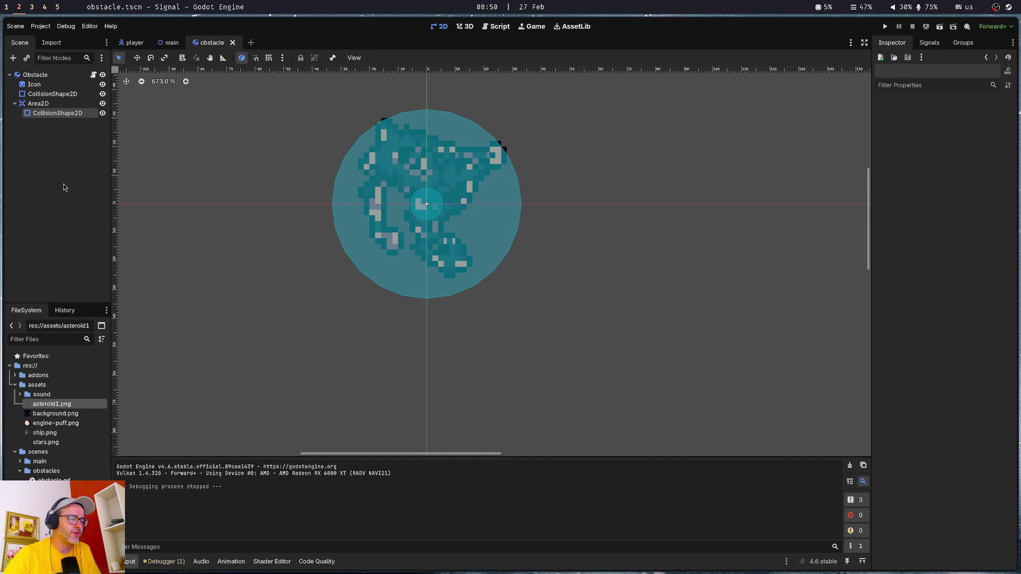
key(super+shift+2)
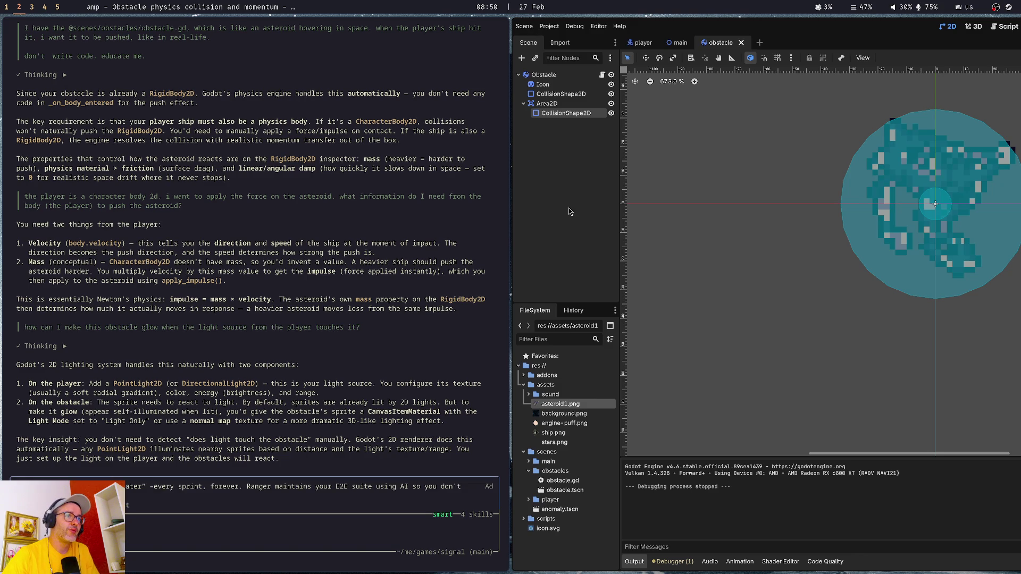
key(super+f)
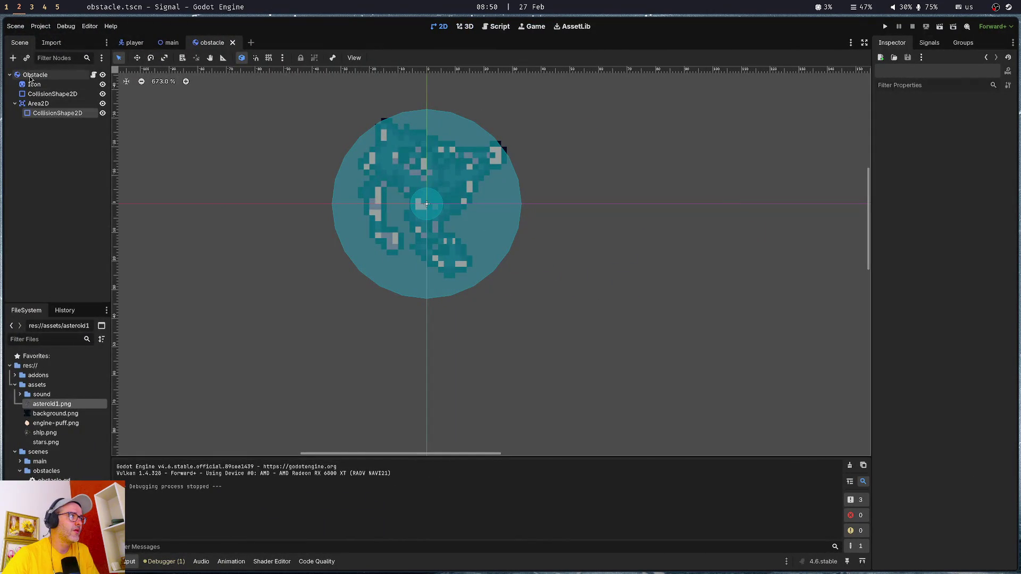
Give the Icon sprite a new CanvasItemMaterial, undoing a wrongly chosen material type first.
click(41, 85)
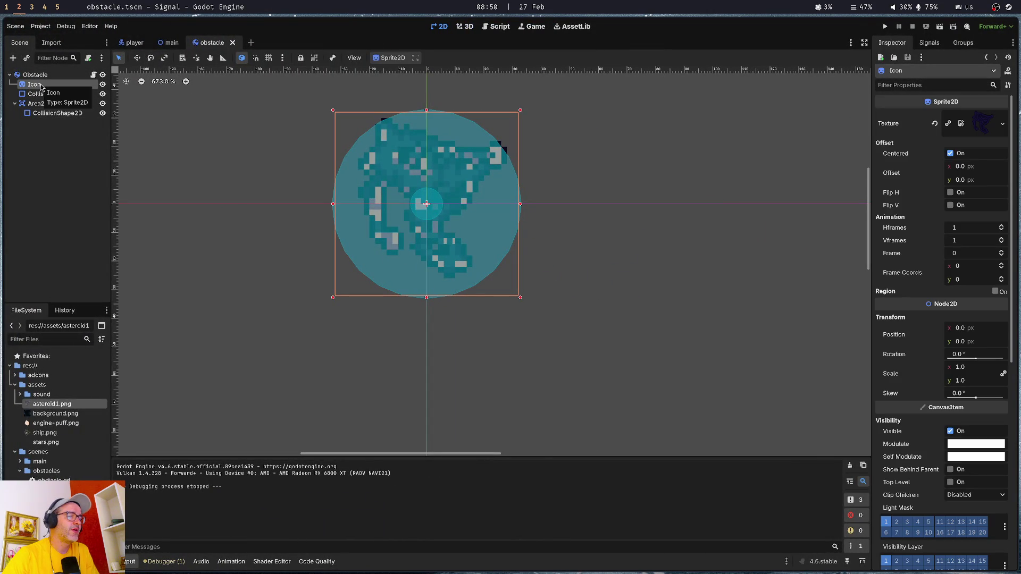
scroll(946, 346, down, 5)
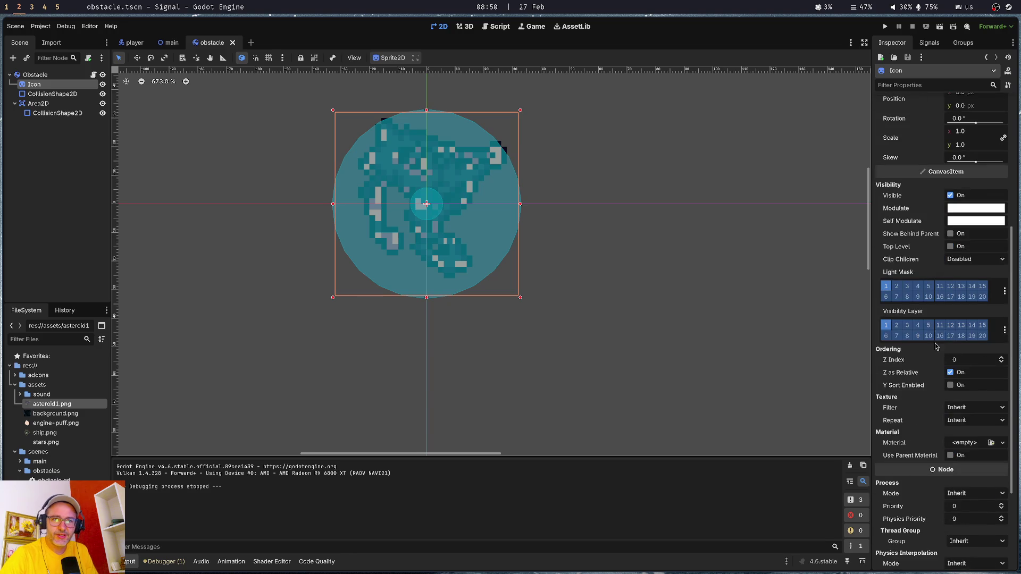
scroll(966, 384, down, 2)
click(966, 384)
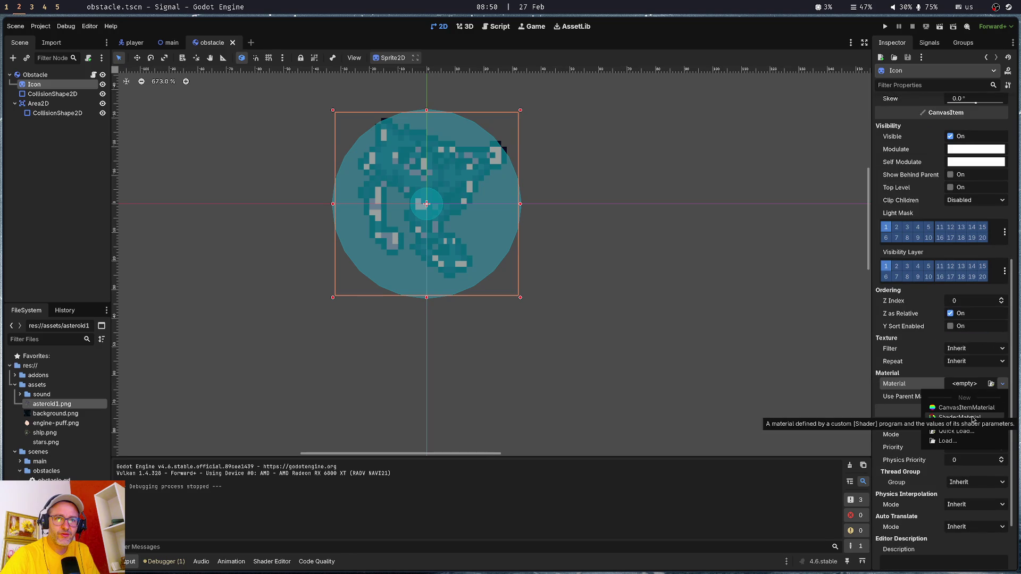
click(969, 414)
click(973, 393)
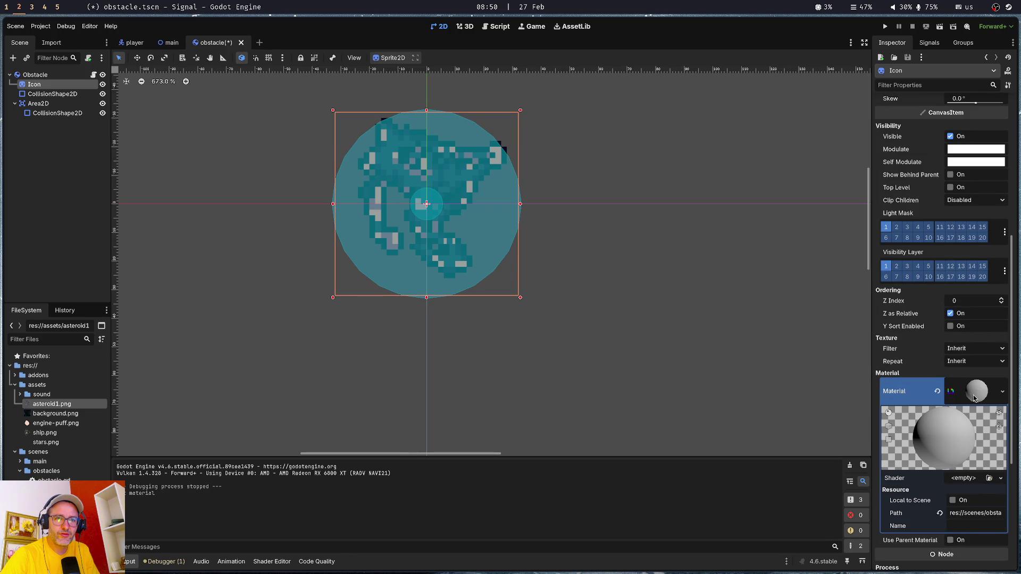
key(ctrl+z)
click(966, 384)
click(968, 408)
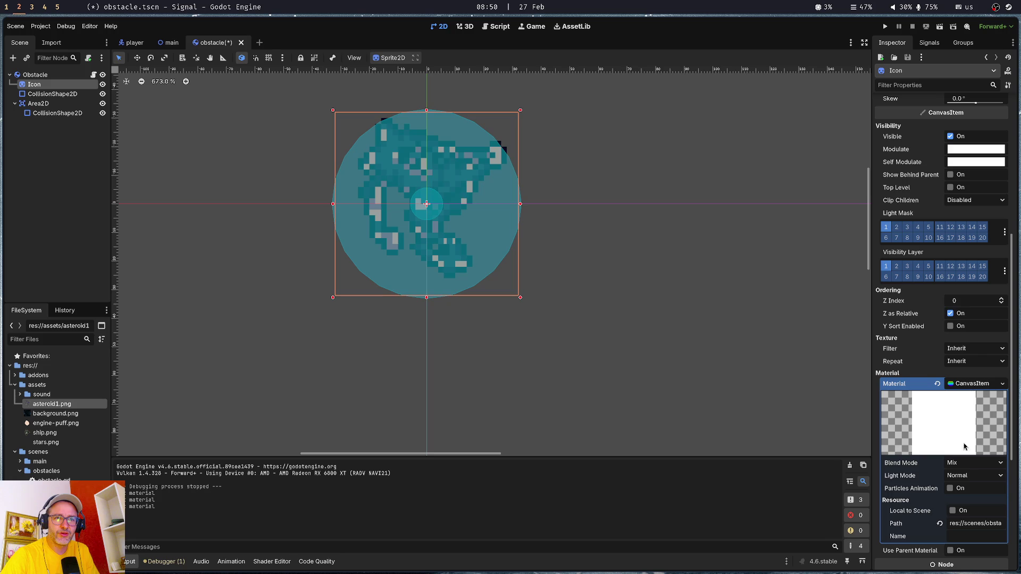
click(961, 476)
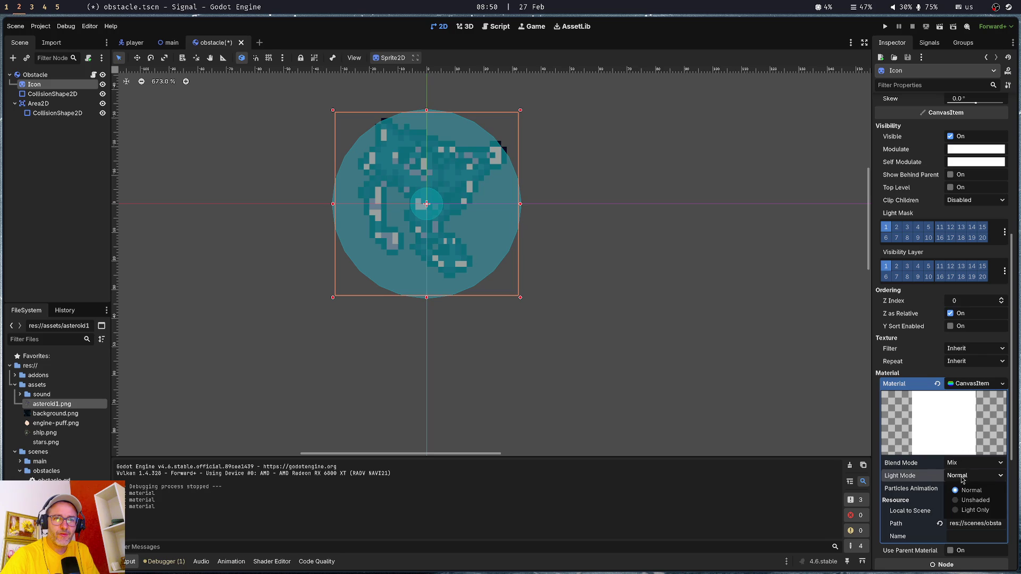
click(969, 472)
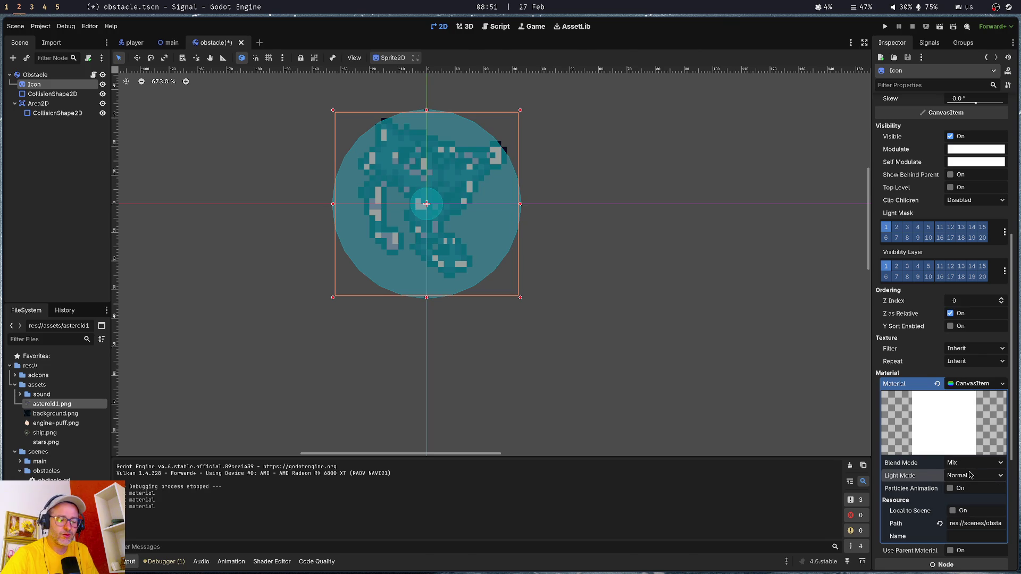
Set the CanvasItemMaterial's Light Mode to Light Only and run the game.
key(super+f)
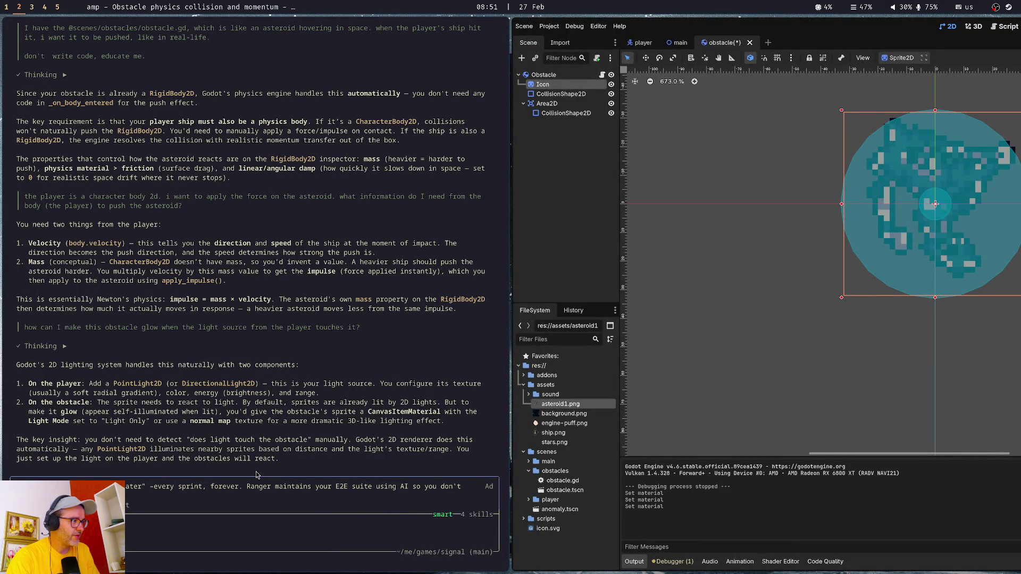
key(super+f)
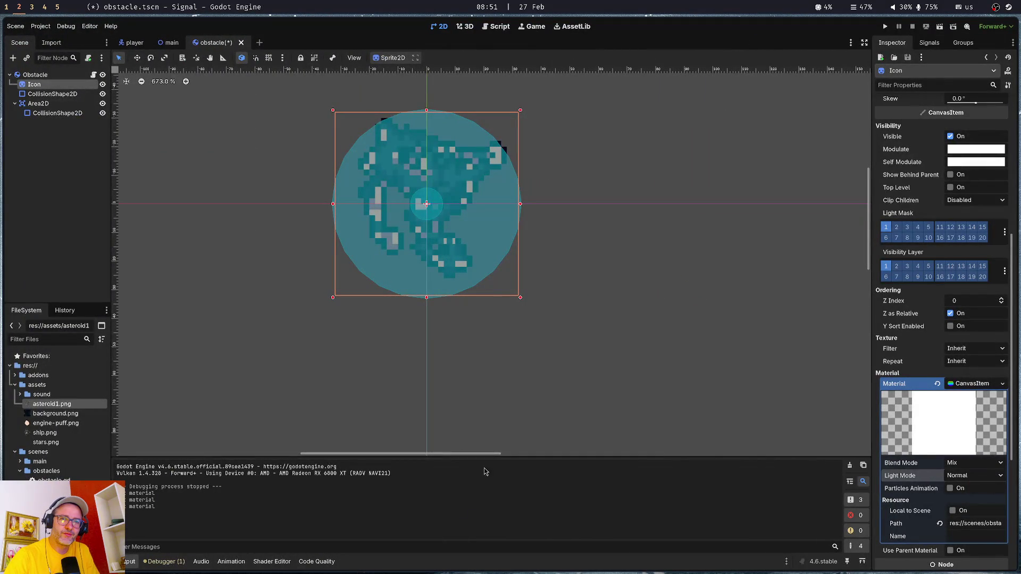
click(960, 475)
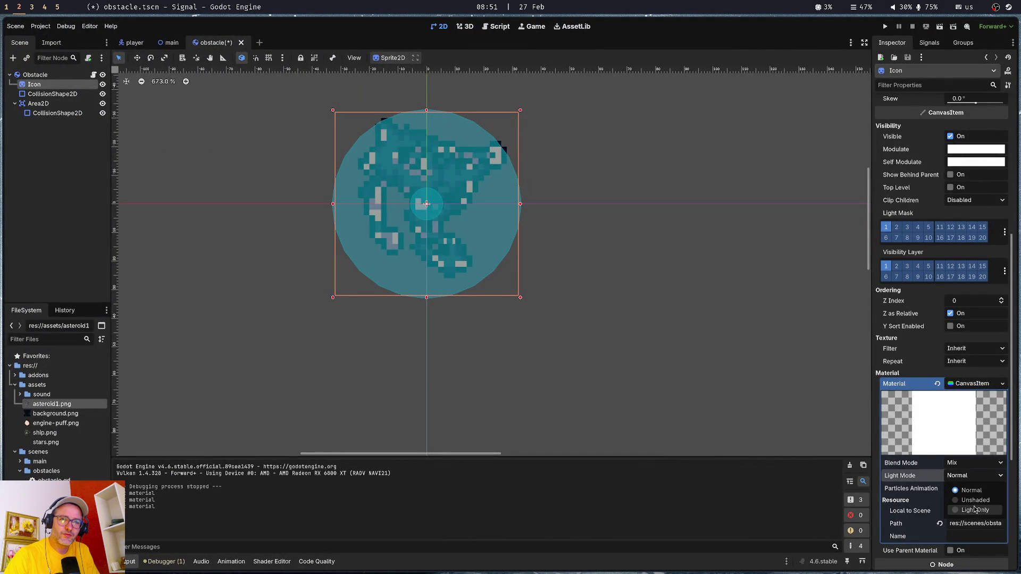
click(976, 510)
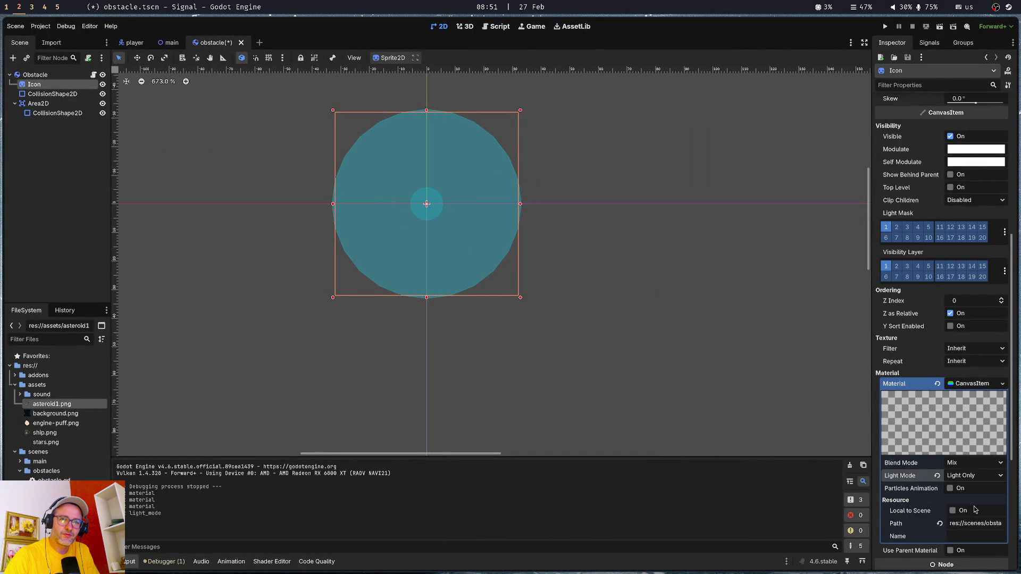
click(623, 443)
key(F5)
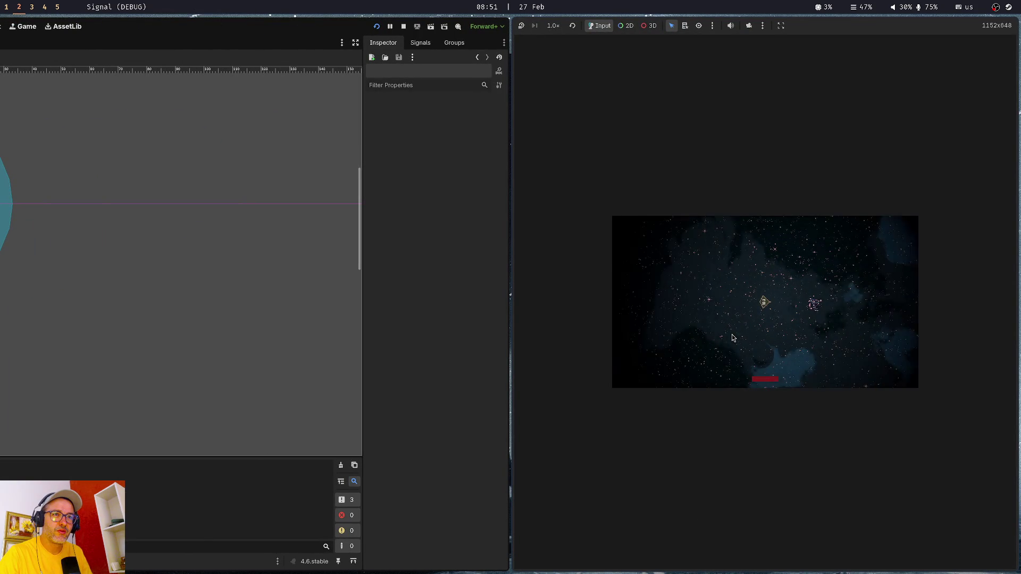
Fly the ship in the running game, stop it, and undo the Light Only lighting change.
key(Up)
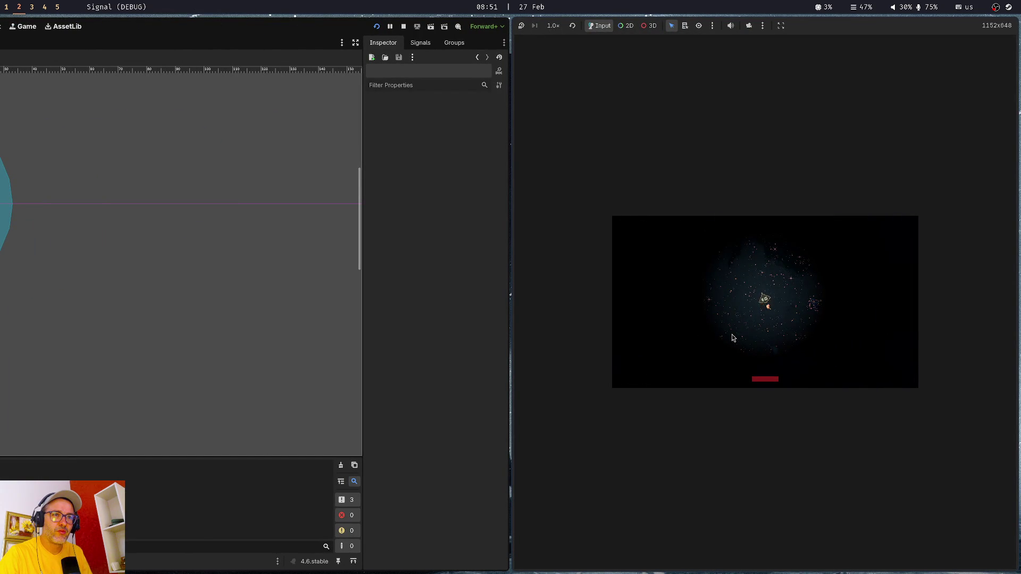
key(Left)
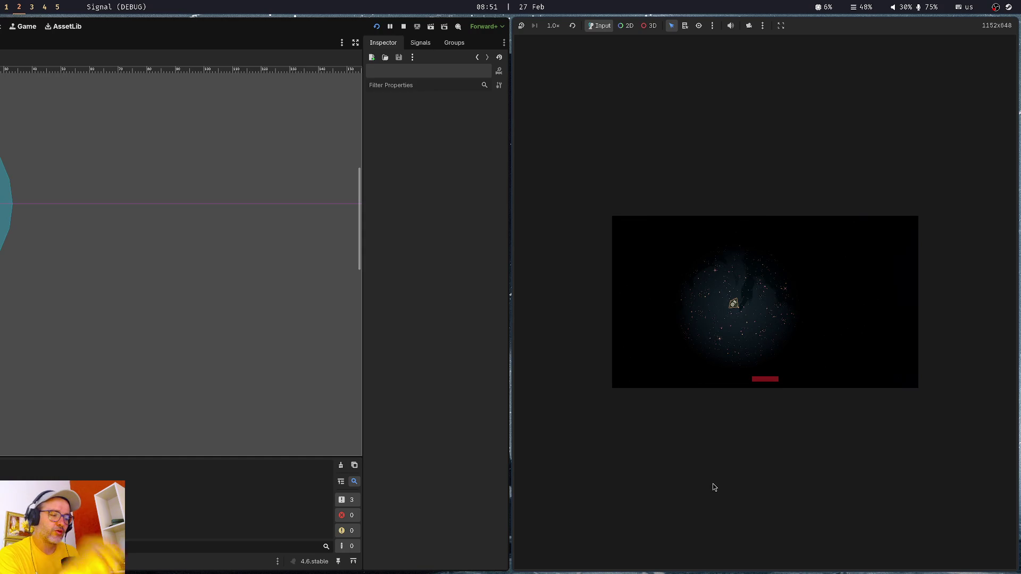
key(F8)
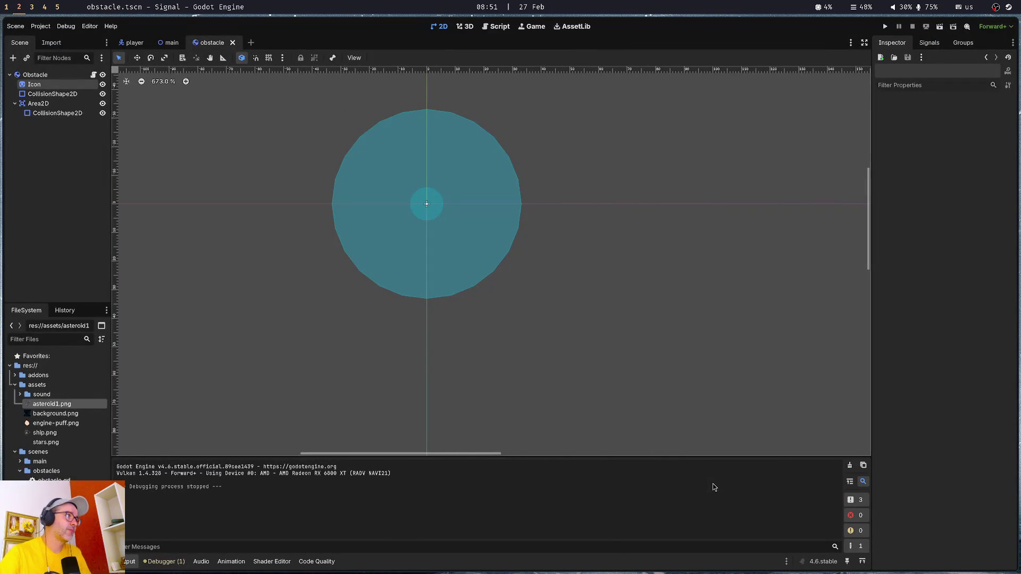
key(ctrl+z)
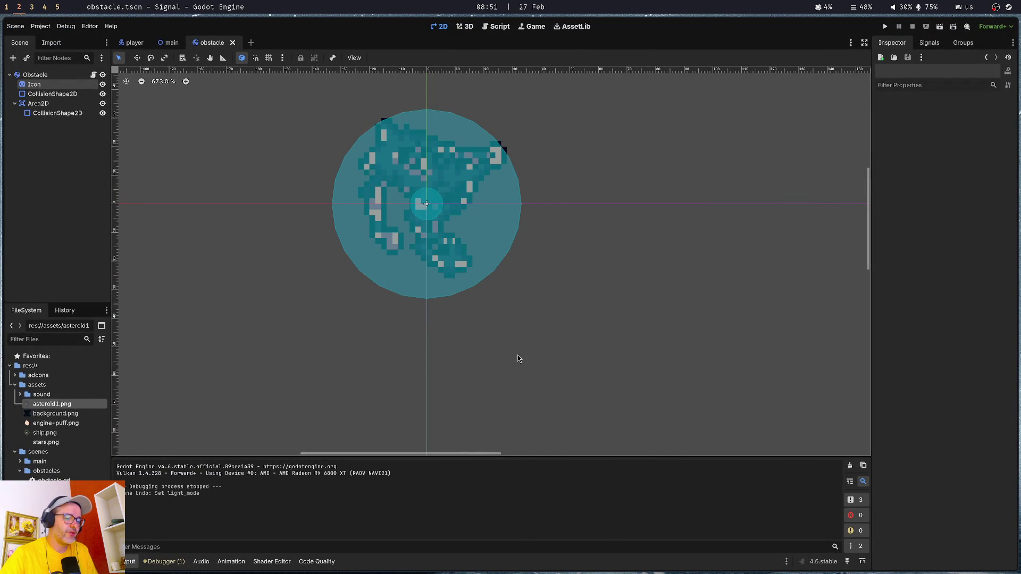
key(super+f)
Copy the PointLight2D and CanvasItemMaterial lighting paragraphs from the amp answer.
drag(240, 432, 327, 435)
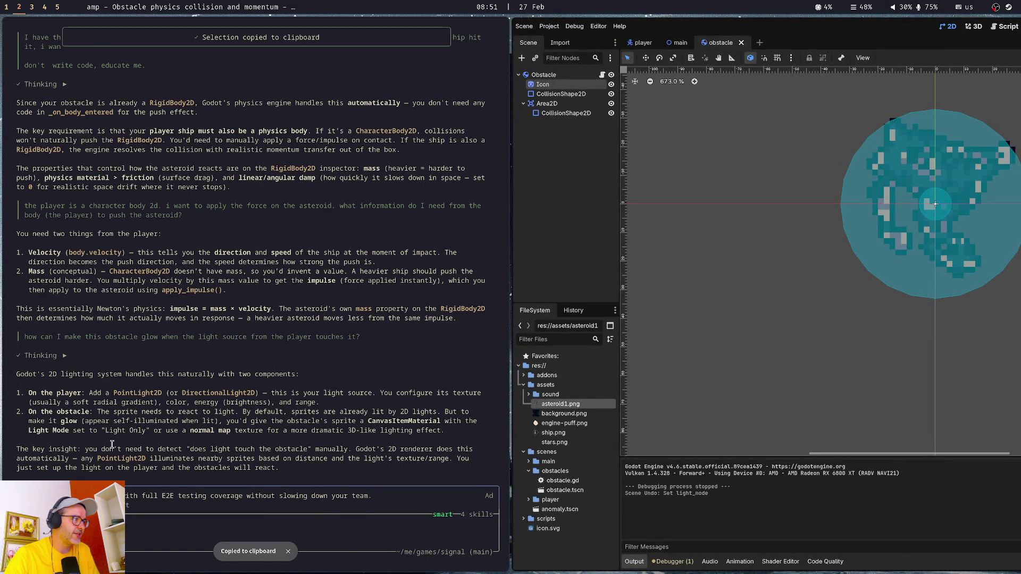
drag(85, 449, 16, 449)
drag(266, 439, 297, 472)
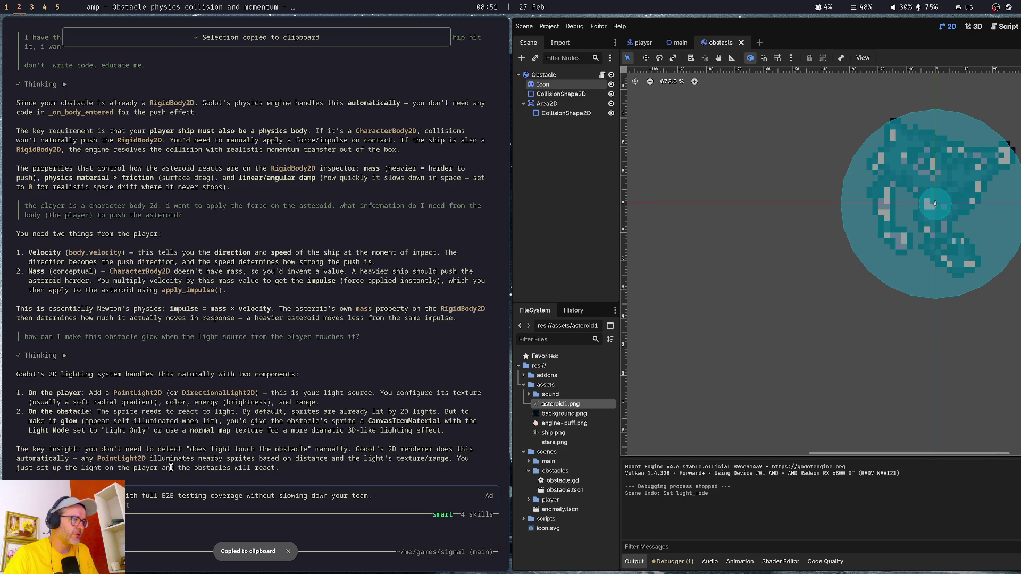
drag(78, 459, 300, 472)
Bring Godot back full screen and reselect the Icon asteroid sprite node.
key(super+f)
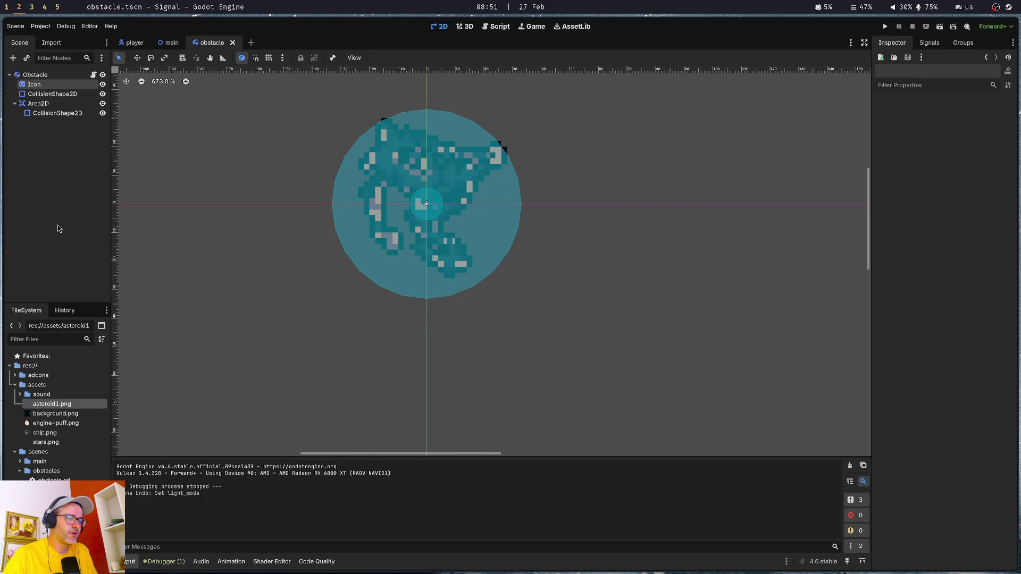
key(super+Right)
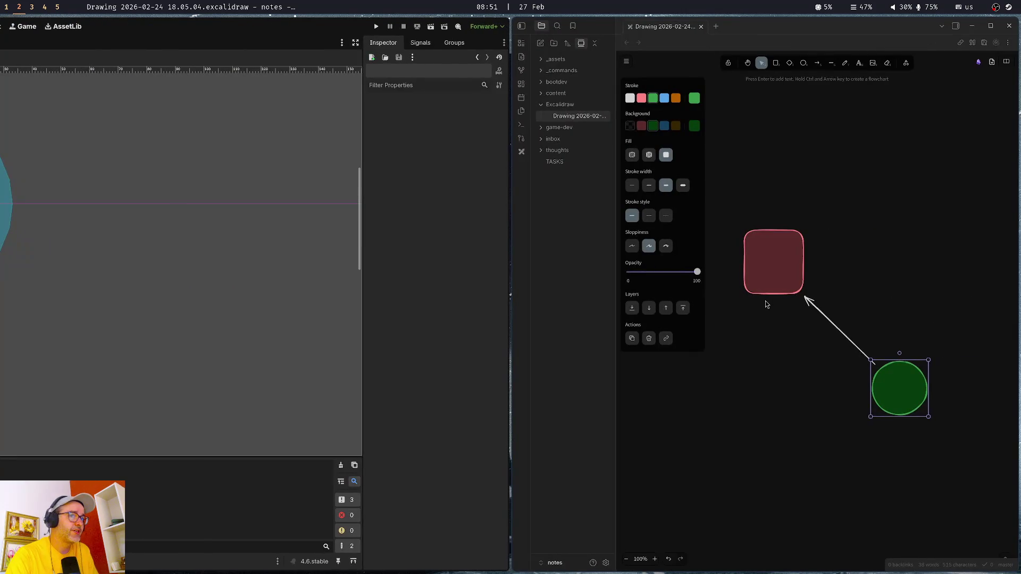
key(super+Left)
click(33, 84)
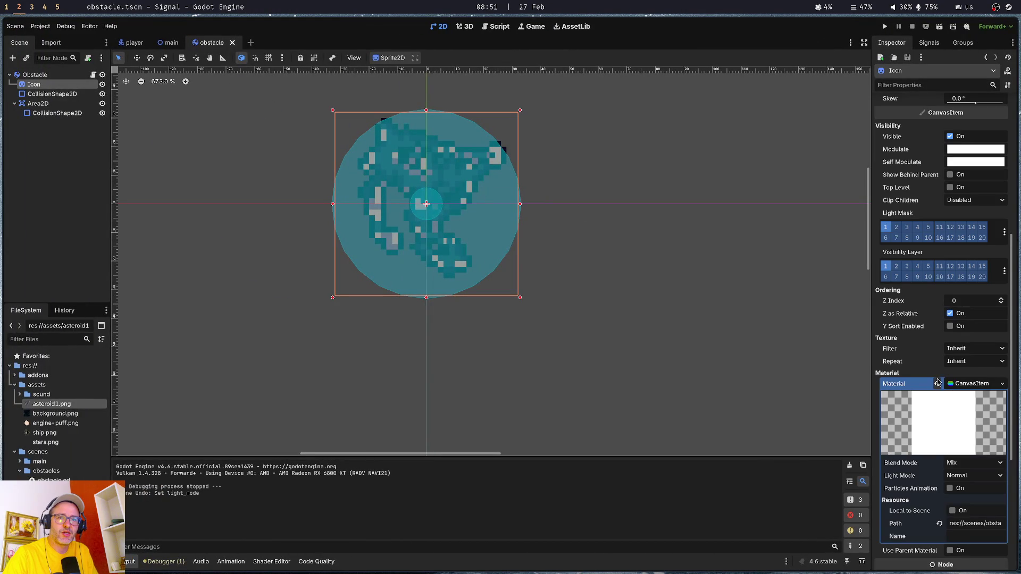
click(963, 463)
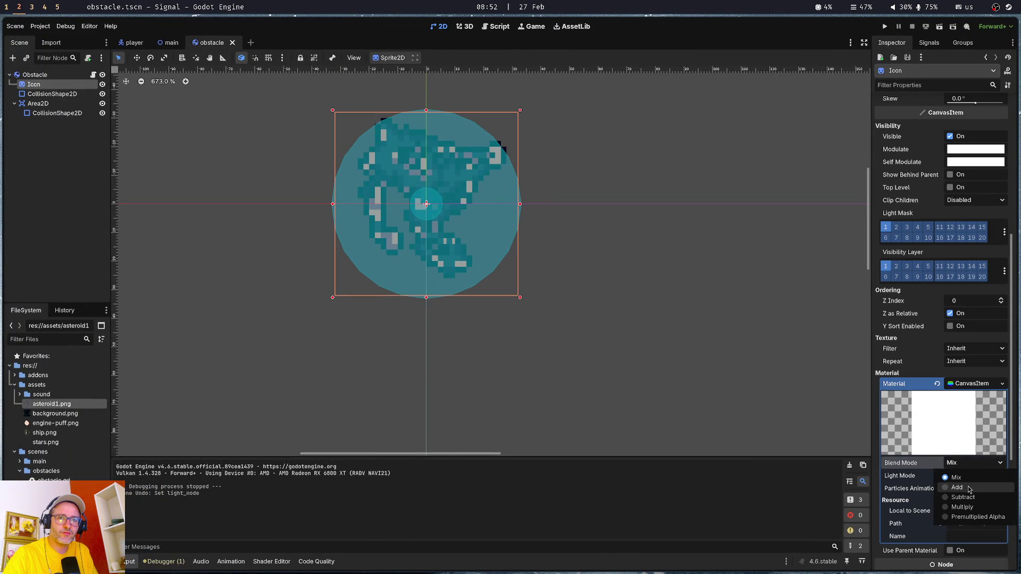
Test-run the asteroid material with Add blending, then again with Multiply blending.
click(957, 487)
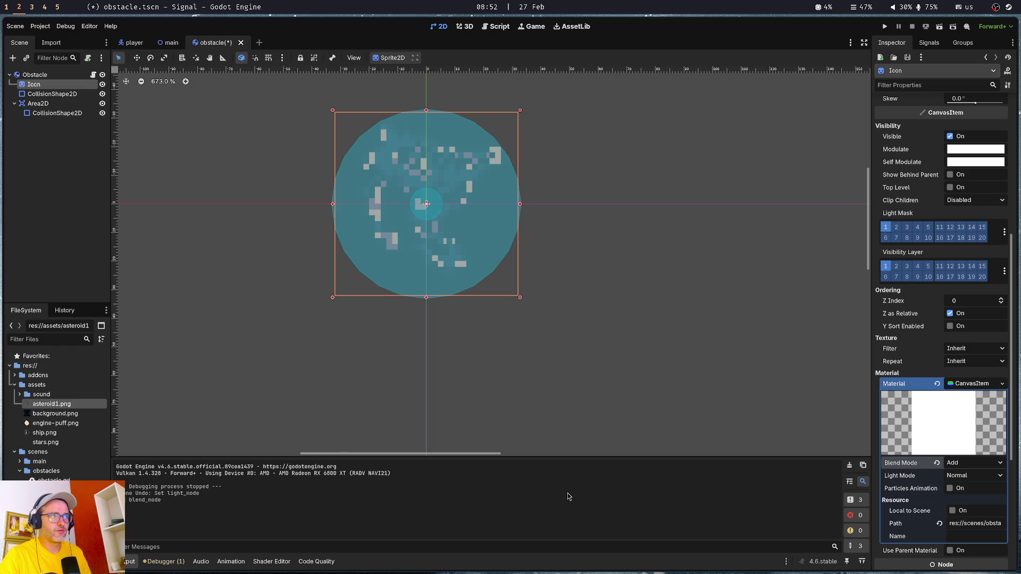
key(F5)
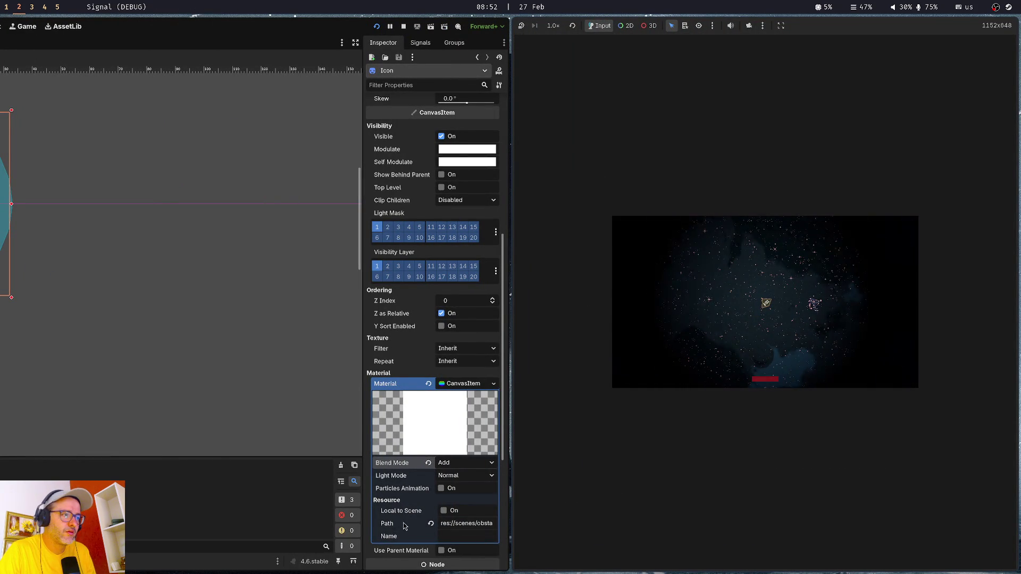
click(452, 466)
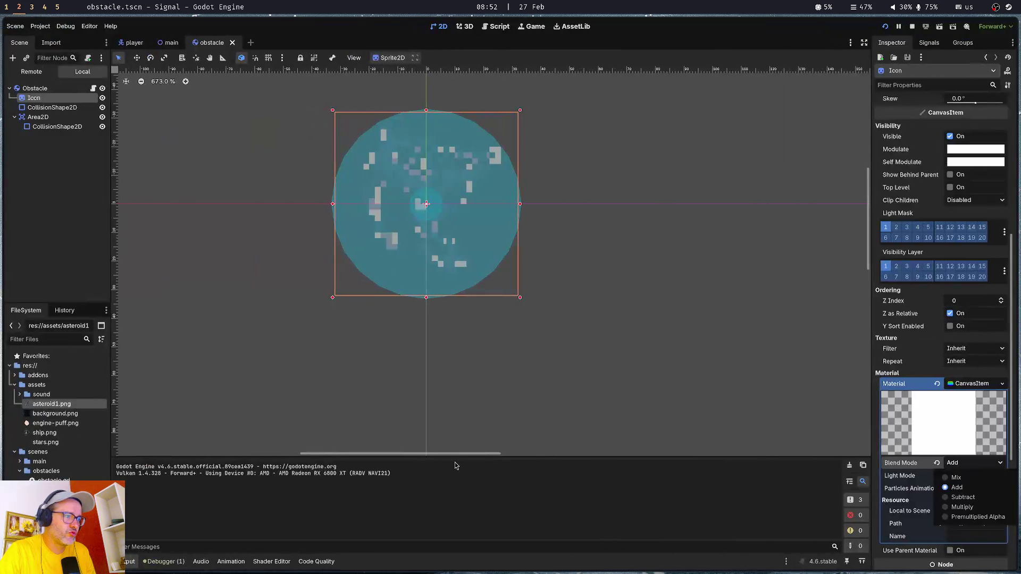
click(971, 507)
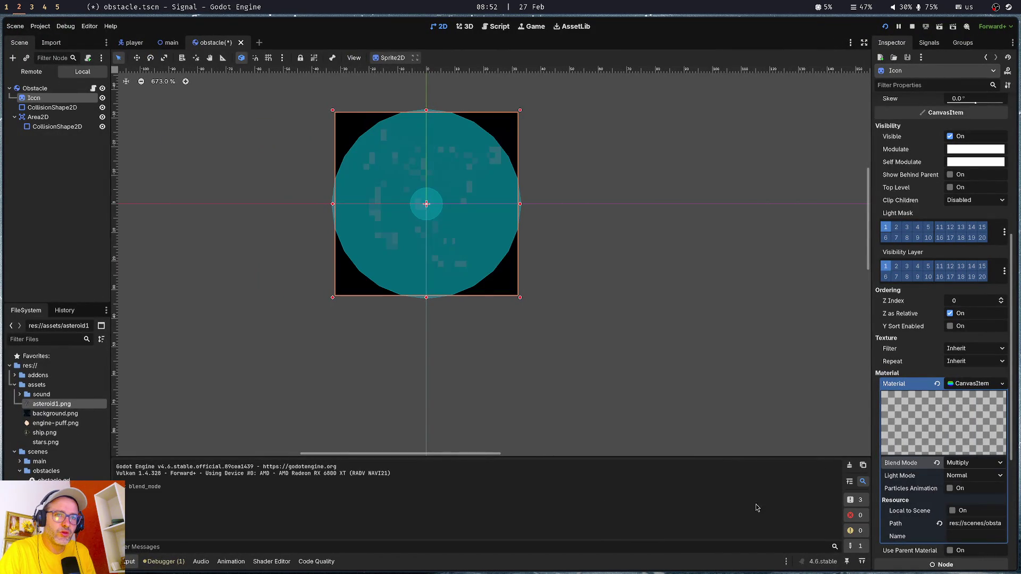
key(F5)
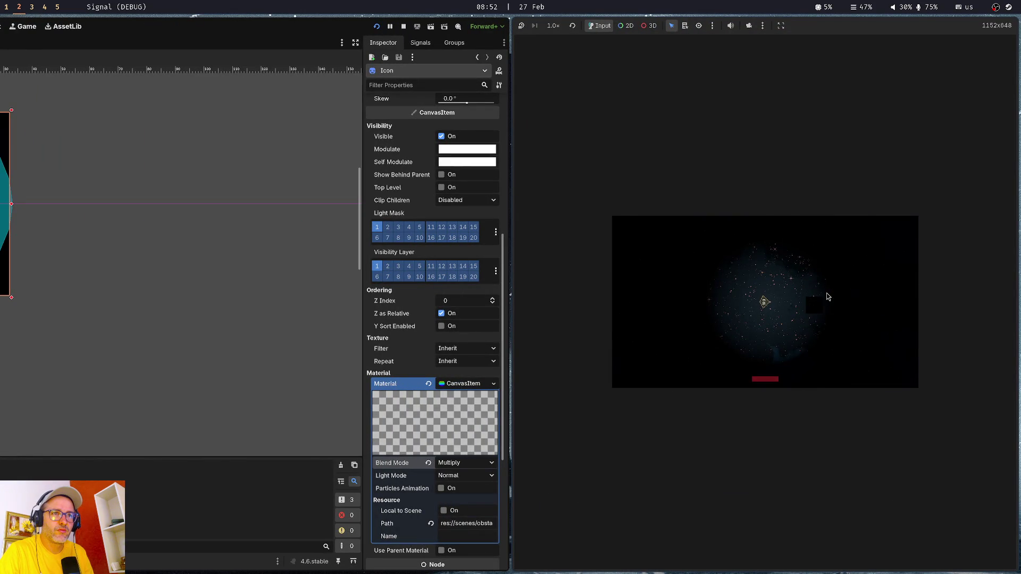
key(F8)
Keep Multiply blending and set the material's Light Mode to Light Only.
click(977, 462)
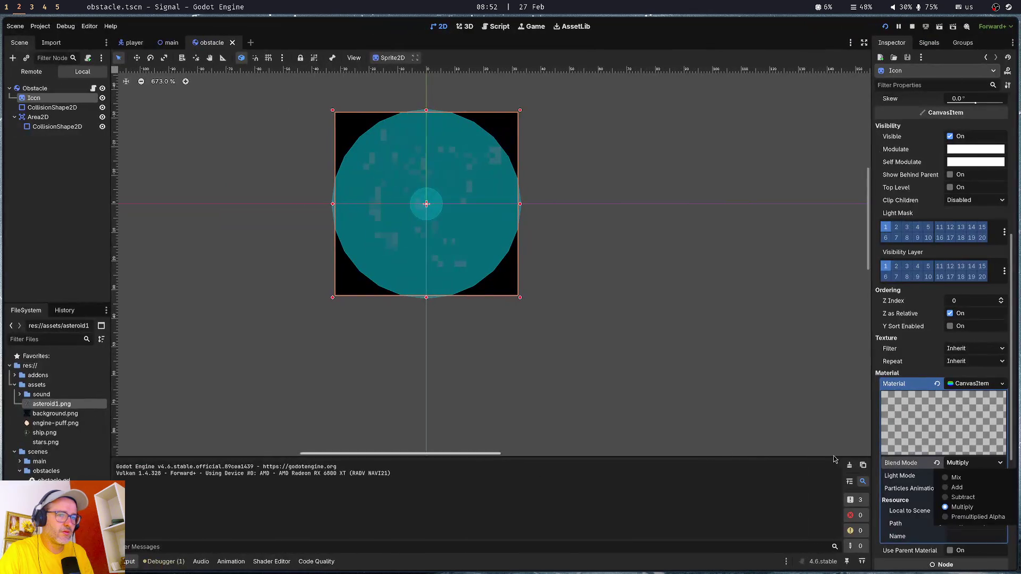
click(968, 467)
click(967, 477)
click(974, 511)
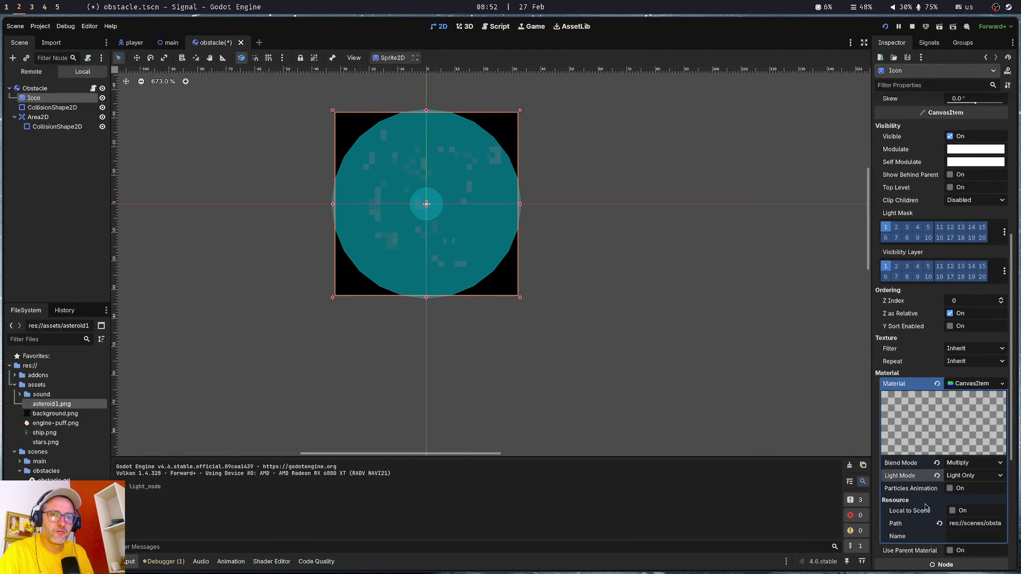
Switch the material to Premultiplied Alpha blending and test-fly the ship in the game.
key(ctrl+s)
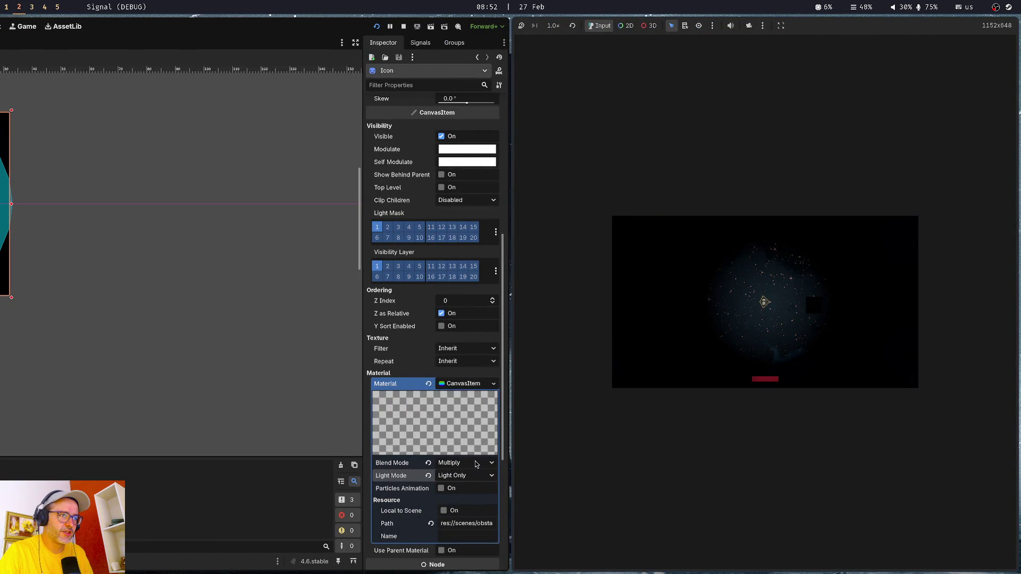
key(F8)
click(977, 463)
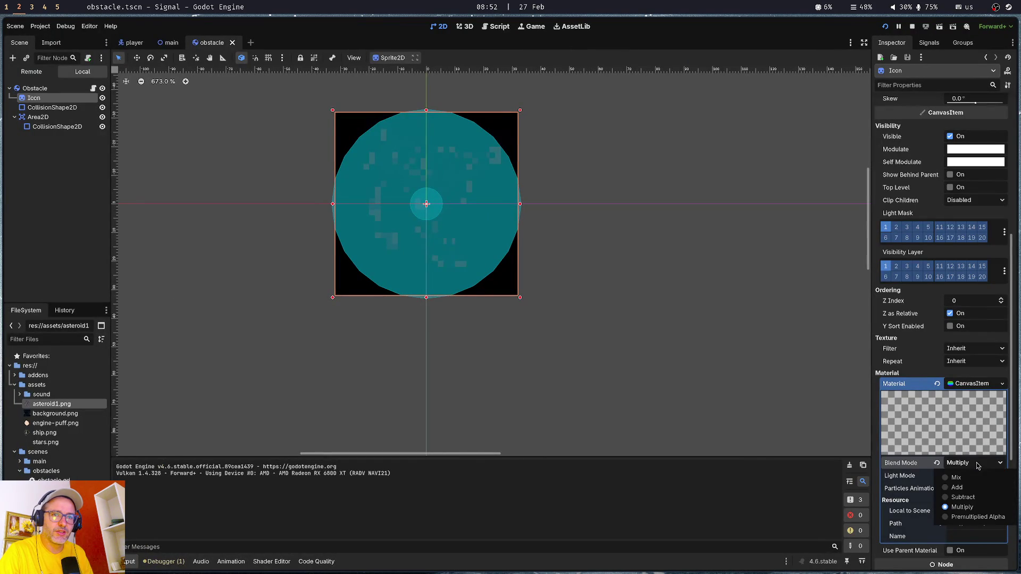
click(976, 517)
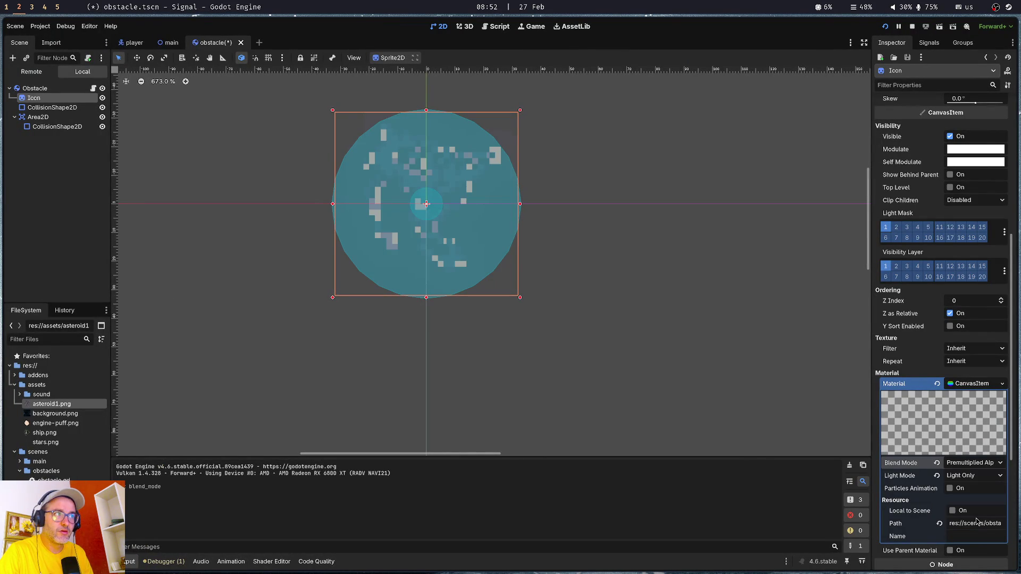
key(F5)
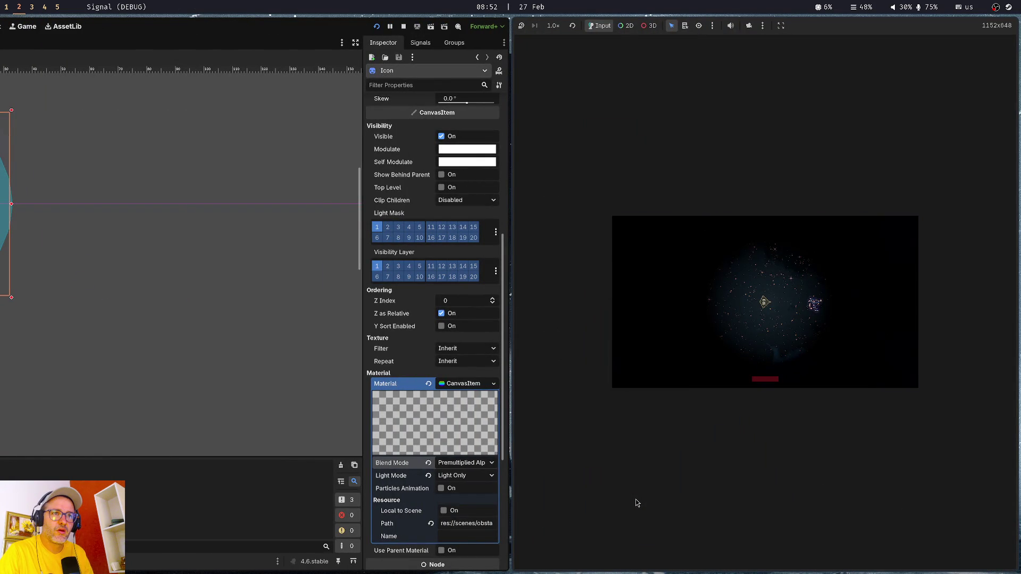
key(w)
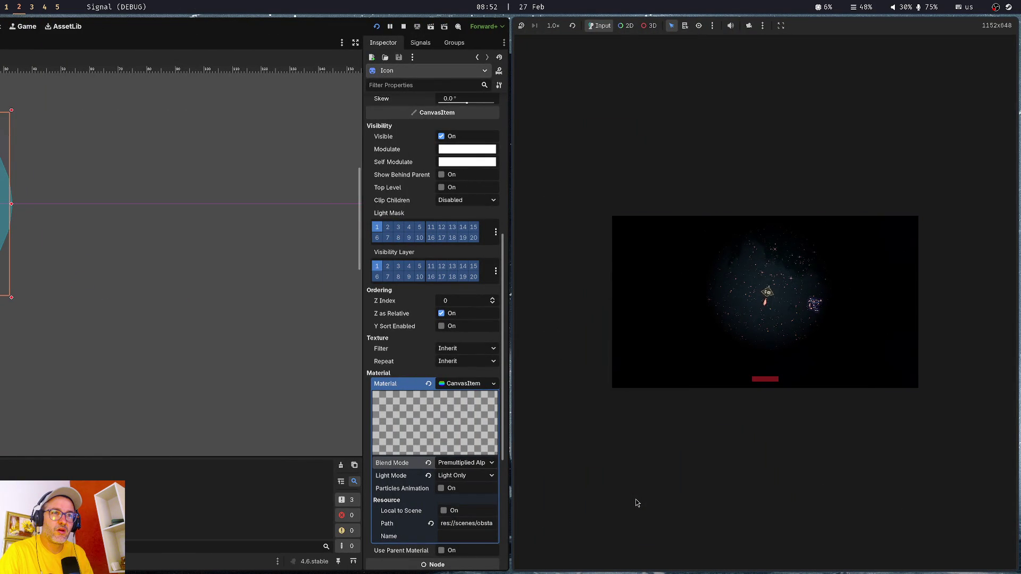
key(w)
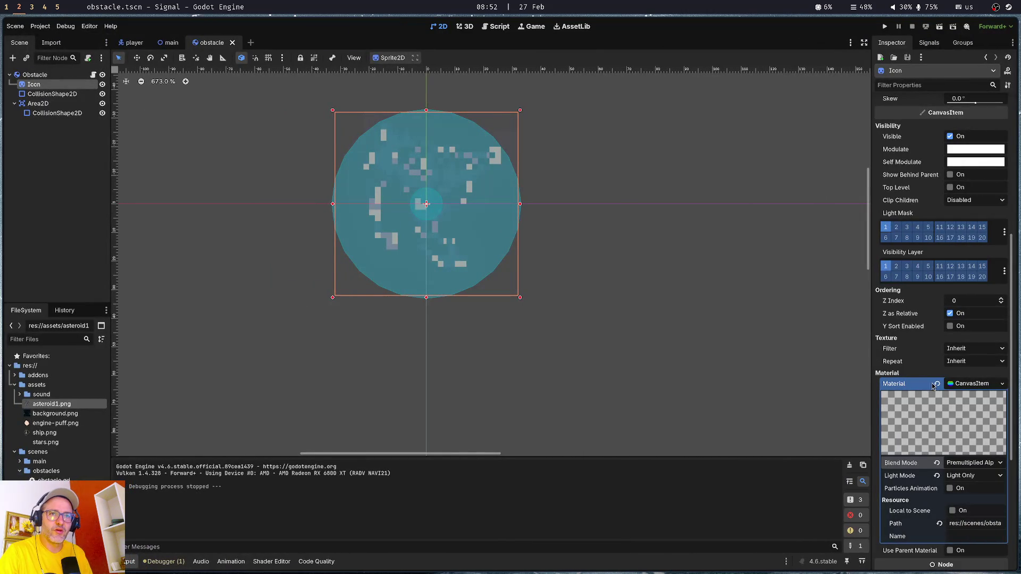
Remove the asteroid sprite's material and save obstacle.tscn.
click(937, 384)
key(ctrl+s)
click(10, 209)
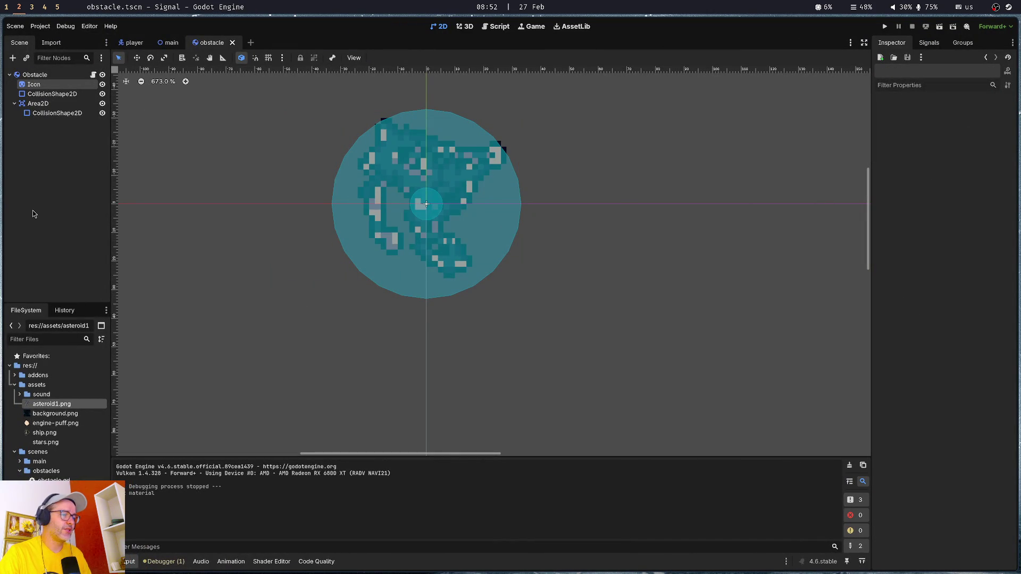
Open a new Brave tab on the browser workspace, then a terminal at the signal project prompt.
key(super+1)
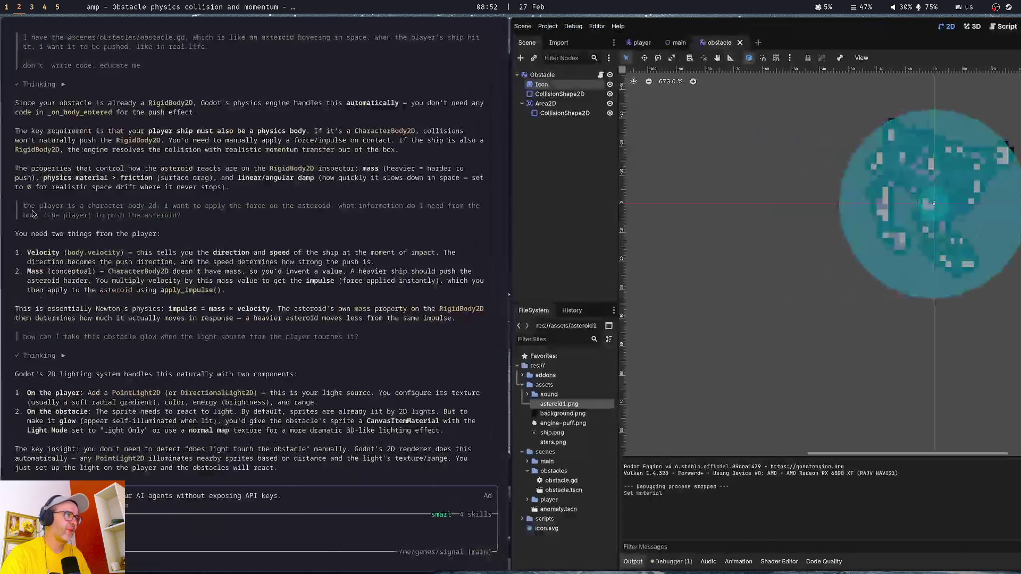
key(ctrl+t)
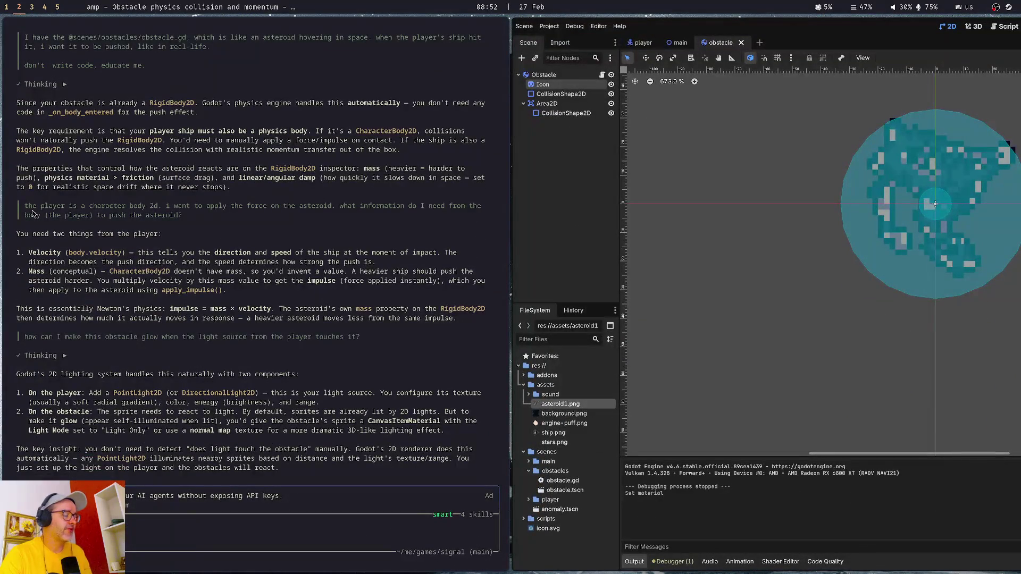
key(super+Return)
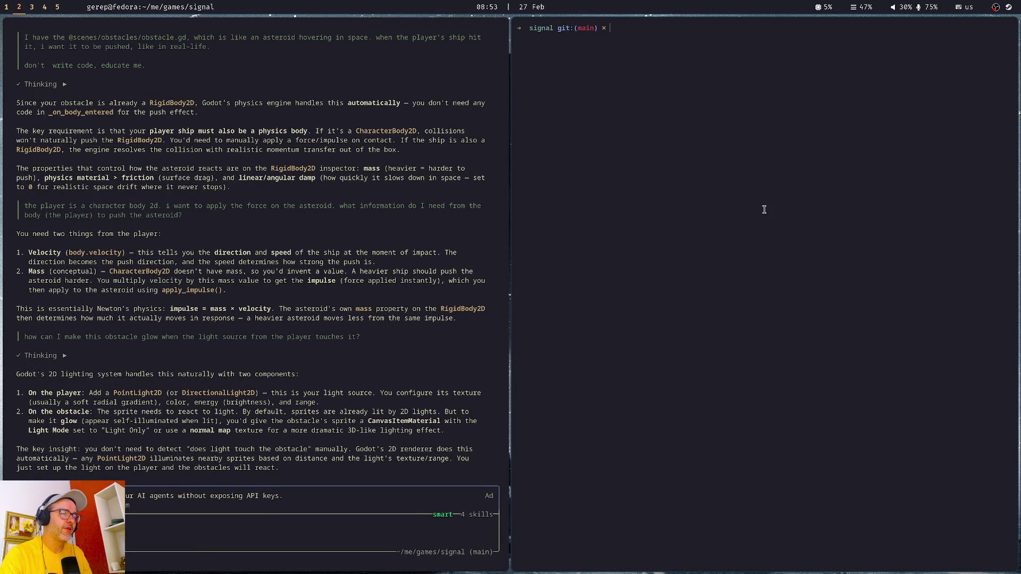
text(tui)
key(Return)
text(maps)
key(BackSpace)
key(Down)
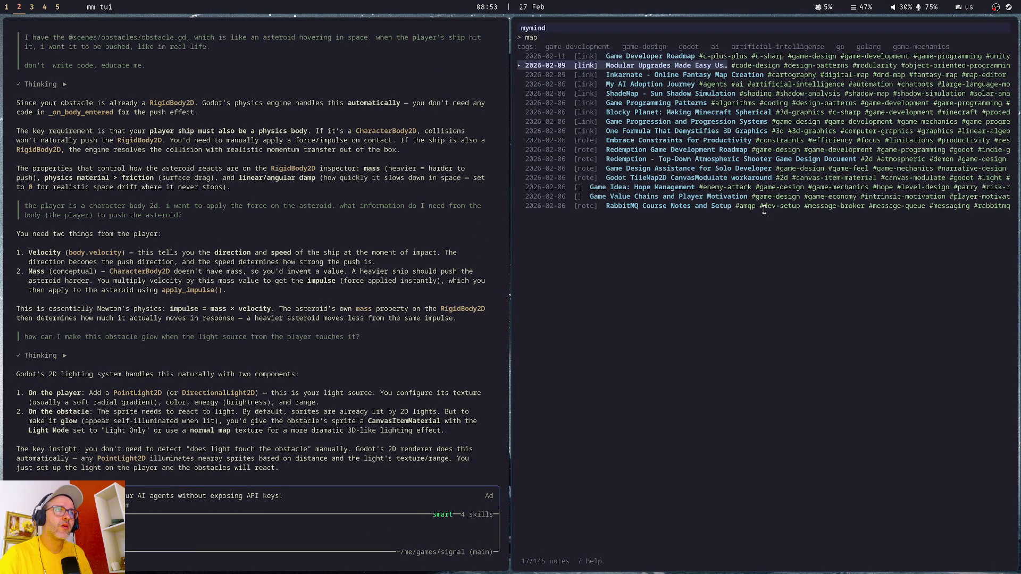
key(Up)
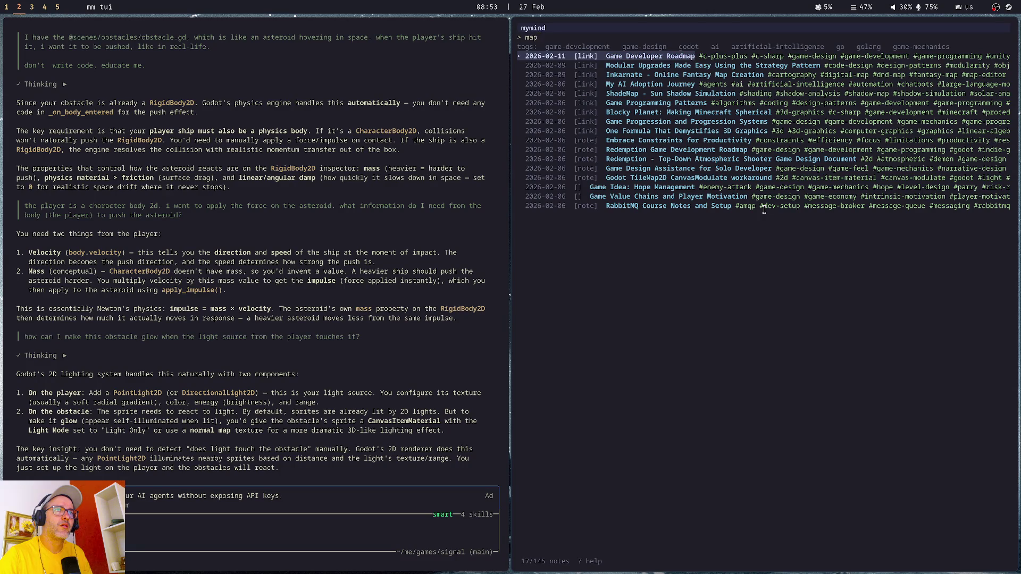
key(Down)
key(Down)
key(Down)
key(Down)
key(Down)
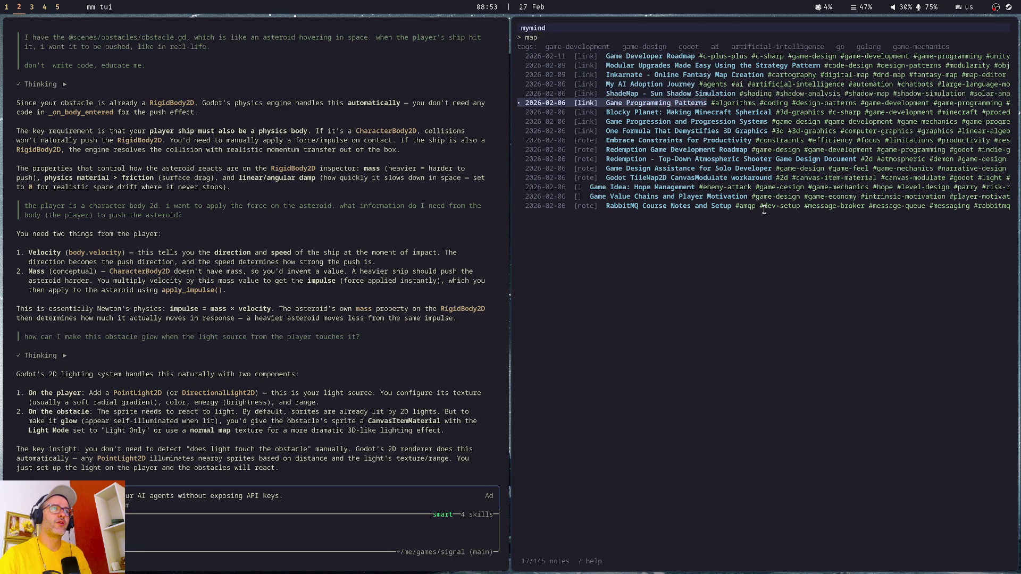
key(Down)
key(Down)
key(Down)
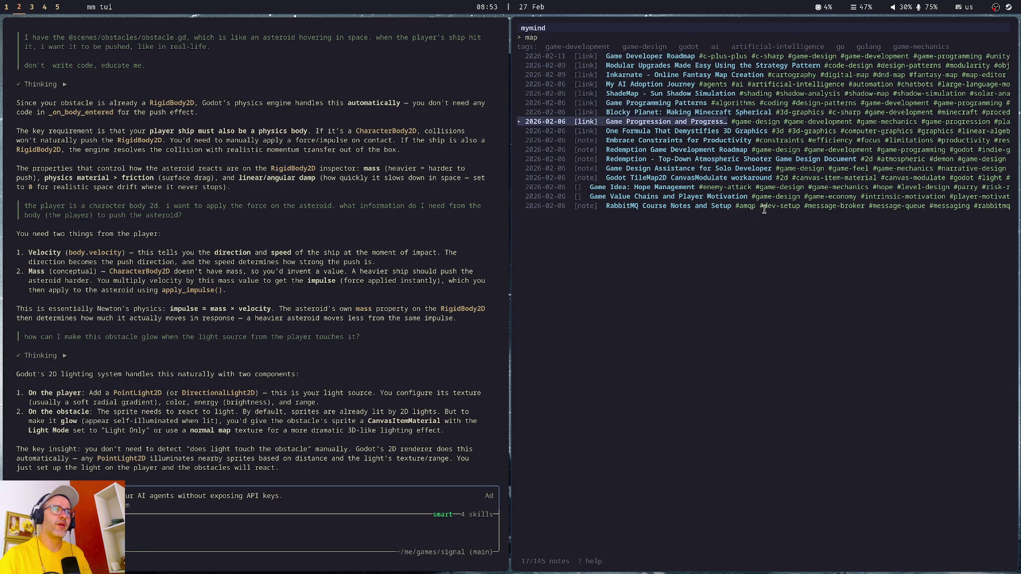
key(Down)
key(Down)
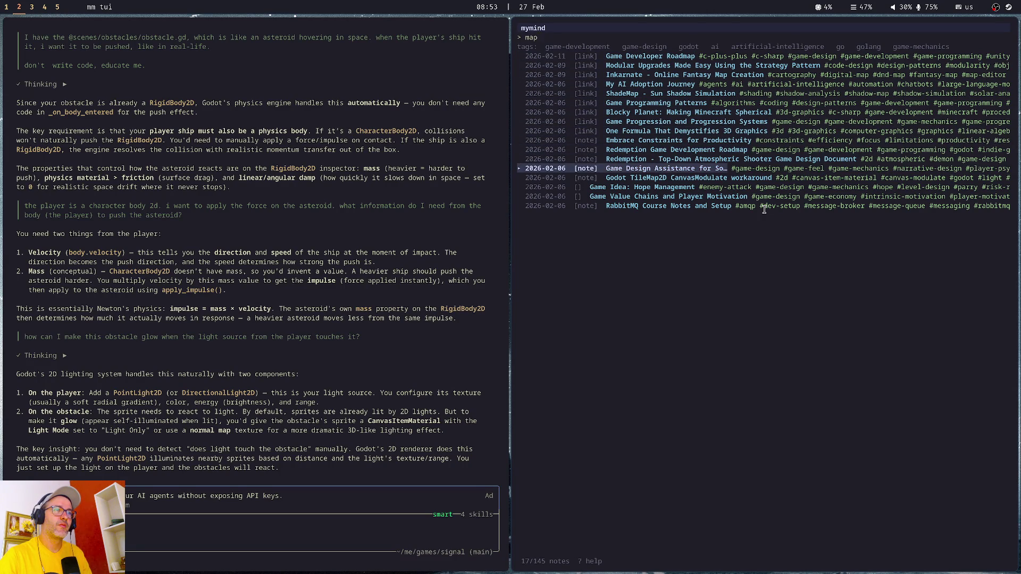
key(Up)
key(Up)
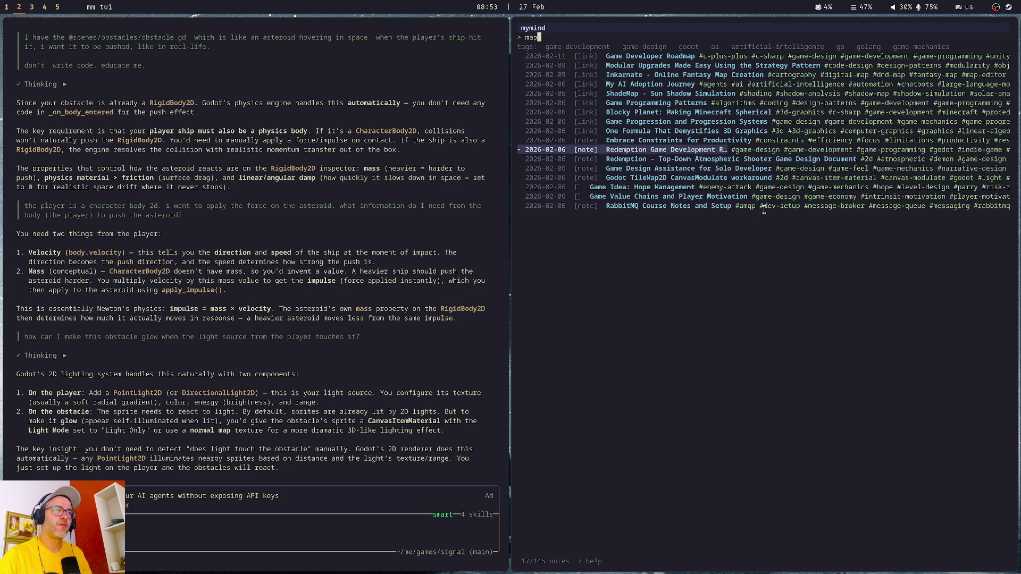
key(Up)
key(Up)
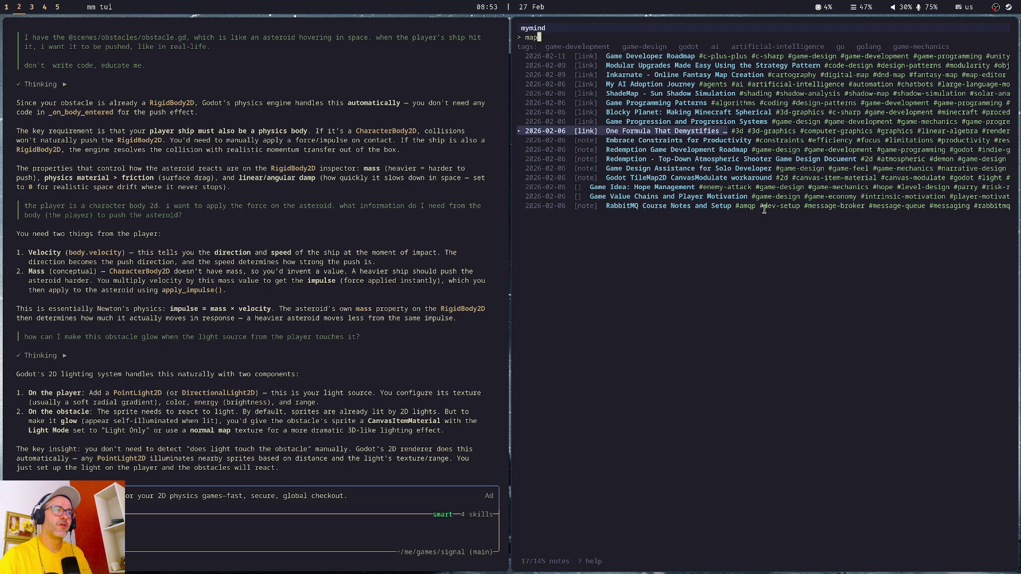
key(Up)
key(Up)
key(Up)
key(Up)
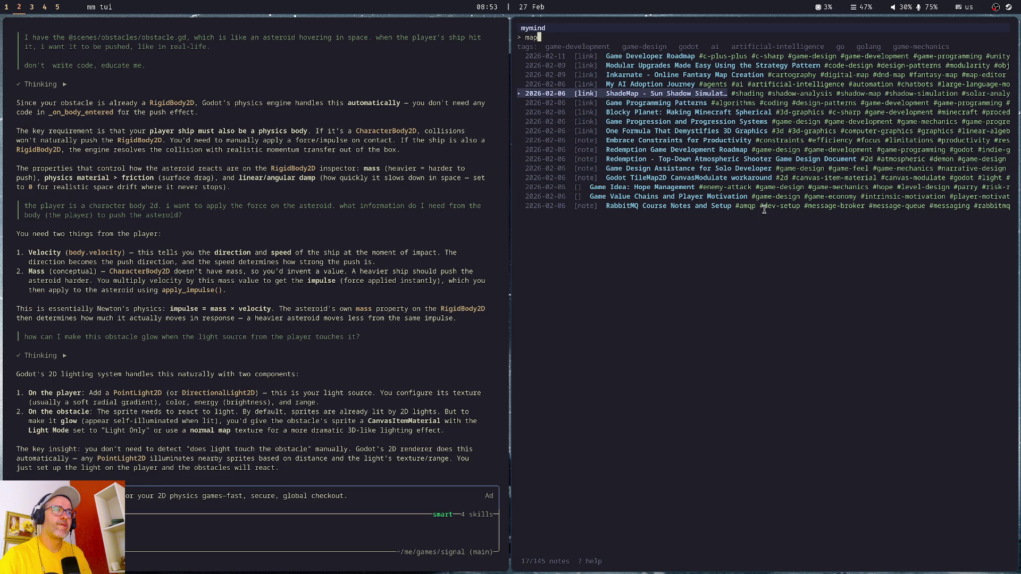
key(Up)
key(Up)
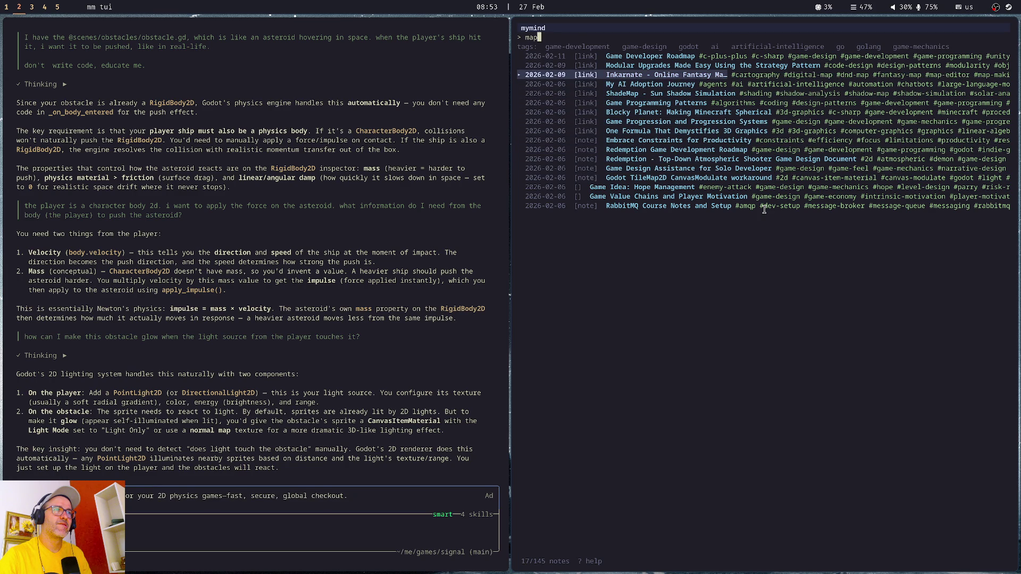
key(Up)
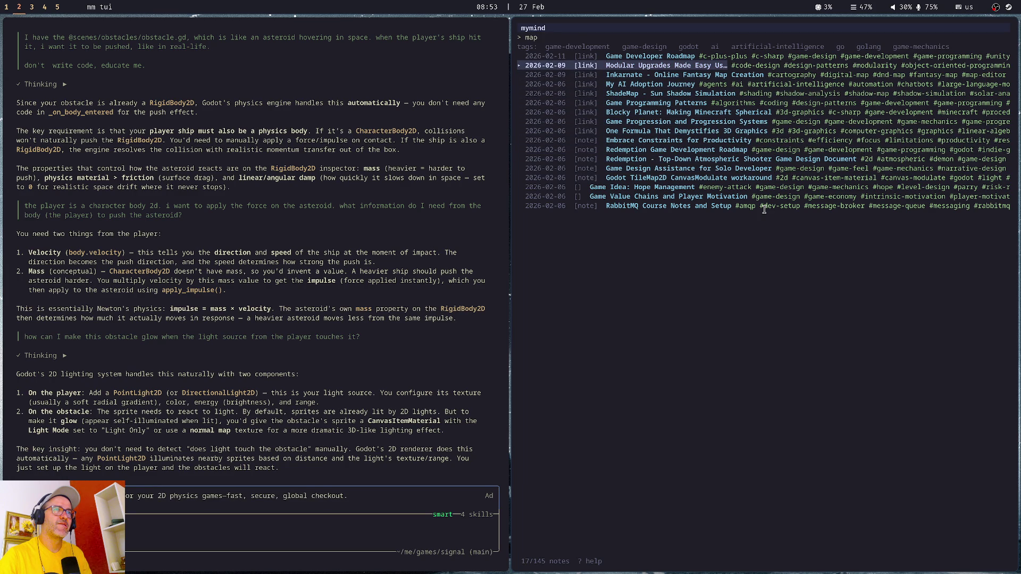
key(Return)
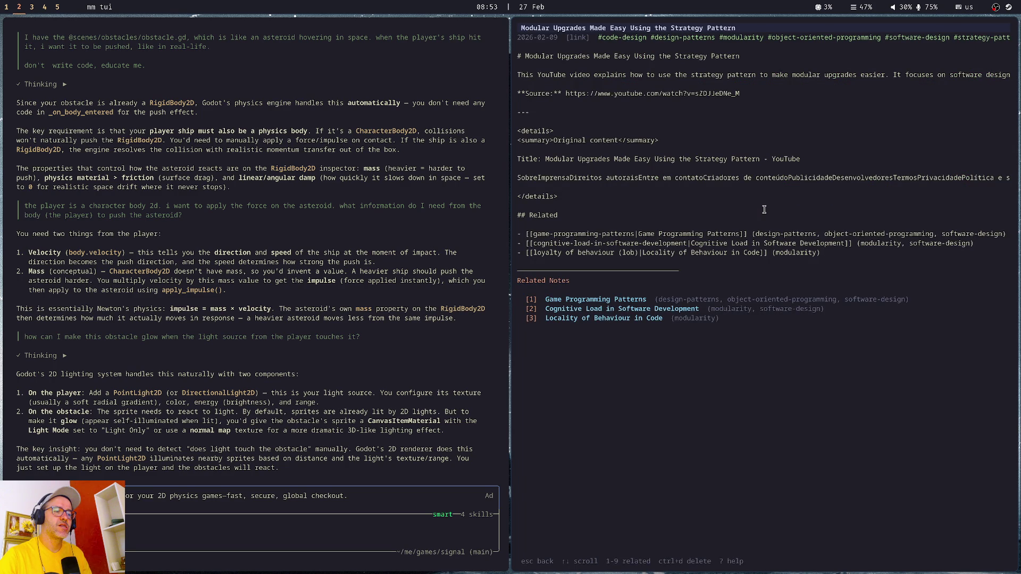
text(qe)
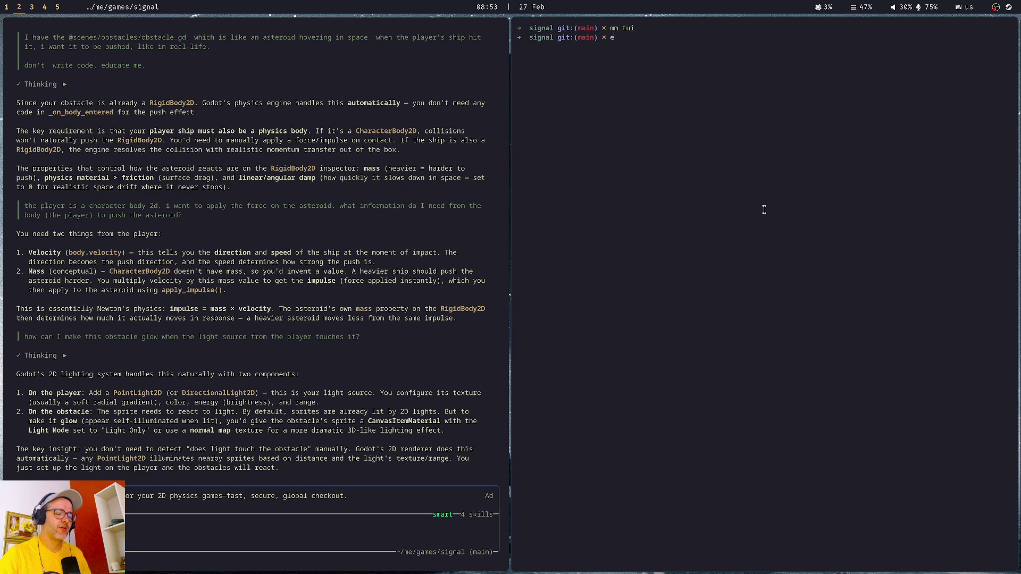
key(super+1)
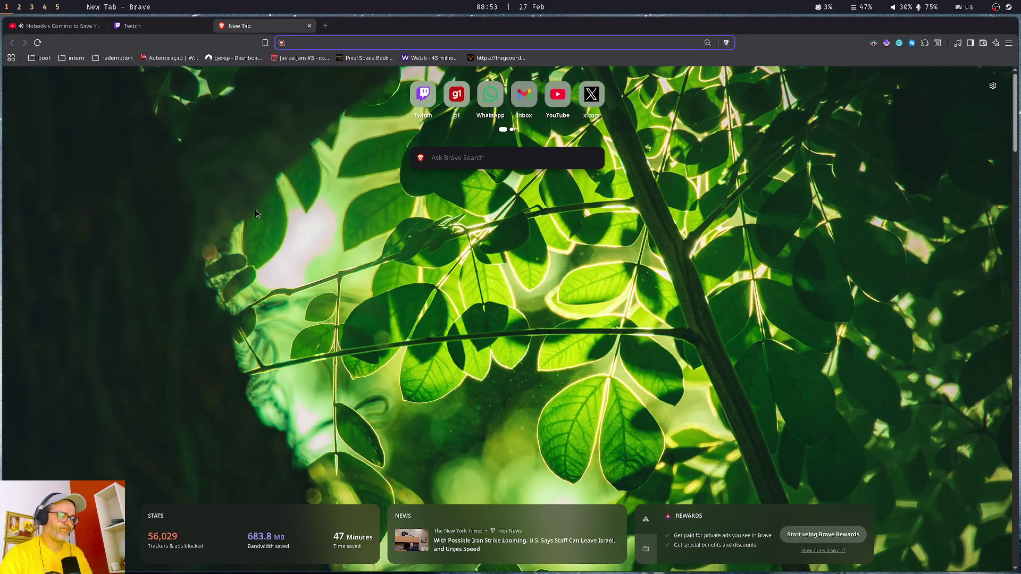
Search Brave for 'godot 2d art map light' and look through the results.
text(godot )
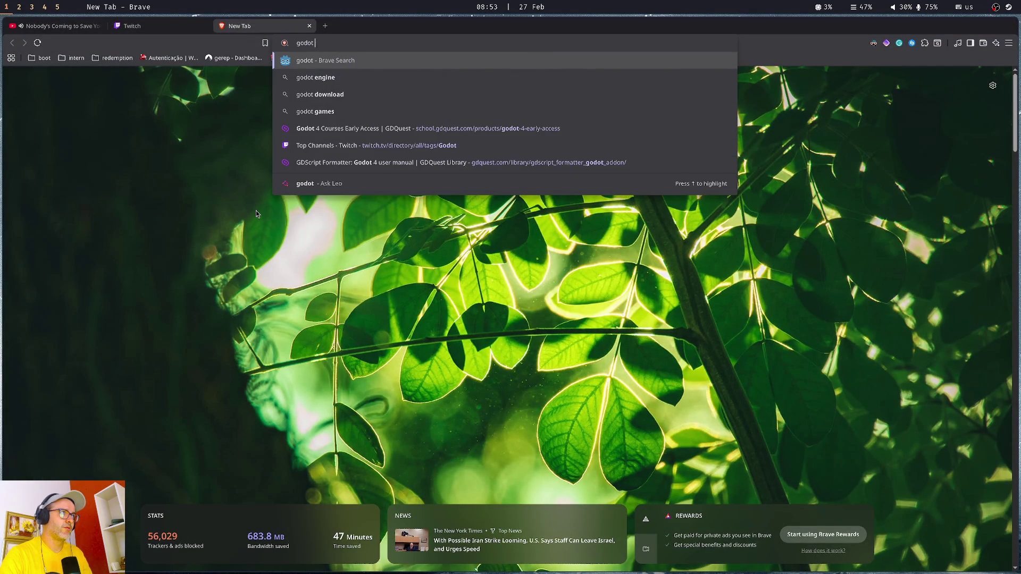
text(2d art ma)
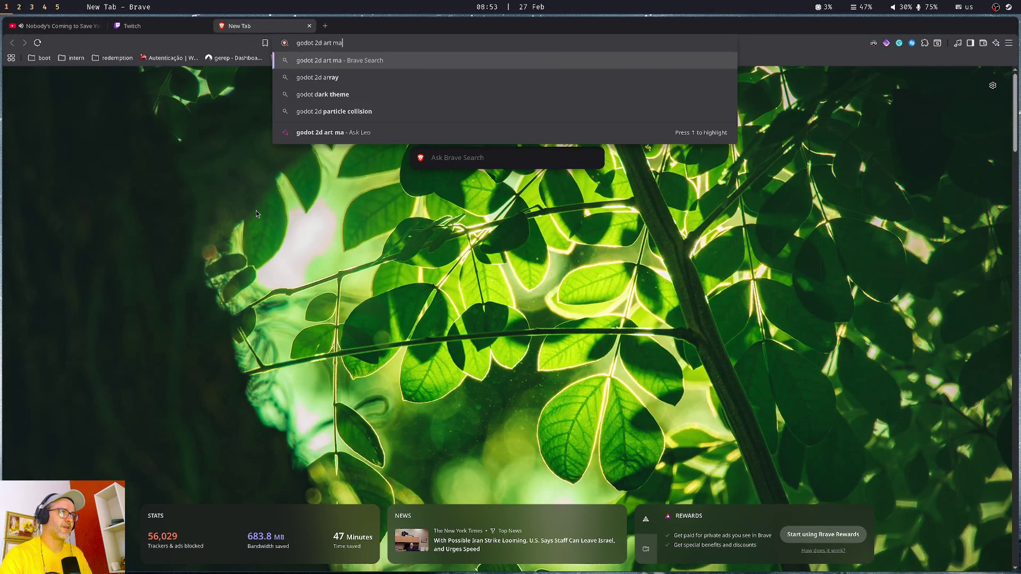
text(p light)
key(Return)
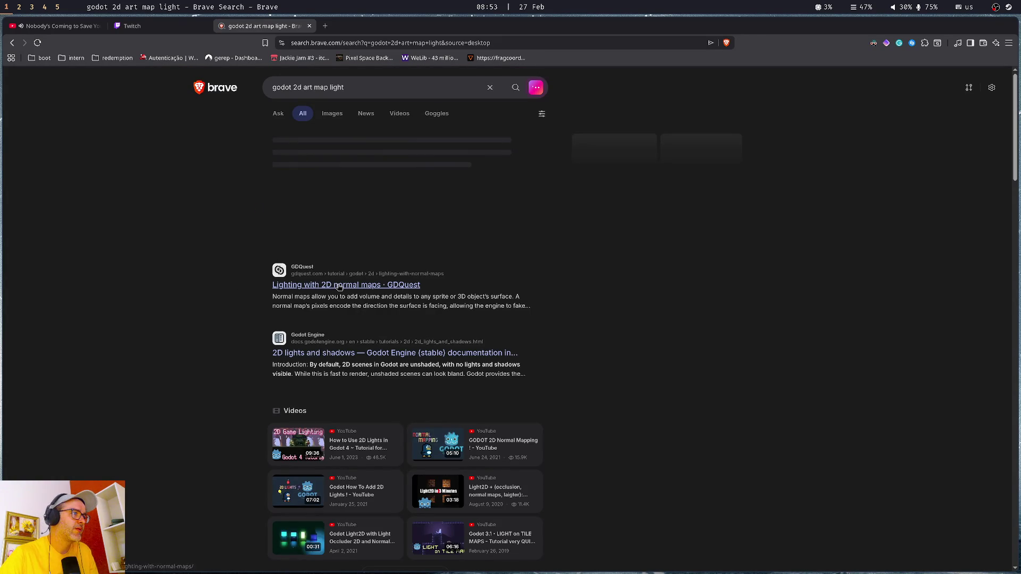
scroll(340, 287, down, 4)
scroll(157, 348, down, 2)
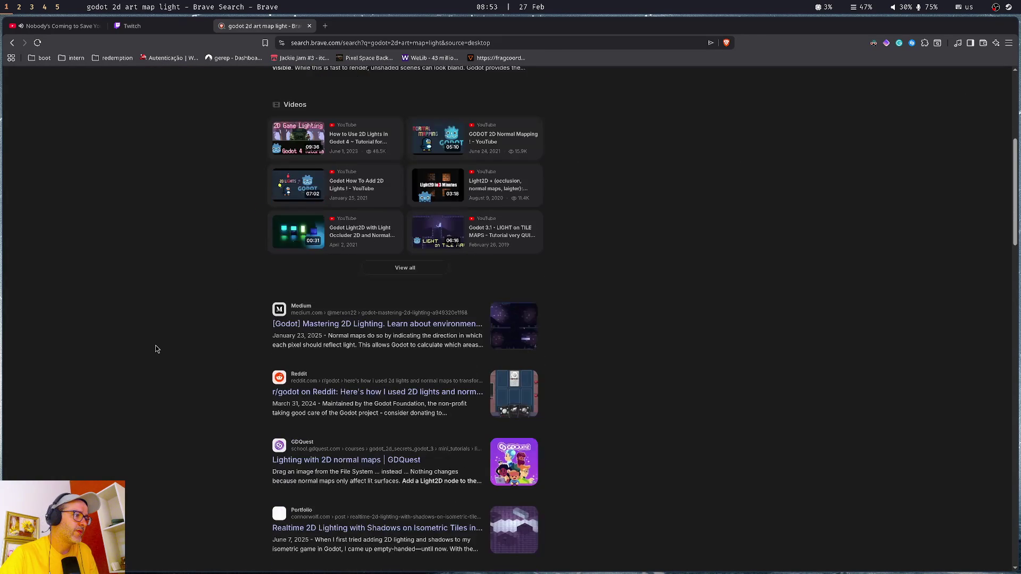
scroll(169, 353, down, 1)
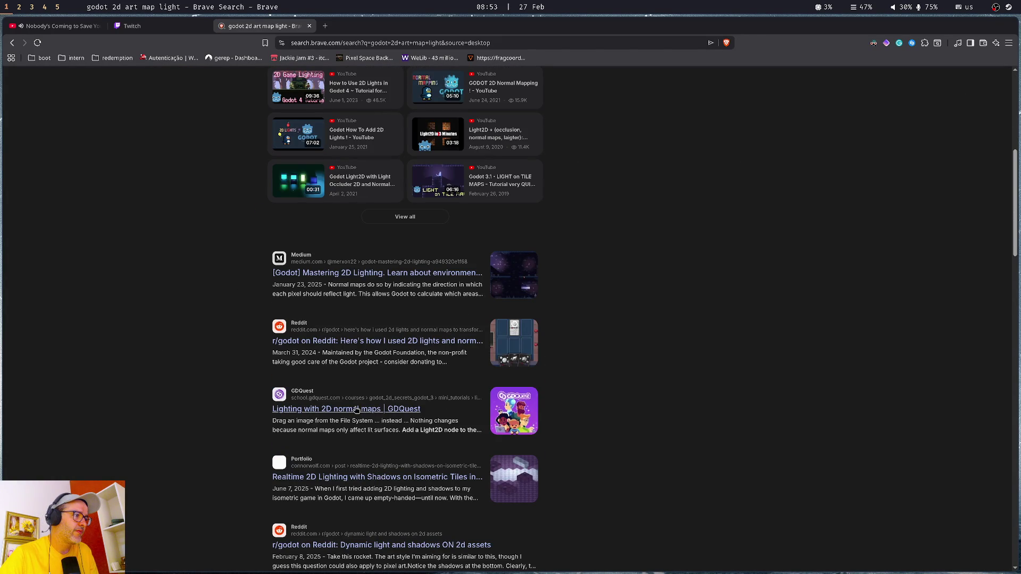
scroll(197, 407, down, 3)
scroll(197, 407, down, 2)
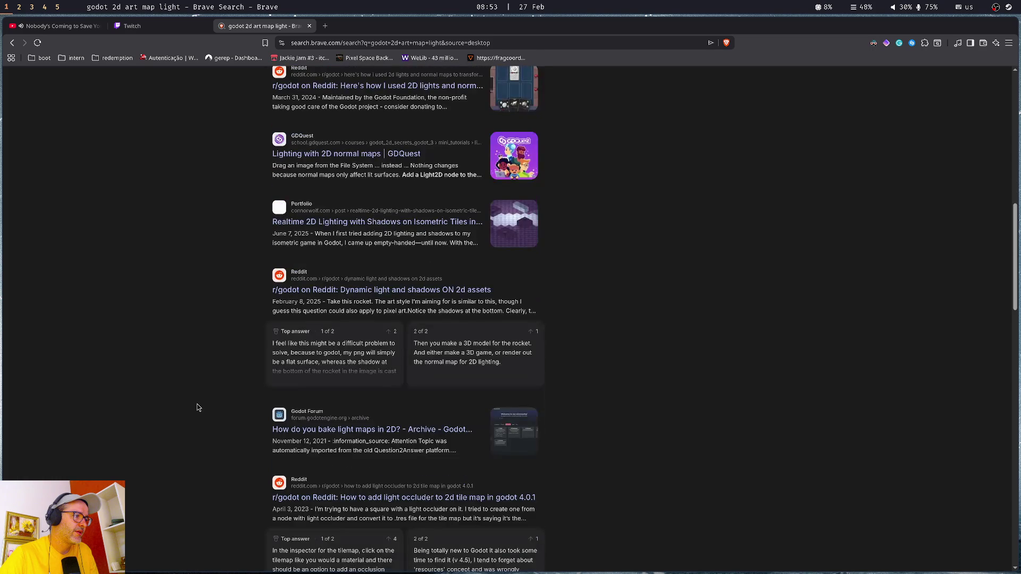
scroll(197, 407, up, 12)
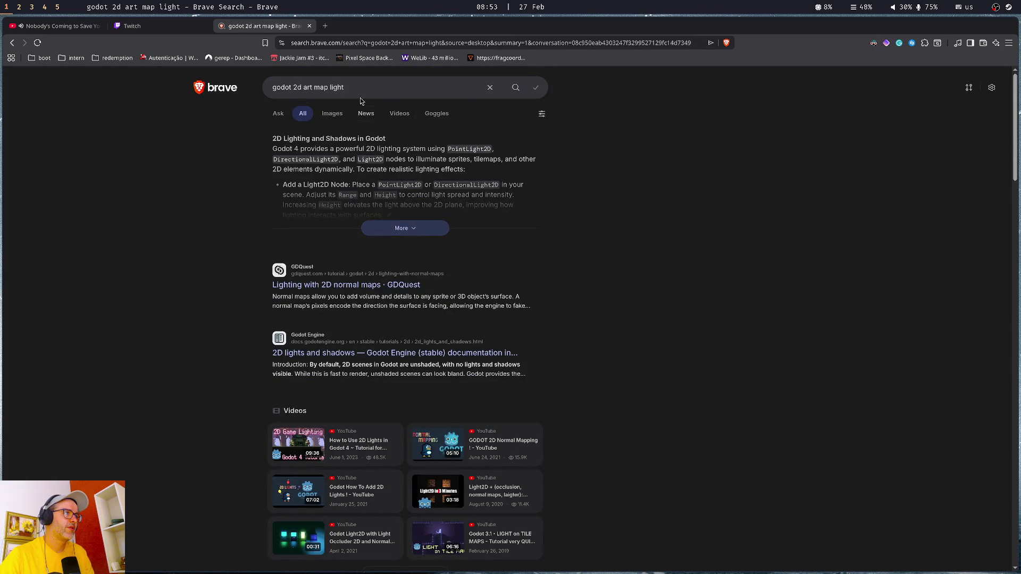
Refine the query to end in 'itchio' and open the 'Laigter by azagaya' result.
click(382, 87)
text(tchio)
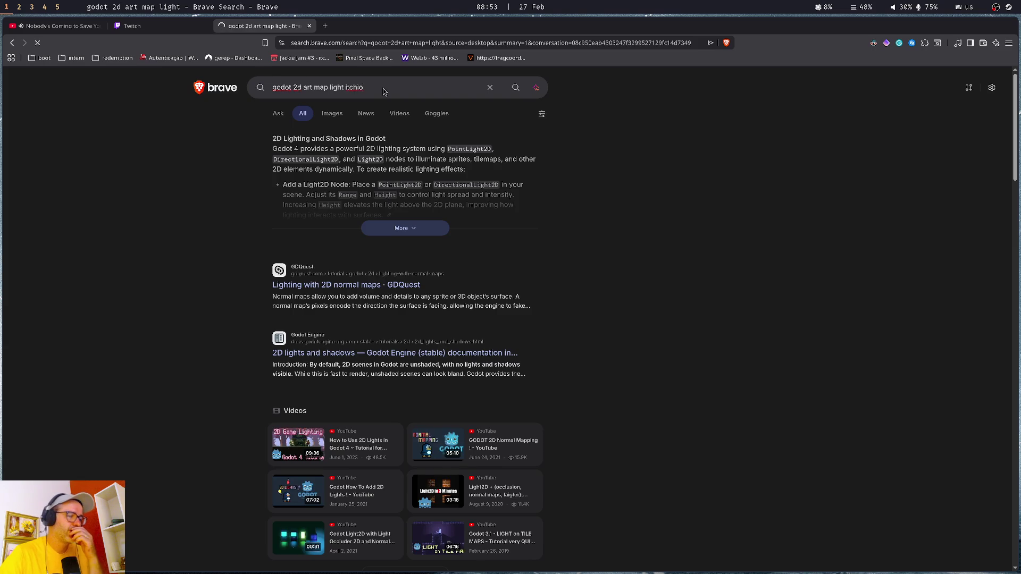
key(Return)
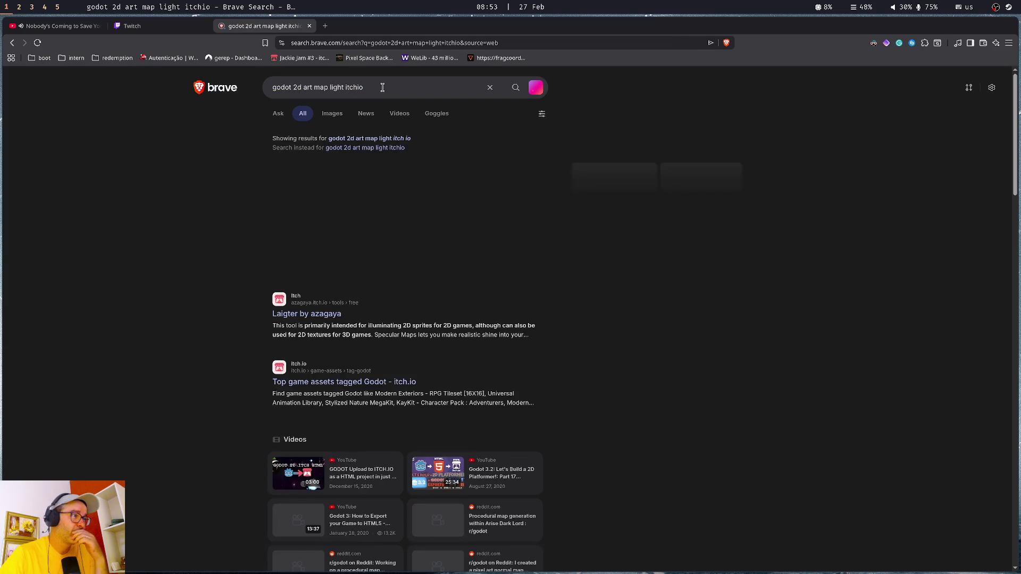
click(318, 316)
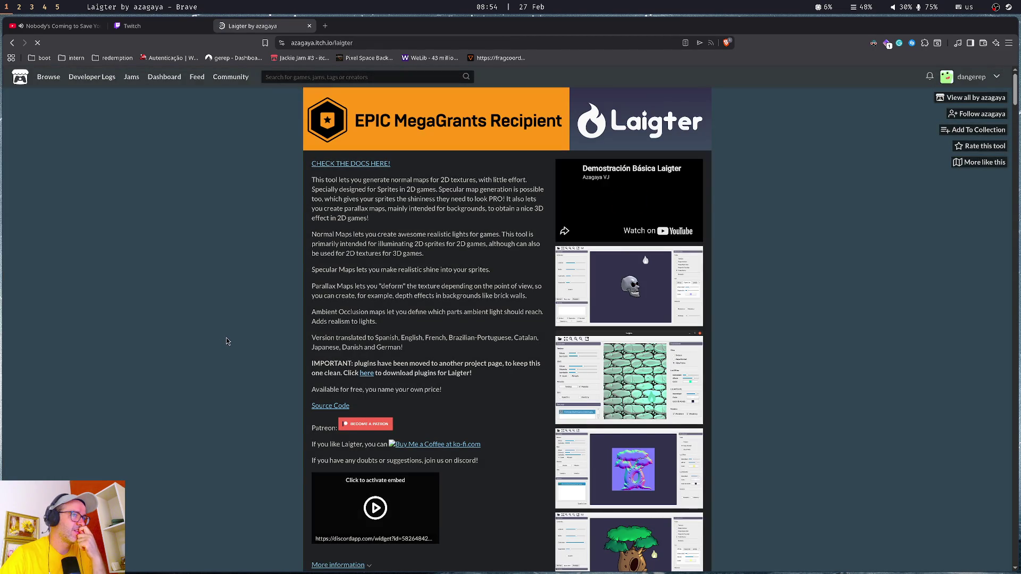
Save the Laigter itch.io page address as a mymind note with mm.
click(360, 46)
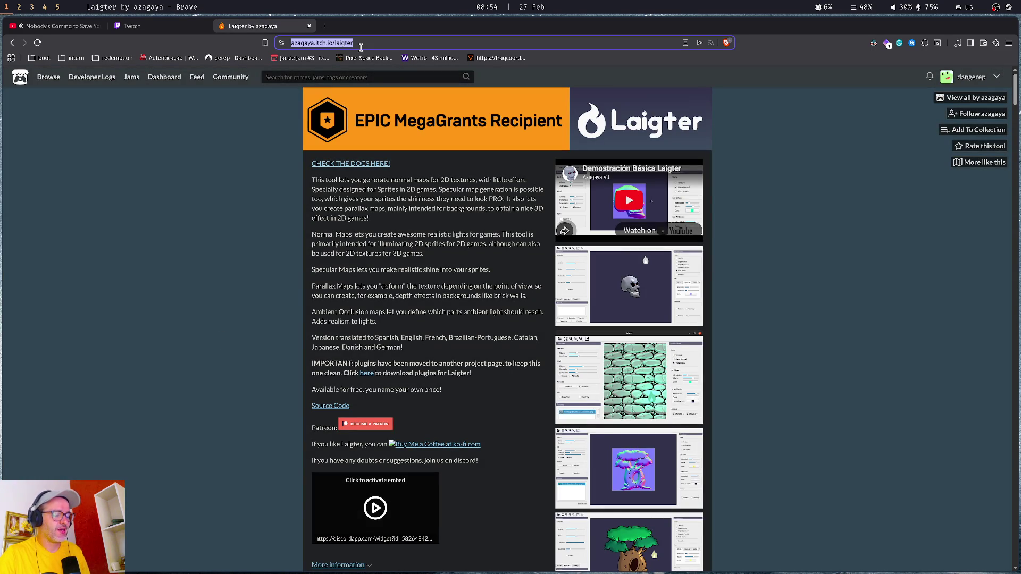
key(BackSpace)
key(super+Return)
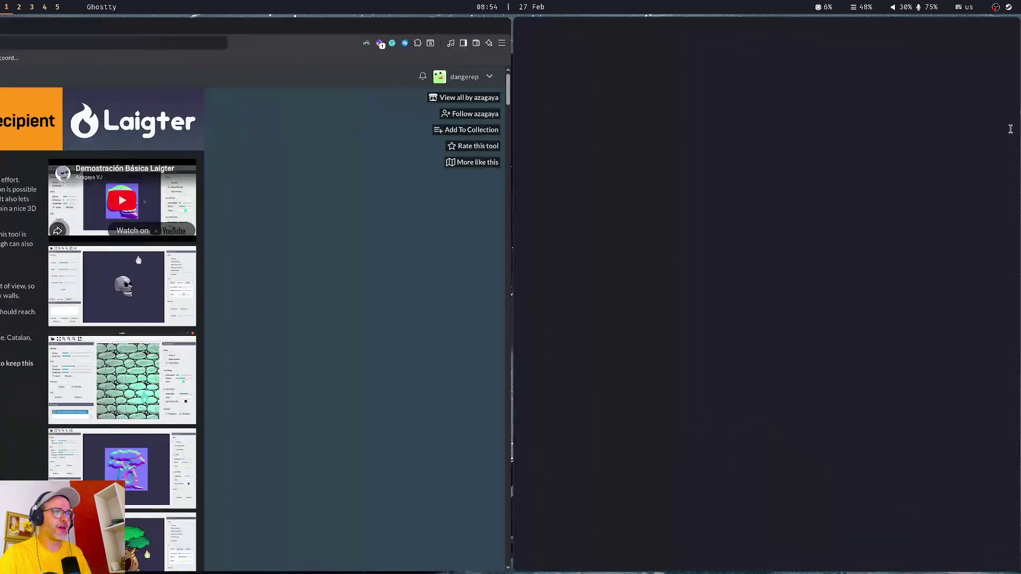
text(https://azagaya.itch.io/laigter)
key(Return)
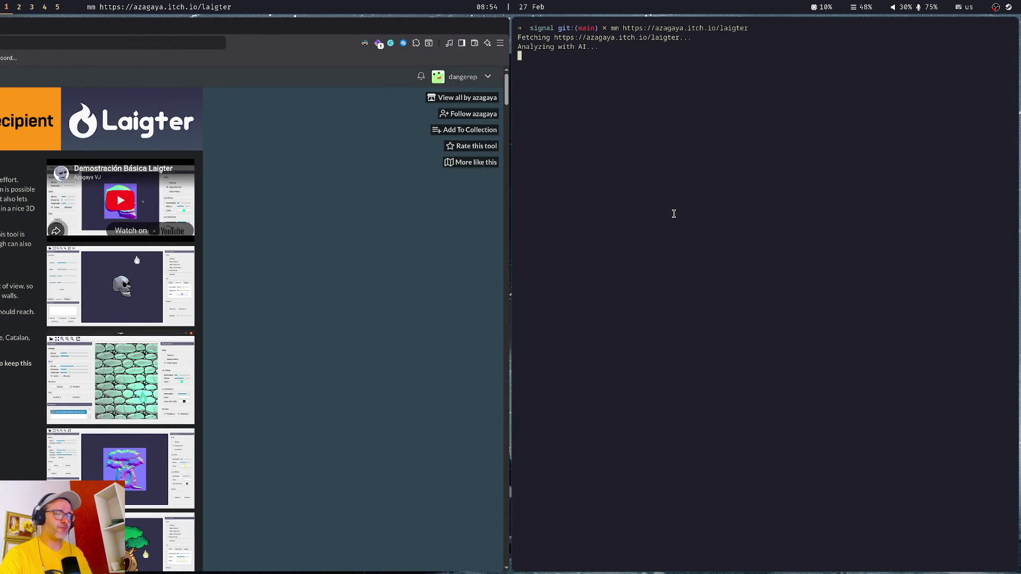
Check the new Laigter note in mm tui by filtering for 'map', then close the terminal.
text(t)
key(Return)
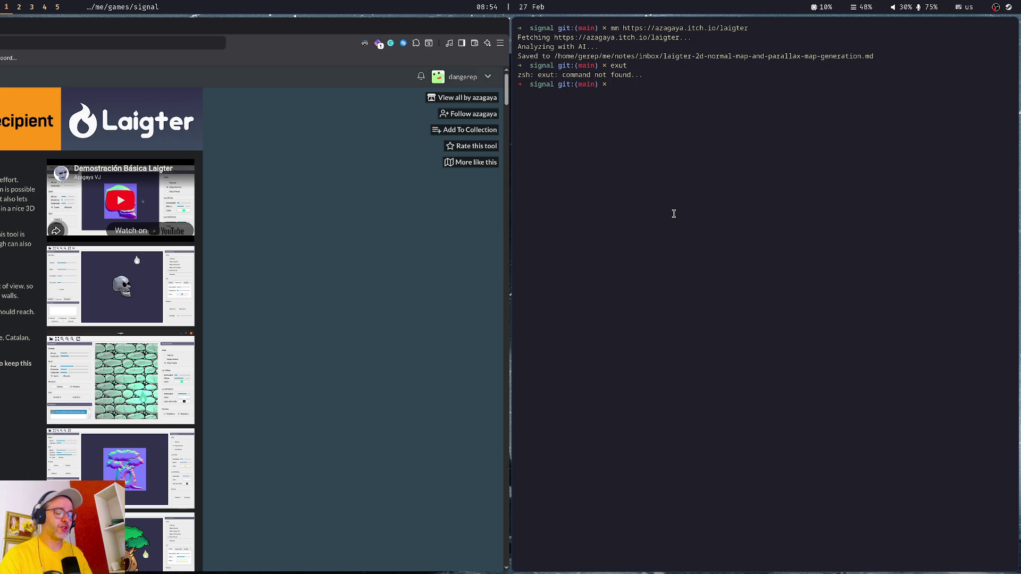
text(ui)
key(Return)
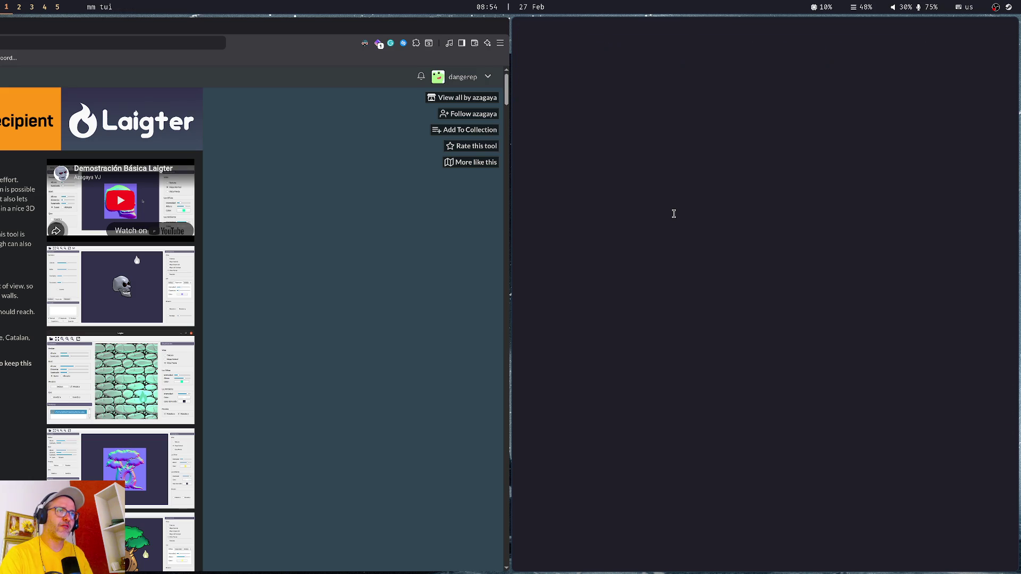
text(map)
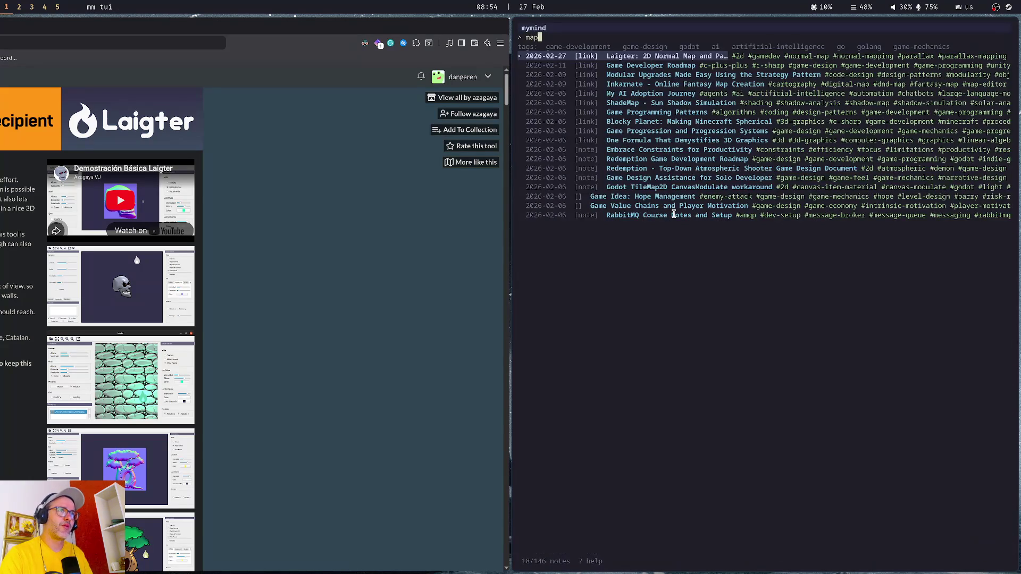
key(Down)
key(Up)
key(Escape)
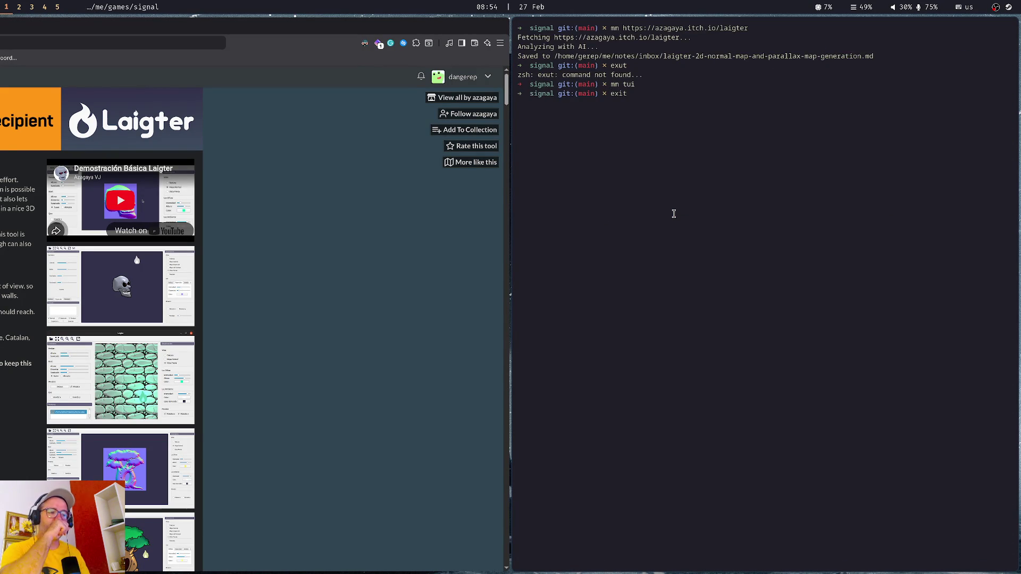
key(Return)
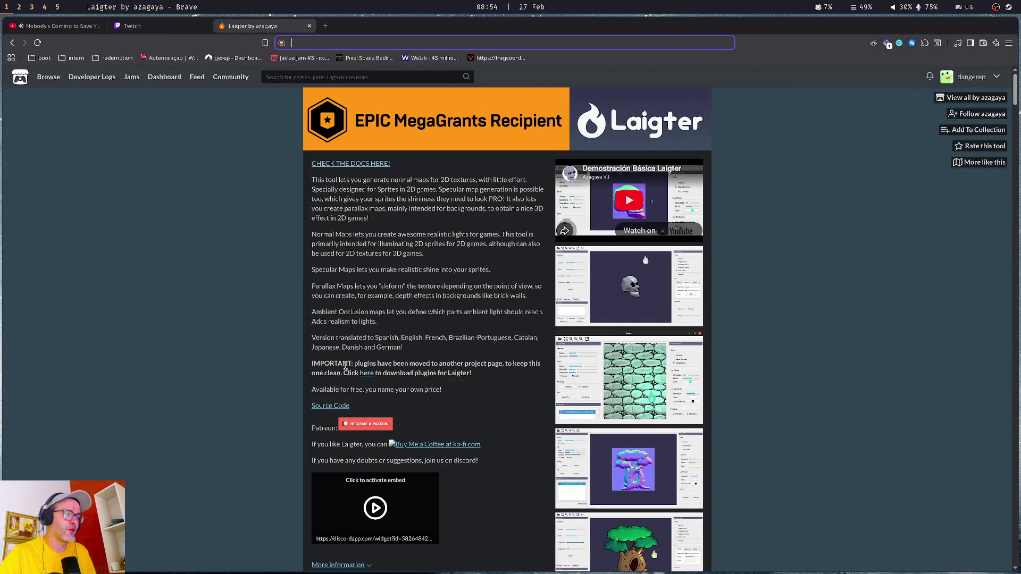
Download the Laigter 1.11.0 AppImage from itch.io into Downloads without paying, then close the tab.
scroll(448, 356, down, 4)
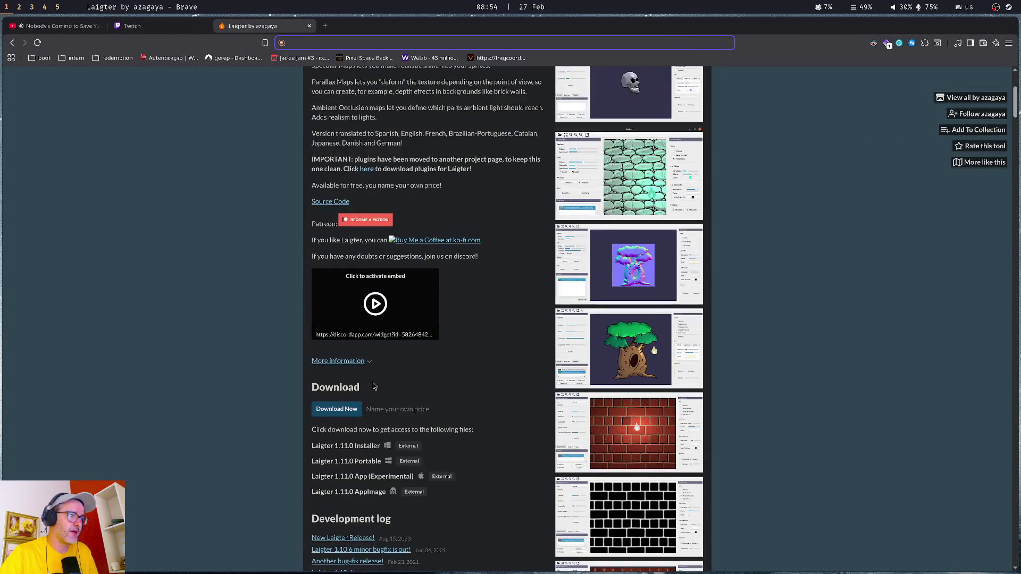
click(343, 413)
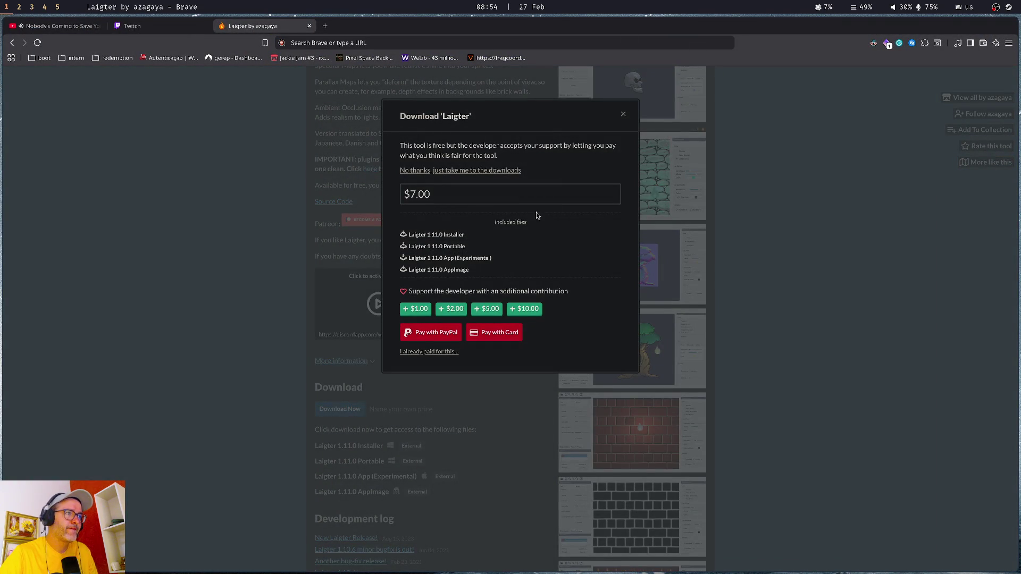
click(470, 171)
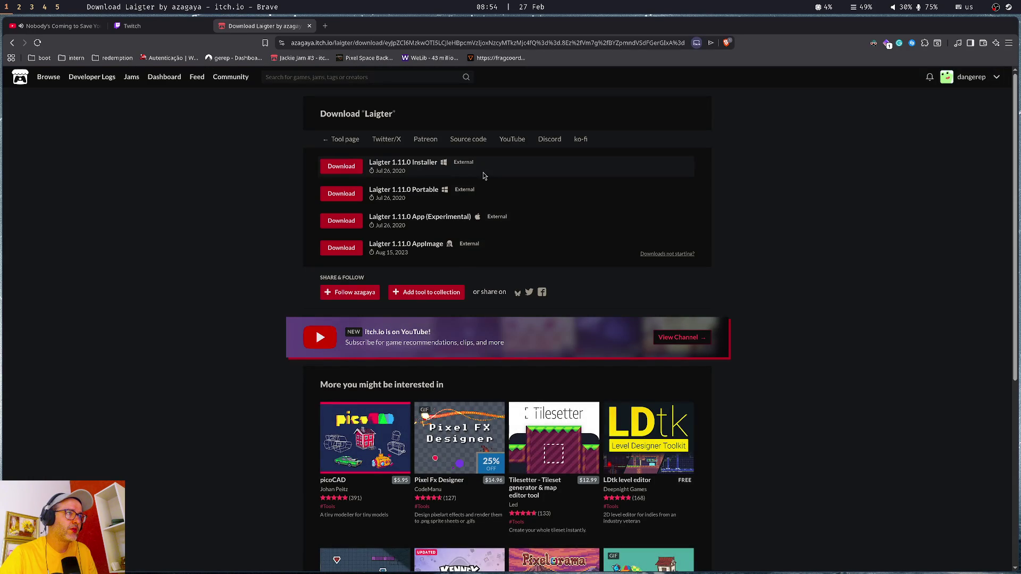
click(349, 250)
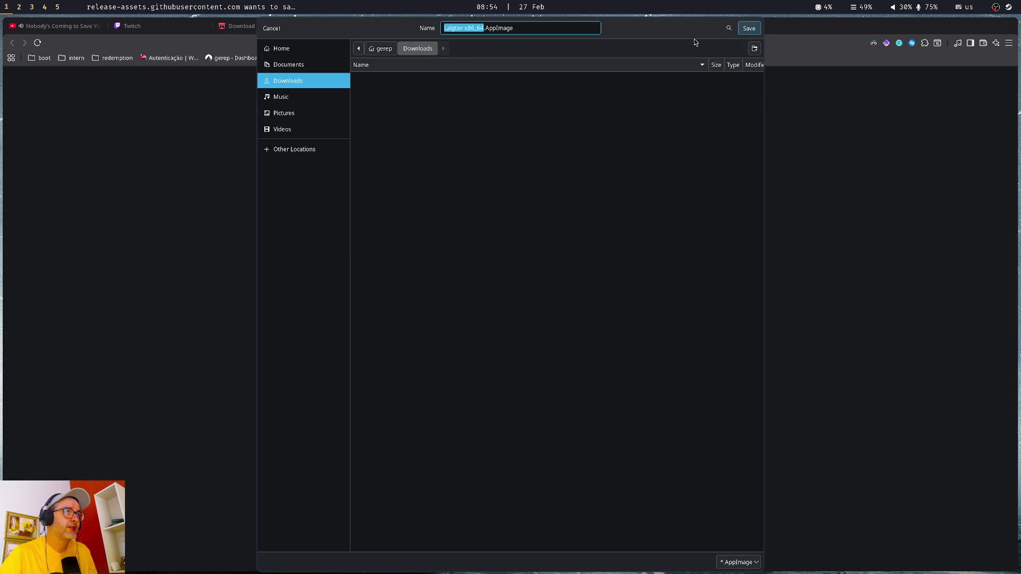
click(747, 29)
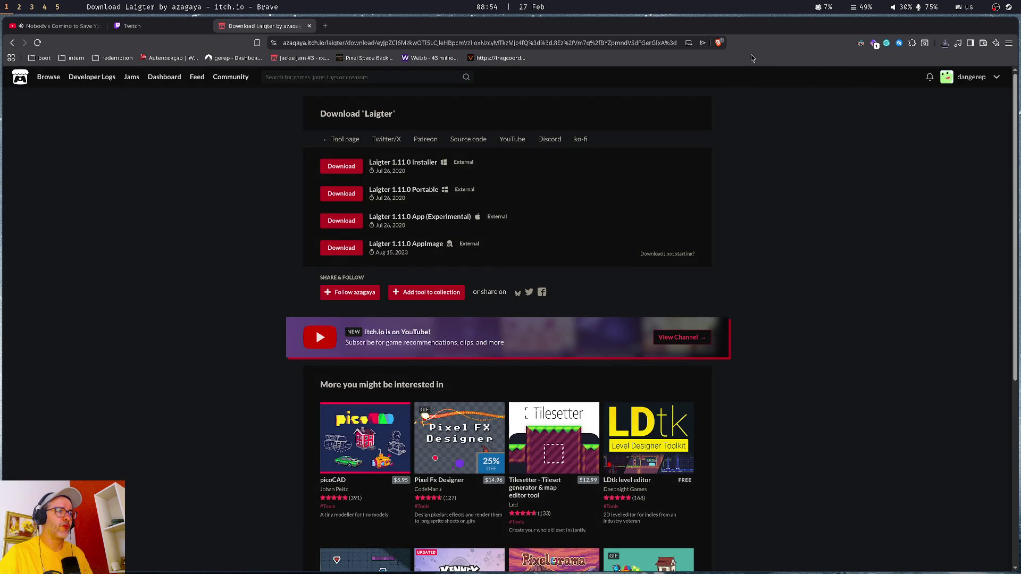
key(ctrl+w)
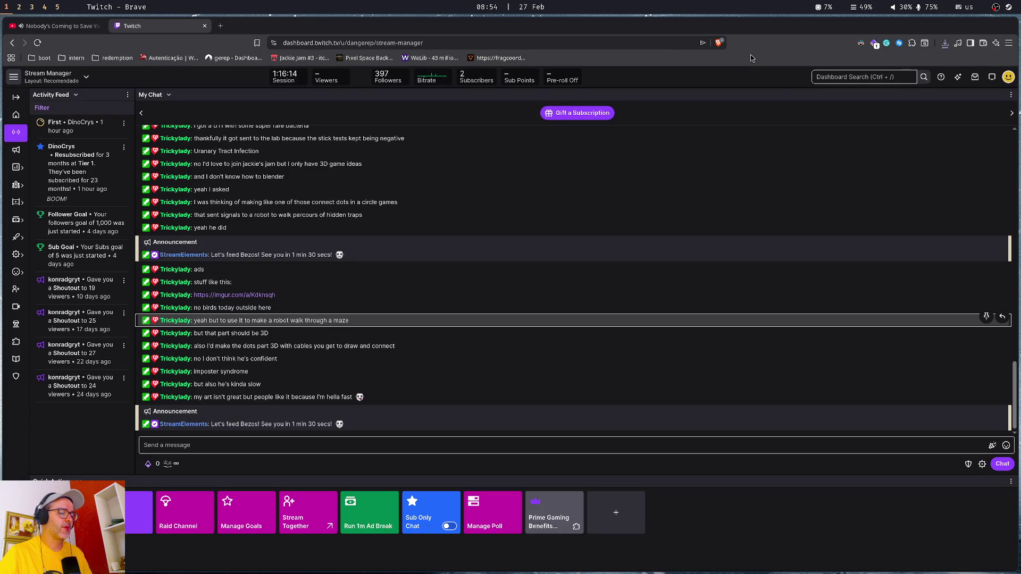
In a new terminal, change into Downloads and list its files.
key(super+Return)
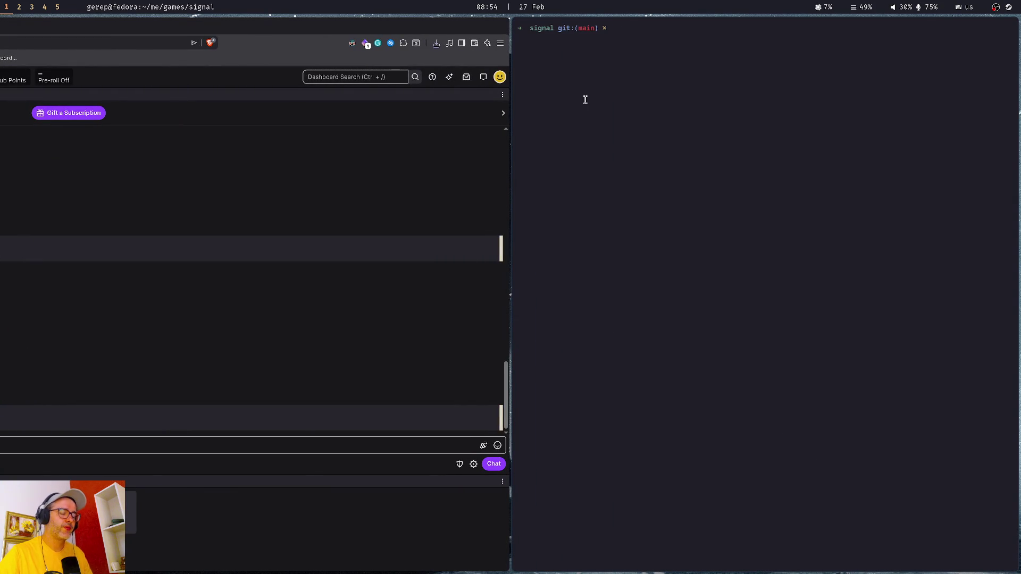
key(Return)
text(cd D)
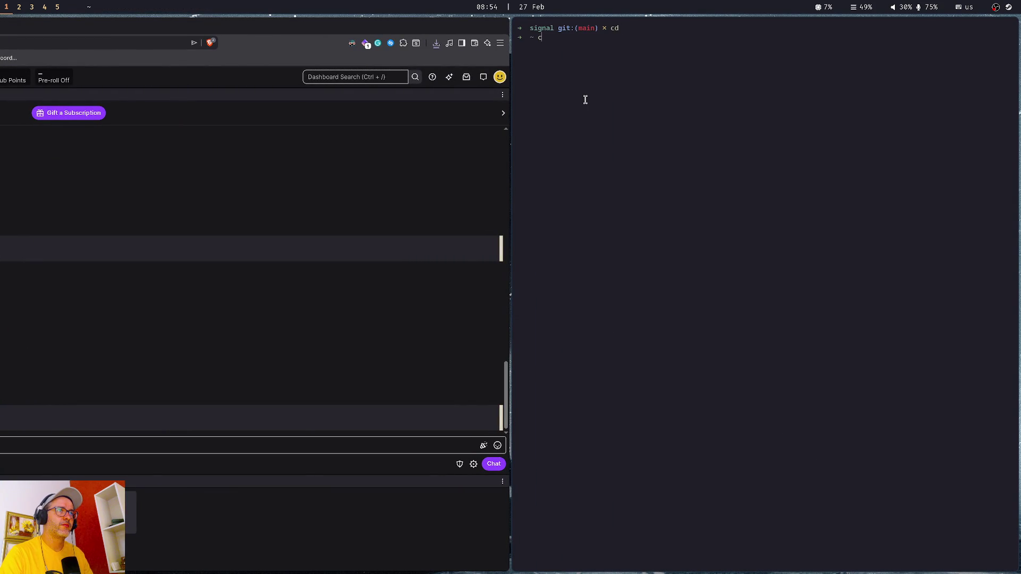
text(ownloads)
key(Return)
text(ls)
key(Return)
Make Laigter-x86_64.AppImage executable with chmod +x and launch it.
text(chmor)
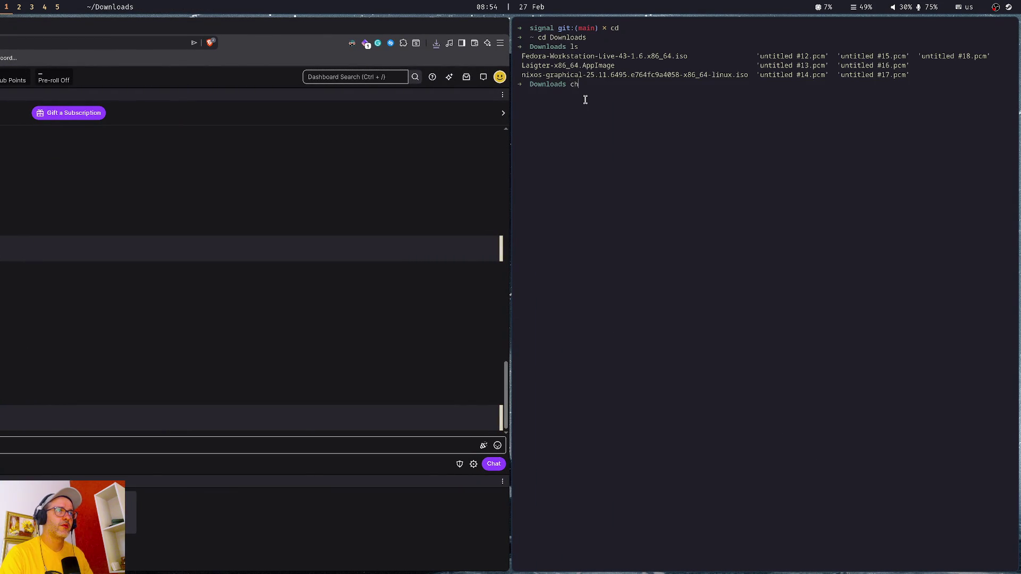
text( +x La)
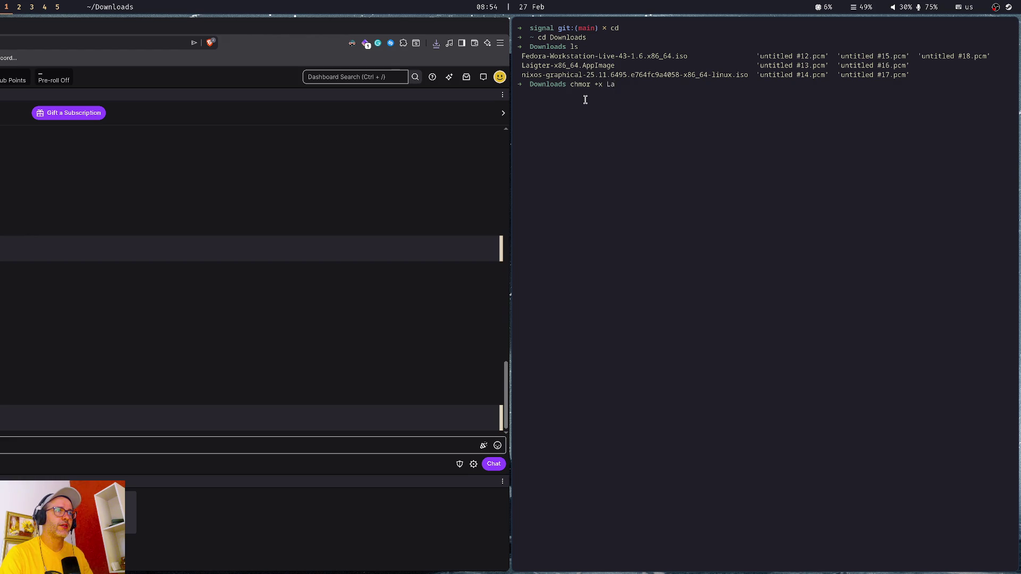
key(Tab)
key(Return)
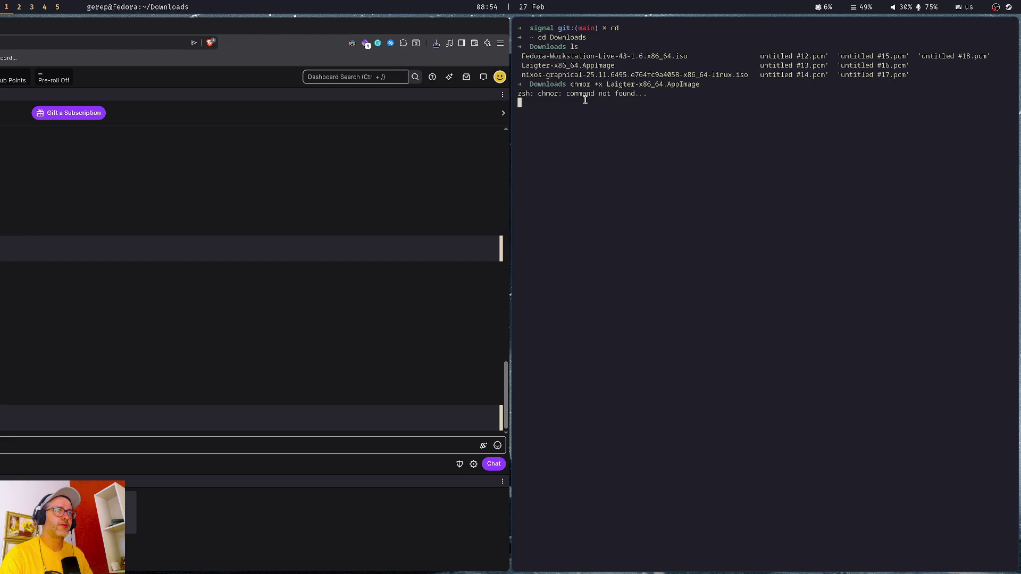
key(Up)
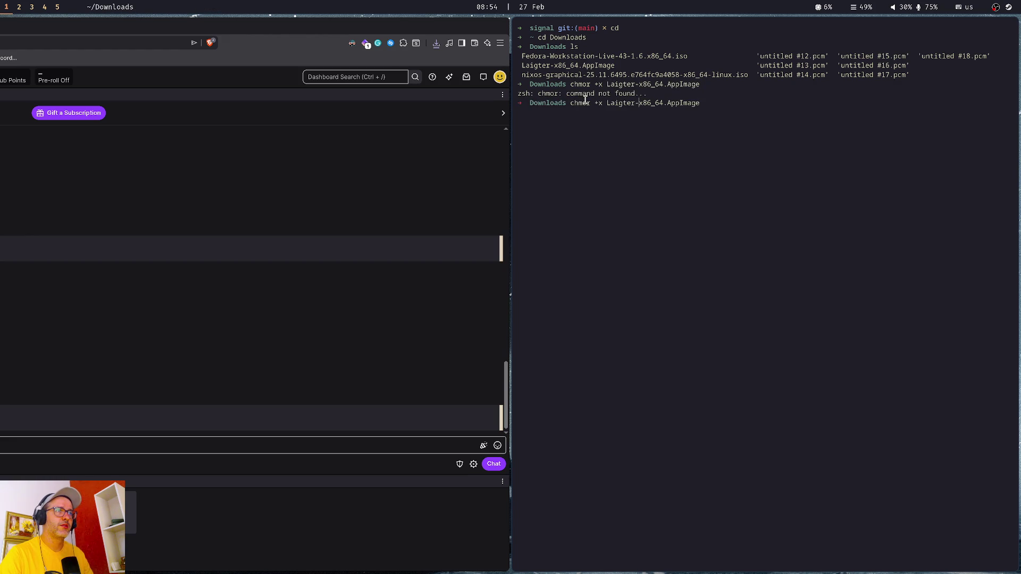
key(Return)
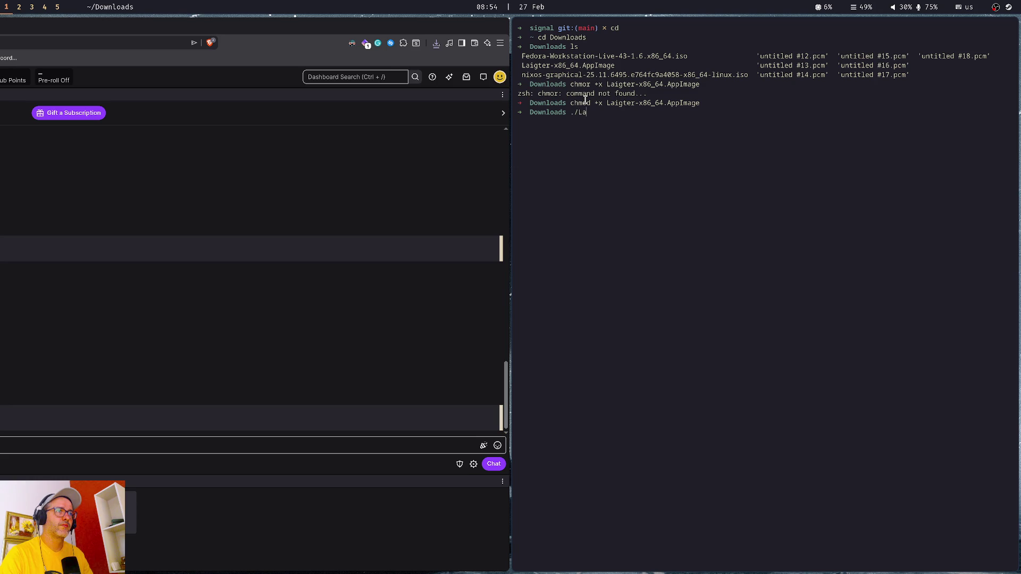
key(Tab)
key(Return)
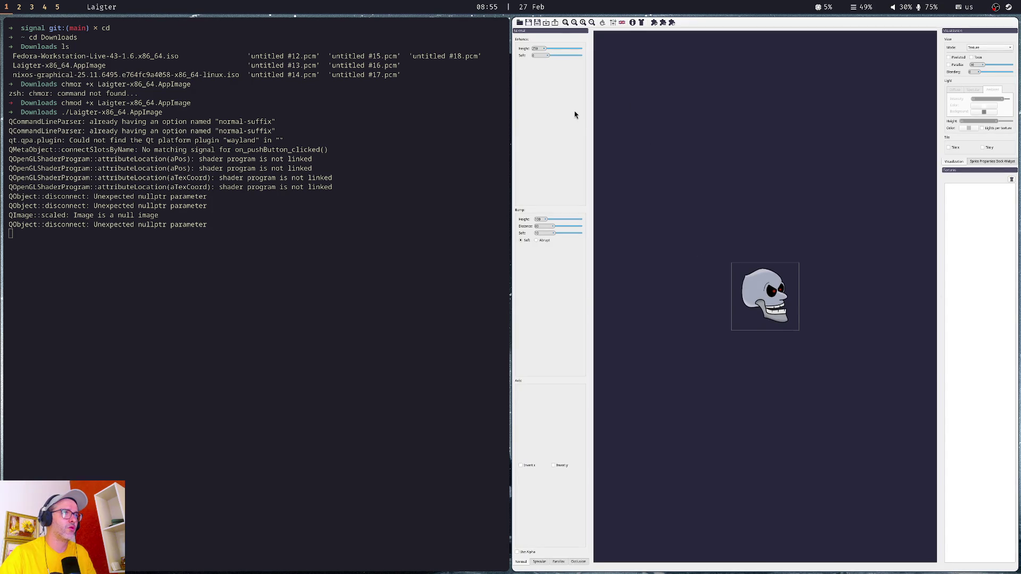
Browse to the signal/assets folder in Laigter's Open Project dialog, then cancel it.
click(520, 23)
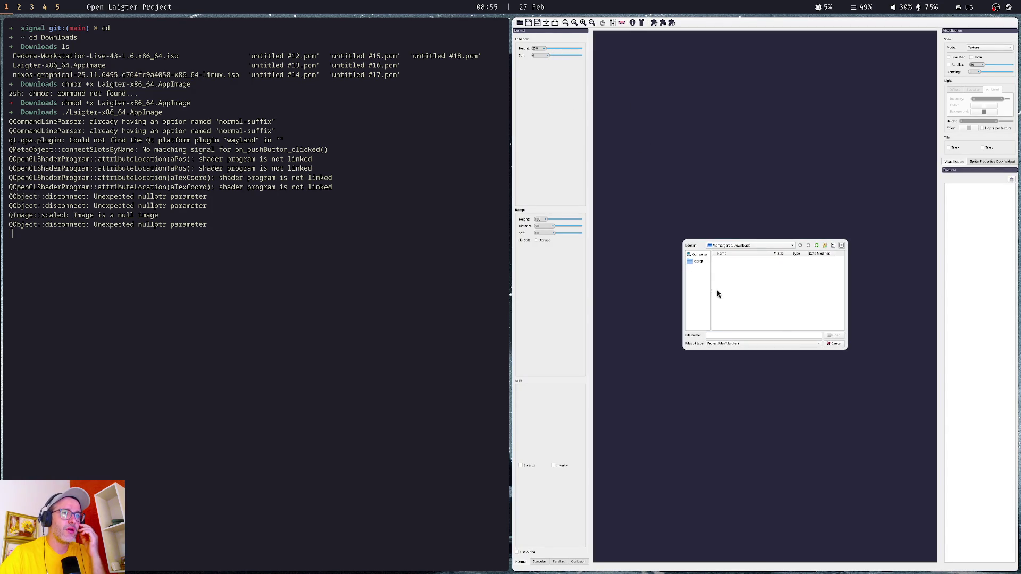
click(692, 257)
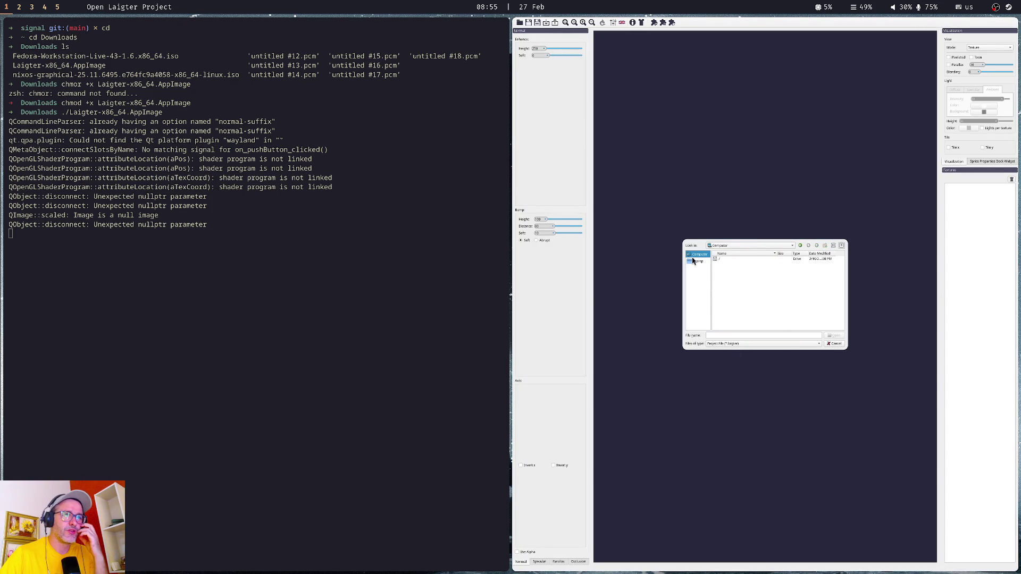
click(696, 264)
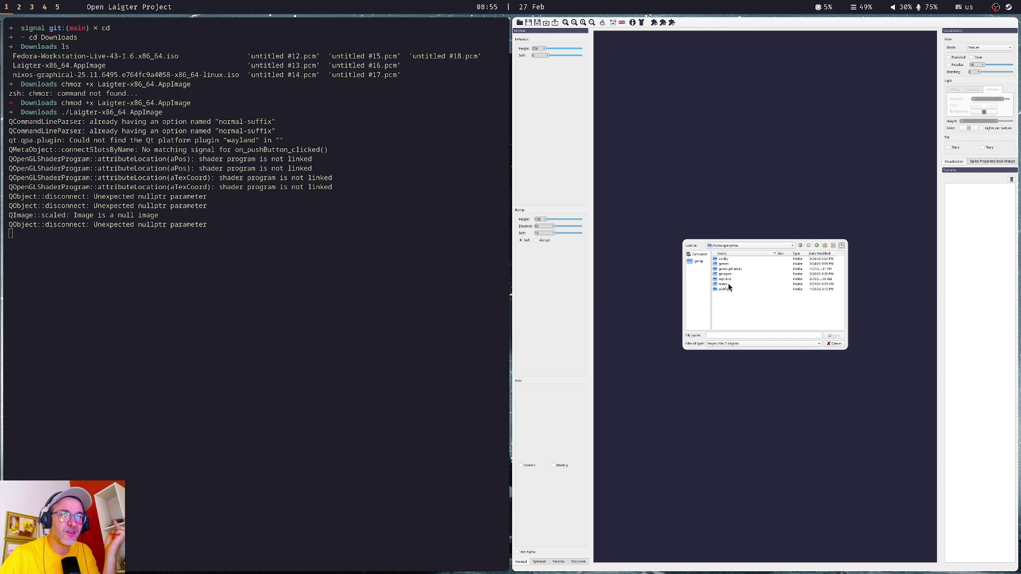
double_click(725, 264)
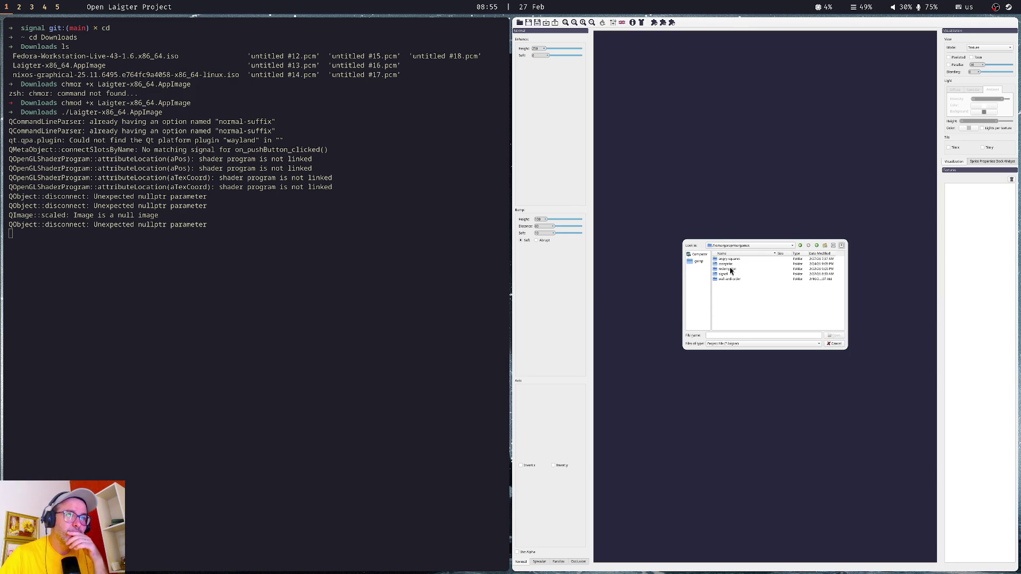
double_click(730, 275)
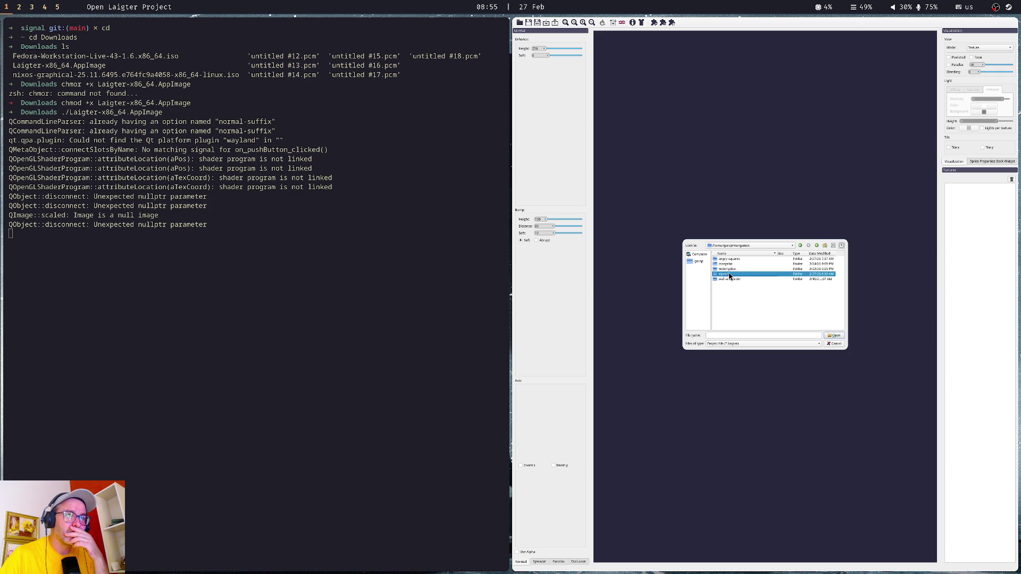
double_click(730, 265)
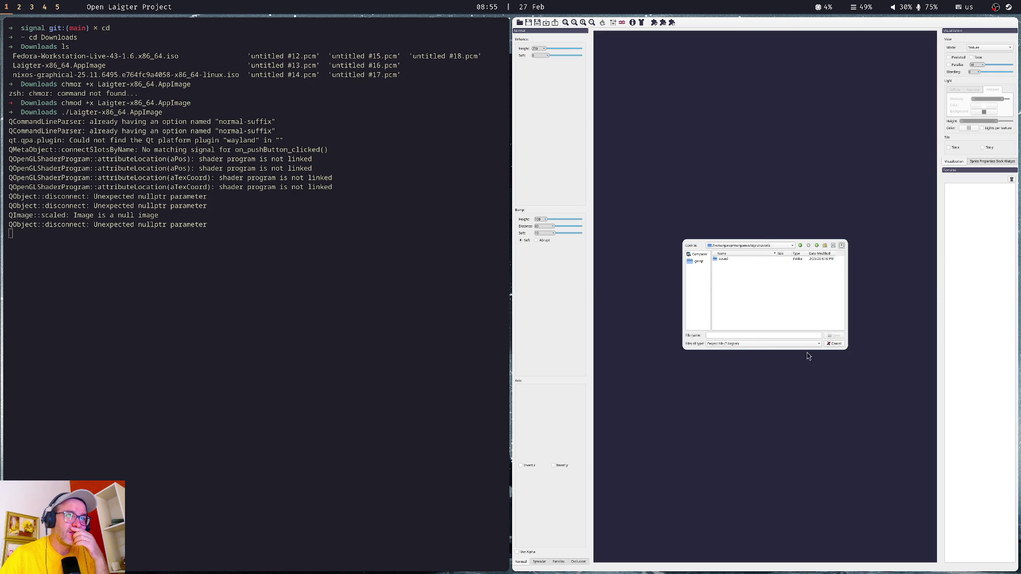
click(833, 343)
click(519, 23)
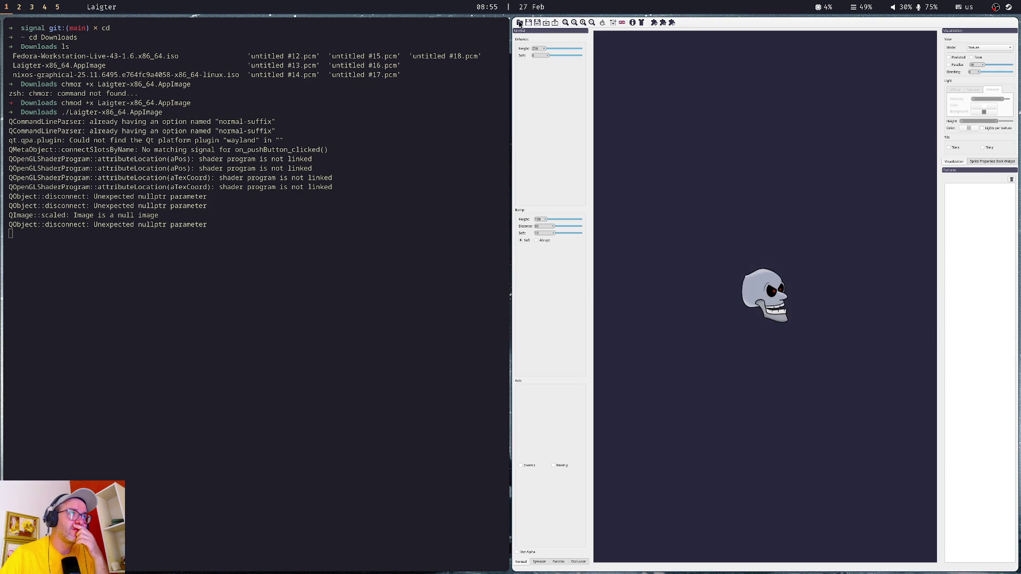
key(Escape)
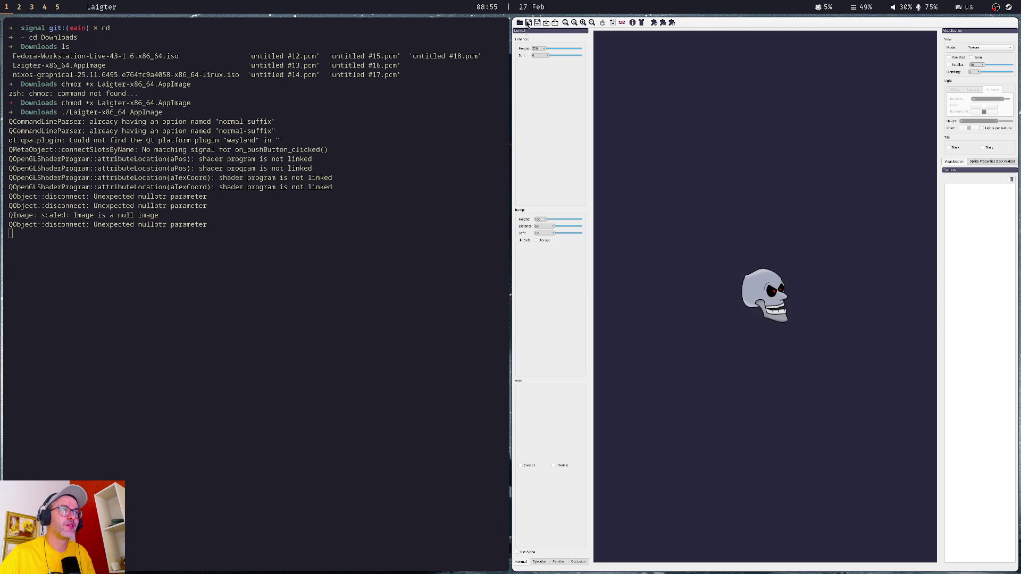
Load asteroid1.png from signal/assets/asteroid1 as Laigter's texture.
click(546, 24)
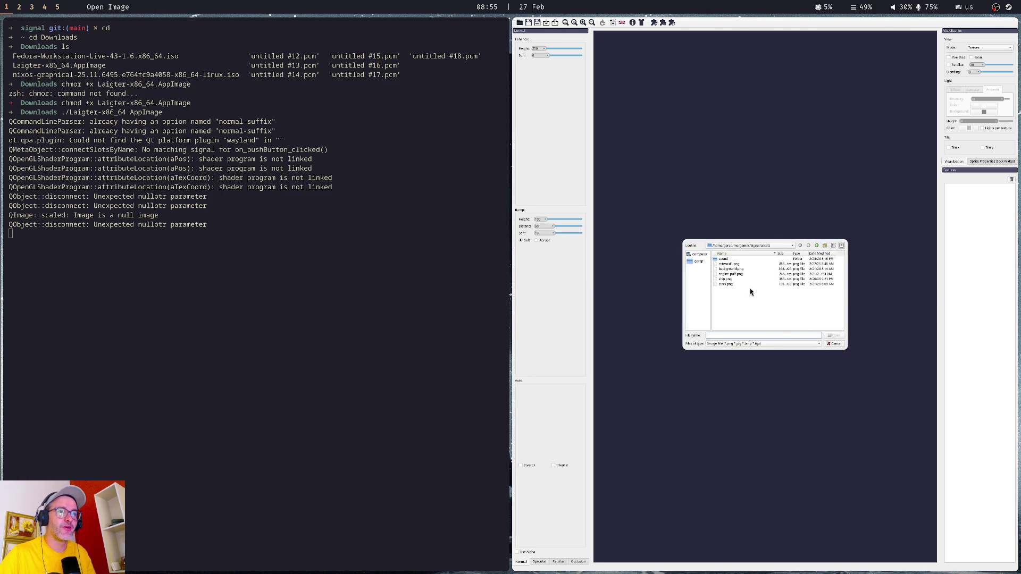
double_click(739, 265)
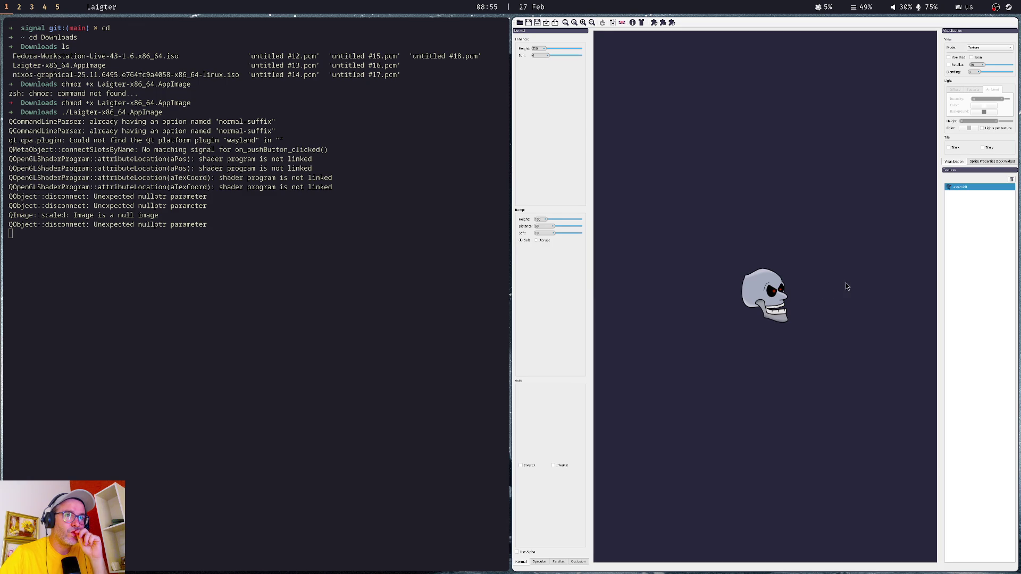
scroll(761, 290, up, 5)
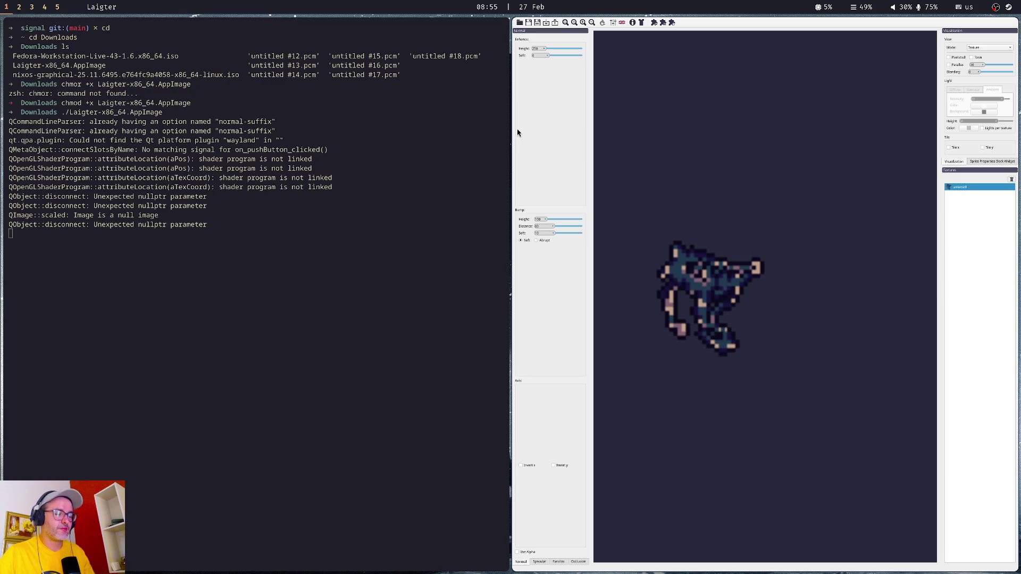
Maximize Laigter, widen the Visualization panel, and switch the preview mode to Normal Map.
key(super+shift+Left)
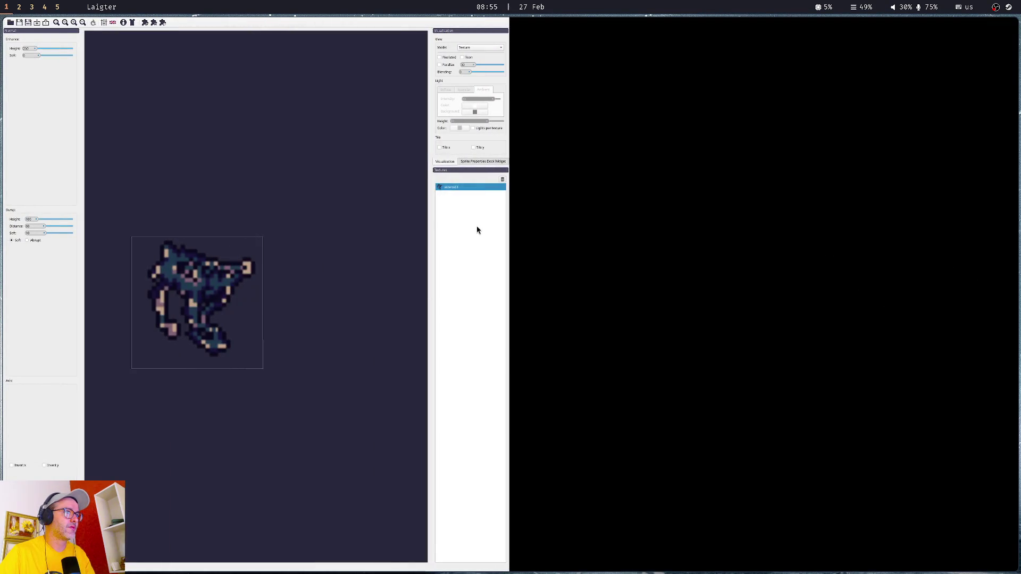
key(super+f)
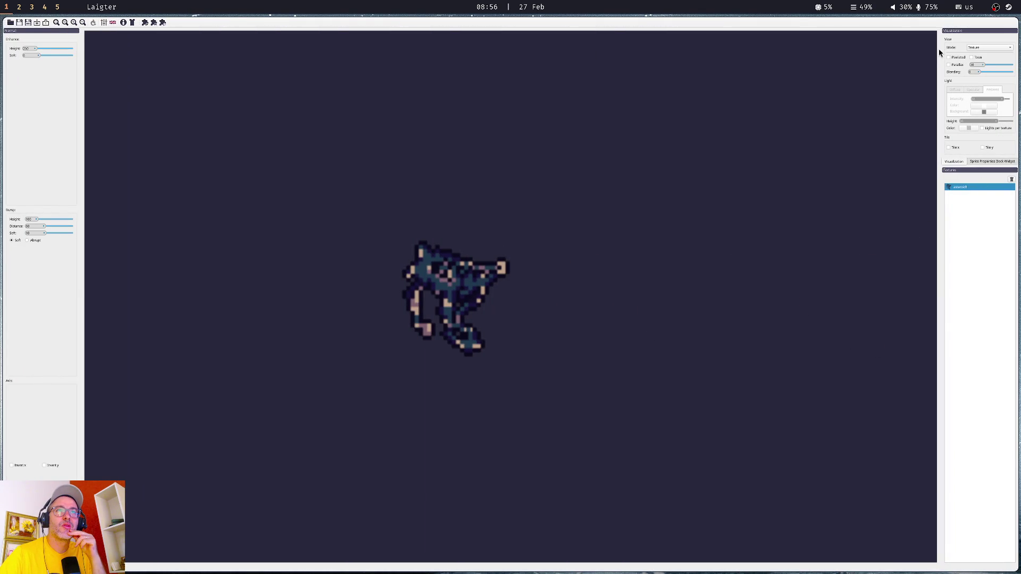
drag(941, 51, 703, 99)
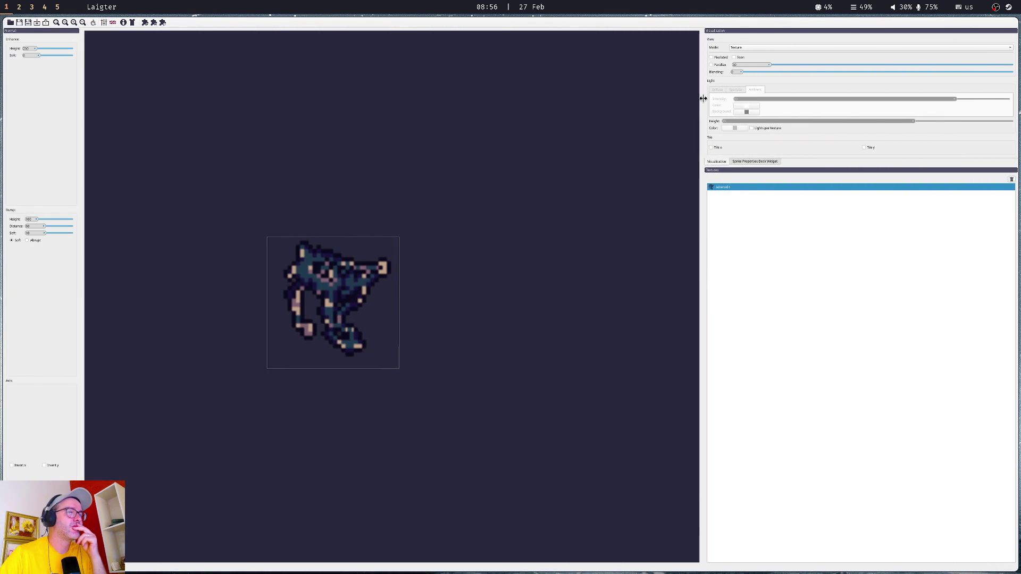
click(774, 49)
click(775, 54)
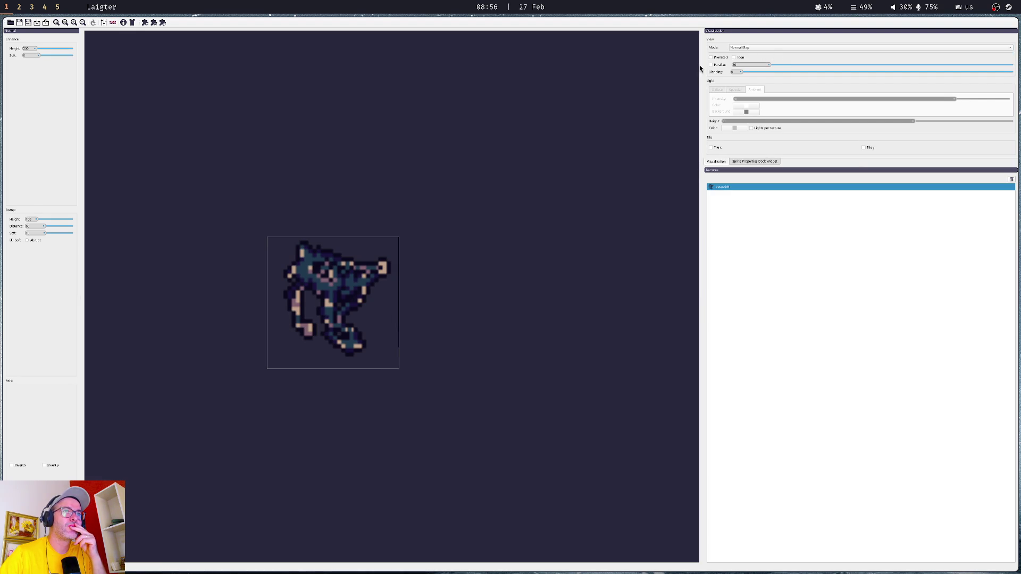
Smooth the normal map: Enhance Soft 24, lower Bump Height, Bump Distance 28.
drag(35, 49, 54, 50)
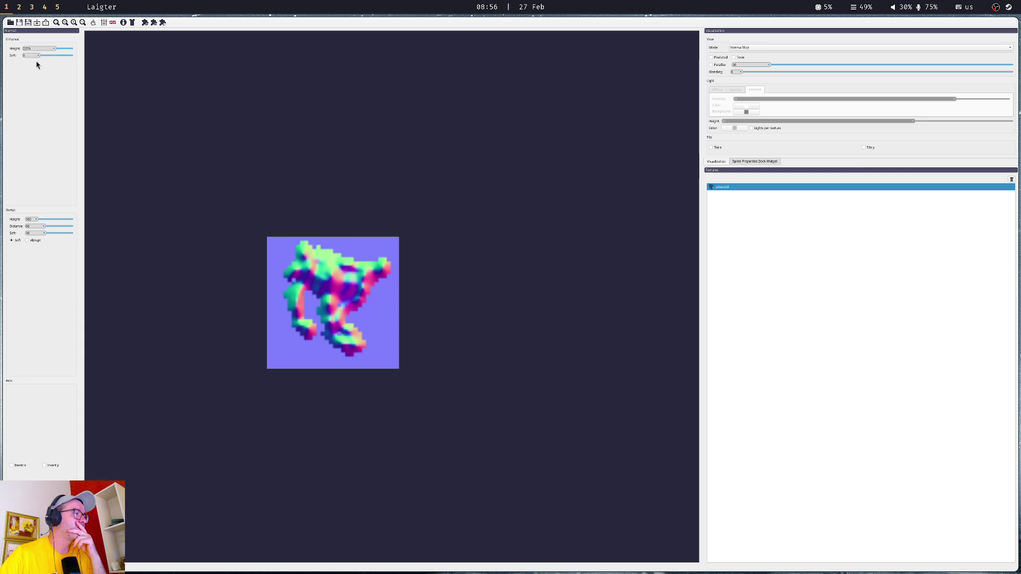
mouse_move(37, 55)
mouse_down()
mouse_move(55, 56)
mouse_move(25, 54)
mouse_up()
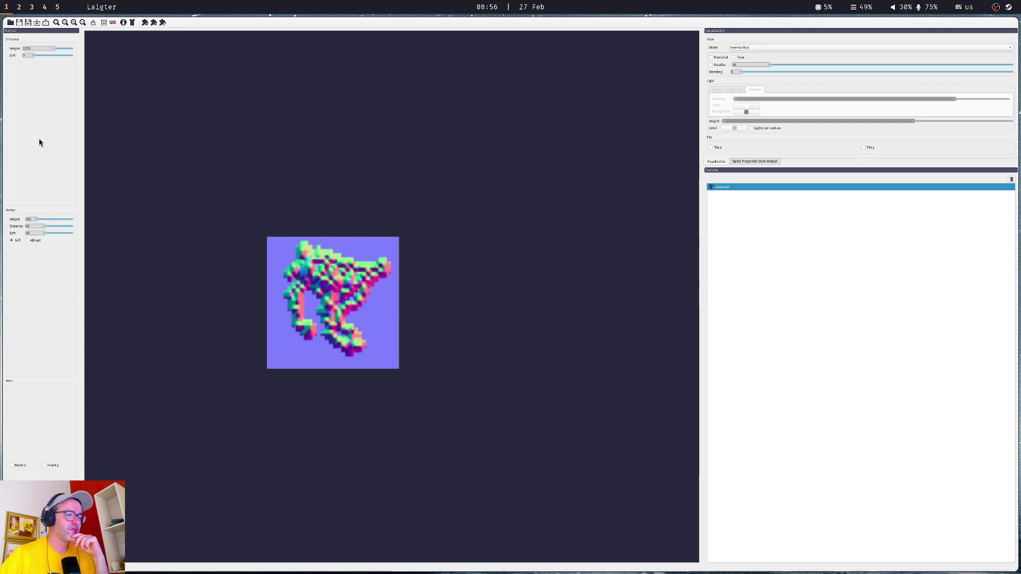
mouse_move(36, 219)
mouse_down()
mouse_move(45, 222)
mouse_move(33, 222)
mouse_up()
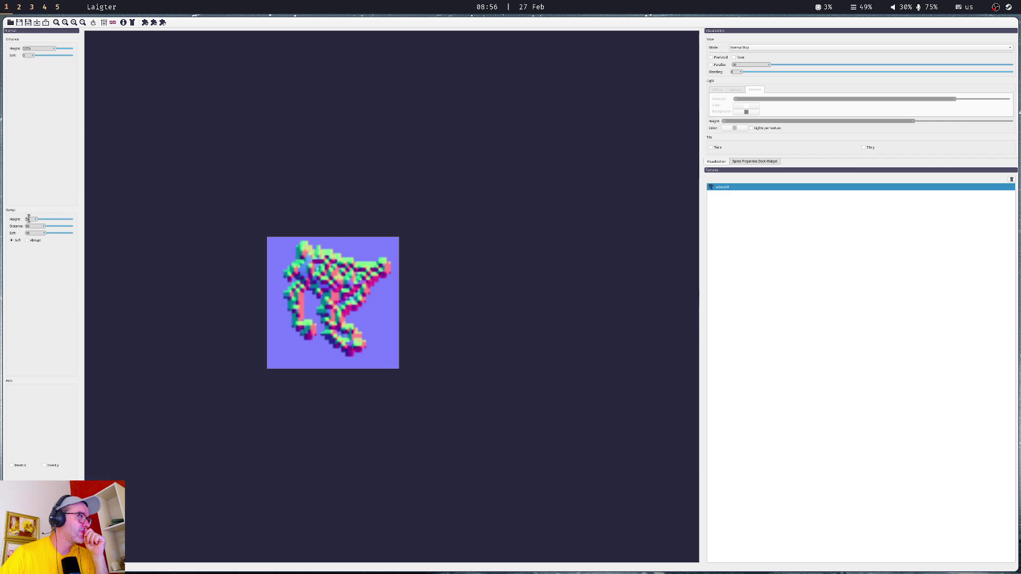
scroll(44, 219, up, 1)
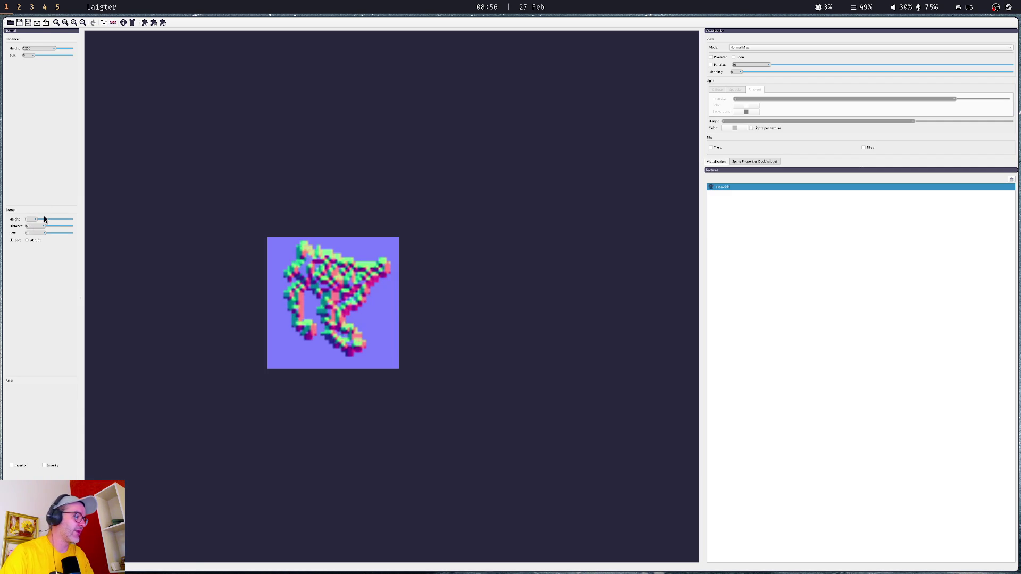
text(0)
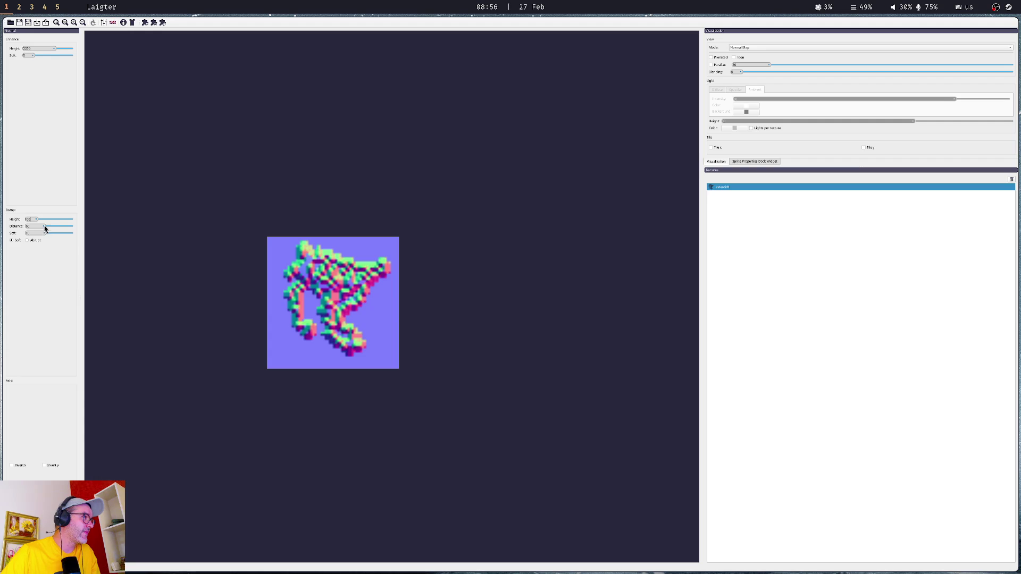
mouse_move(45, 228)
mouse_down()
mouse_move(56, 234)
mouse_move(32, 227)
mouse_up()
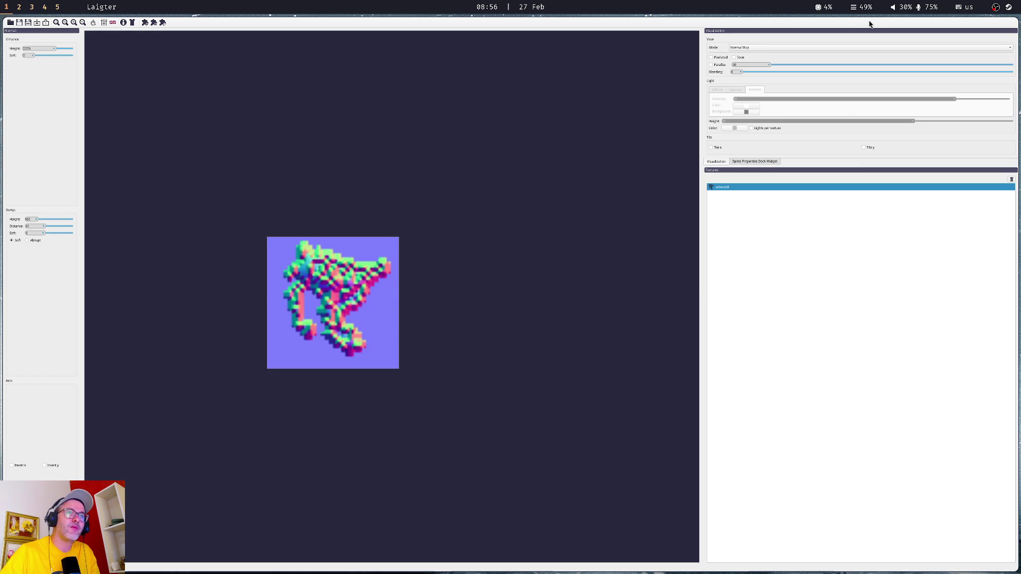
Turn on the Pixelated preview and toggle Parallax on and back off.
click(720, 57)
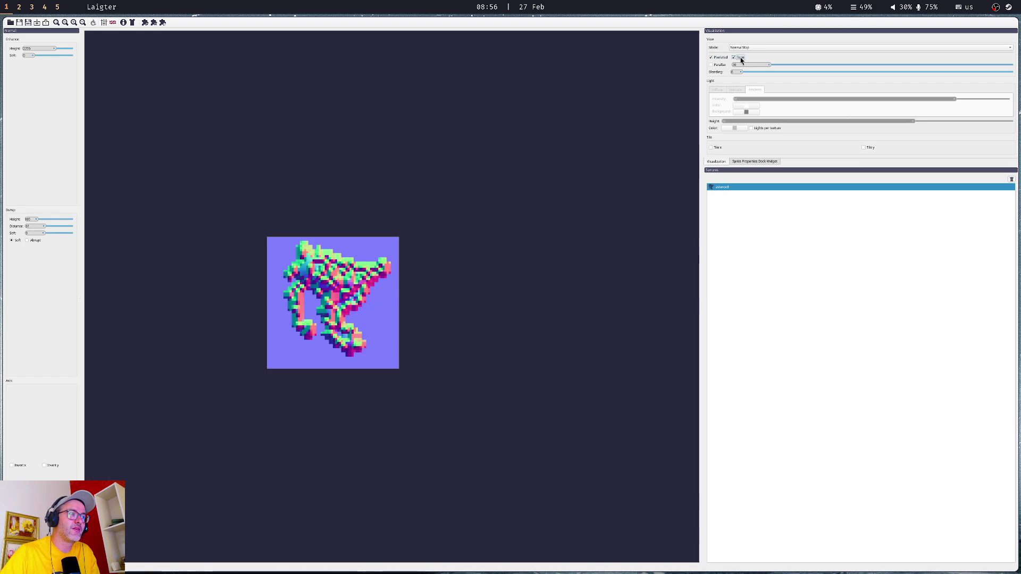
click(717, 65)
click(718, 65)
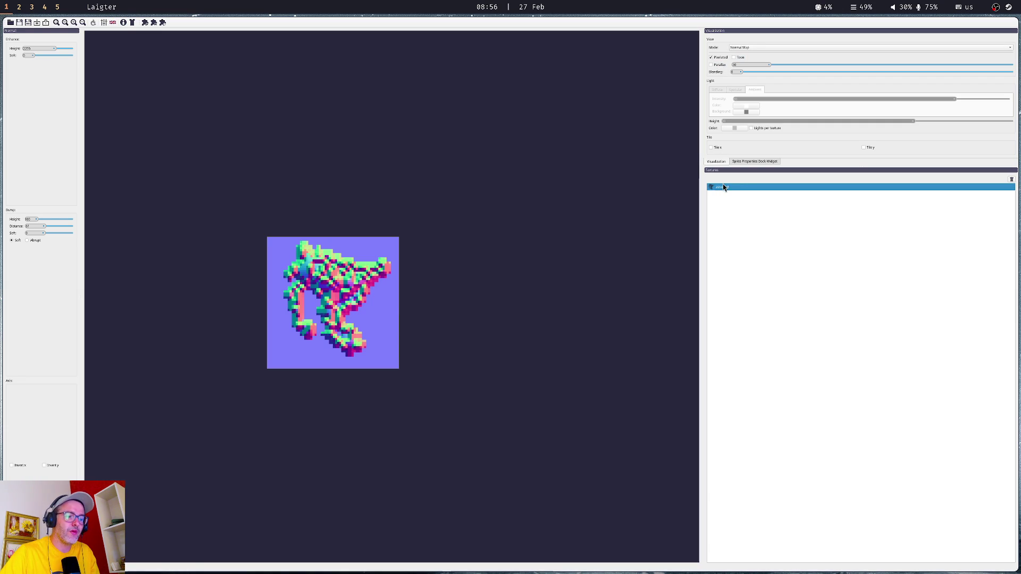
click(775, 47)
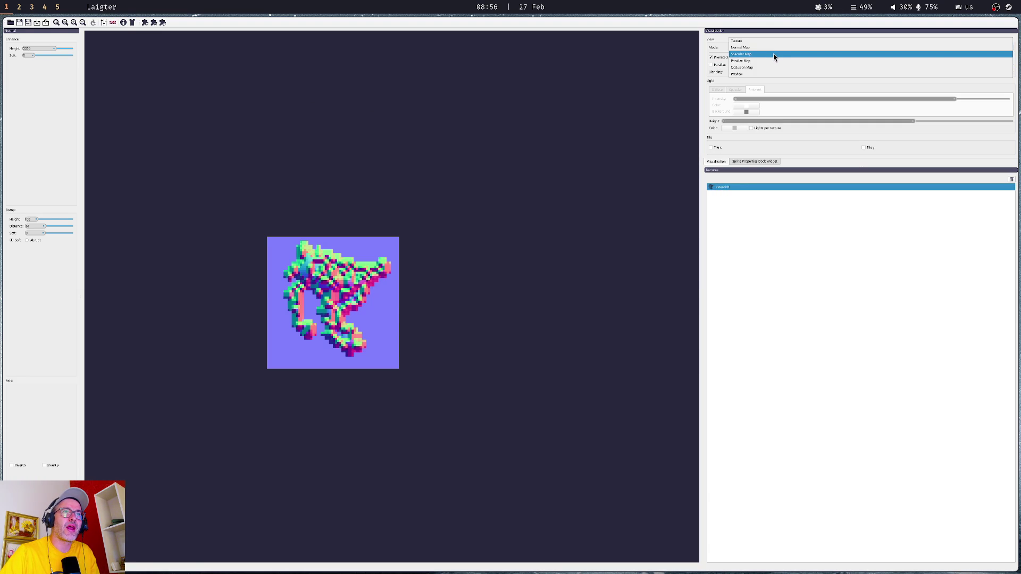
Preview the Specular Map and soften it by lowering Enhance Height and Enhance Soft.
click(774, 56)
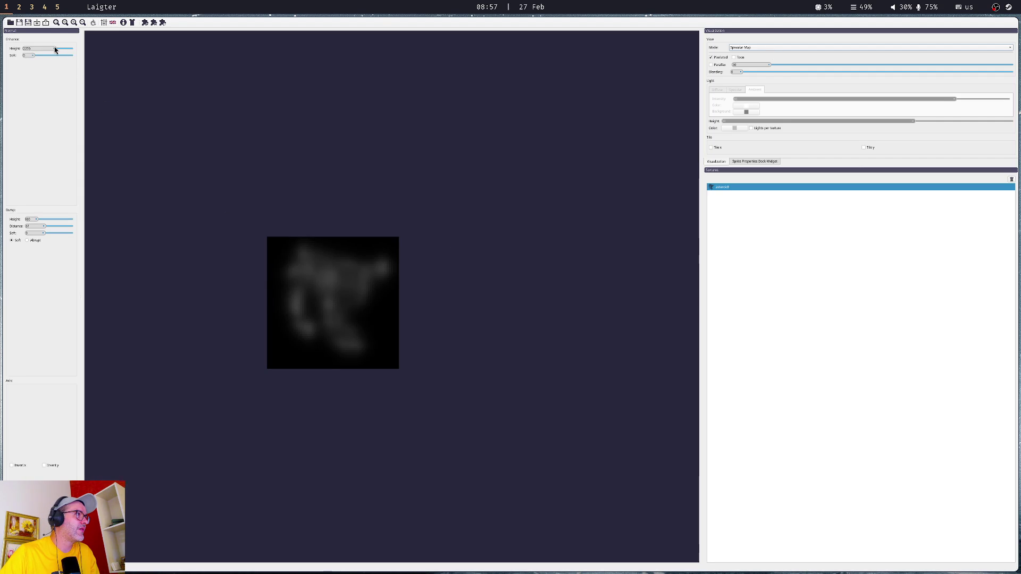
mouse_move(58, 50)
mouse_down()
mouse_move(32, 52)
mouse_move(57, 55)
mouse_up()
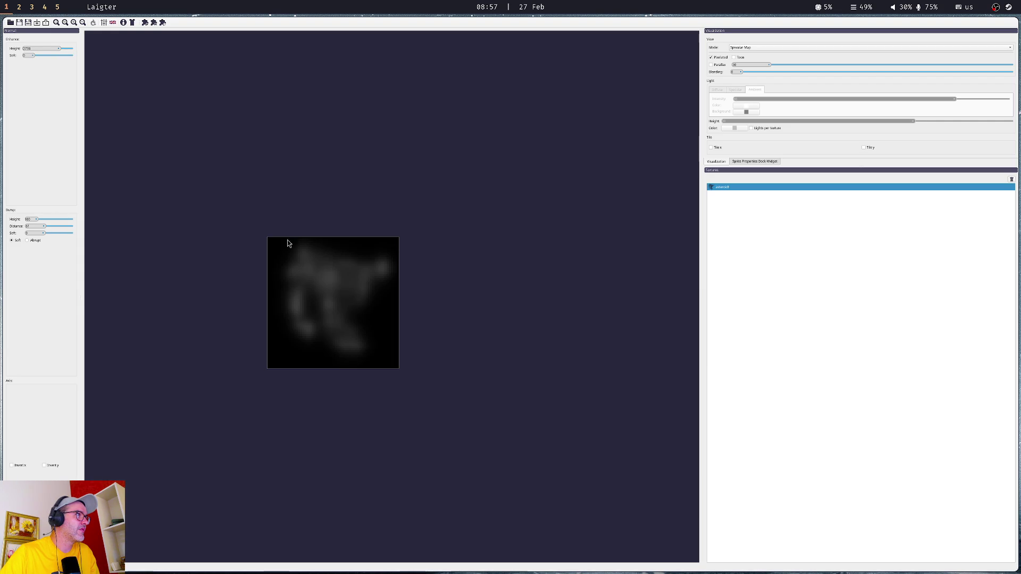
drag(31, 58, 27, 59)
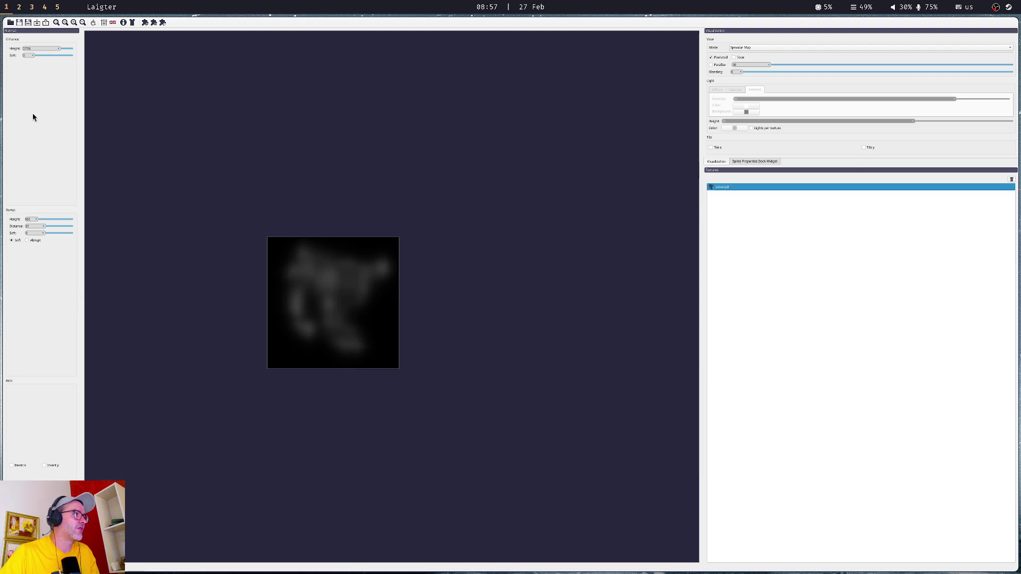
Export the Normal and Specular maps next to the original asteroid image.
click(47, 23)
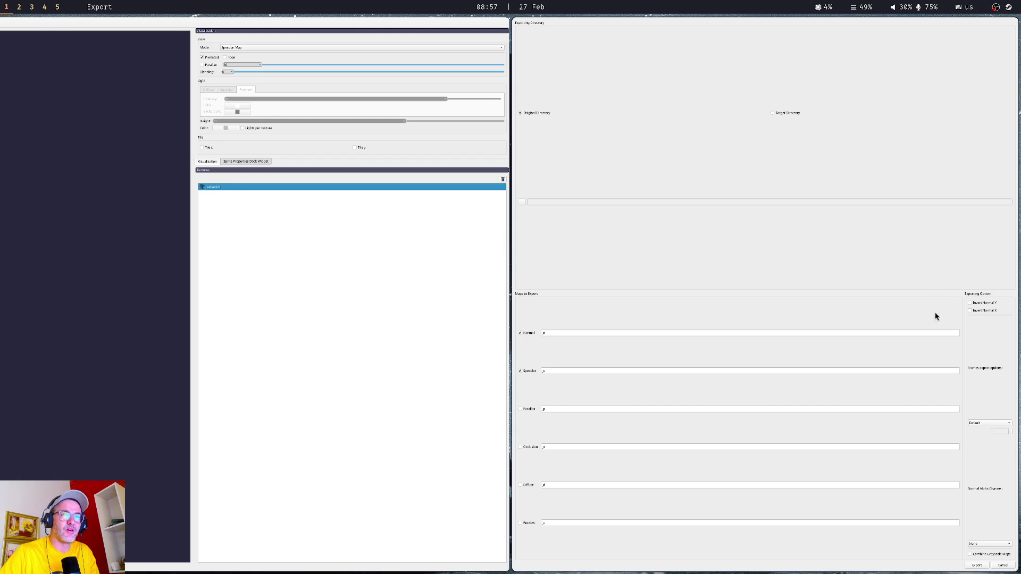
click(977, 565)
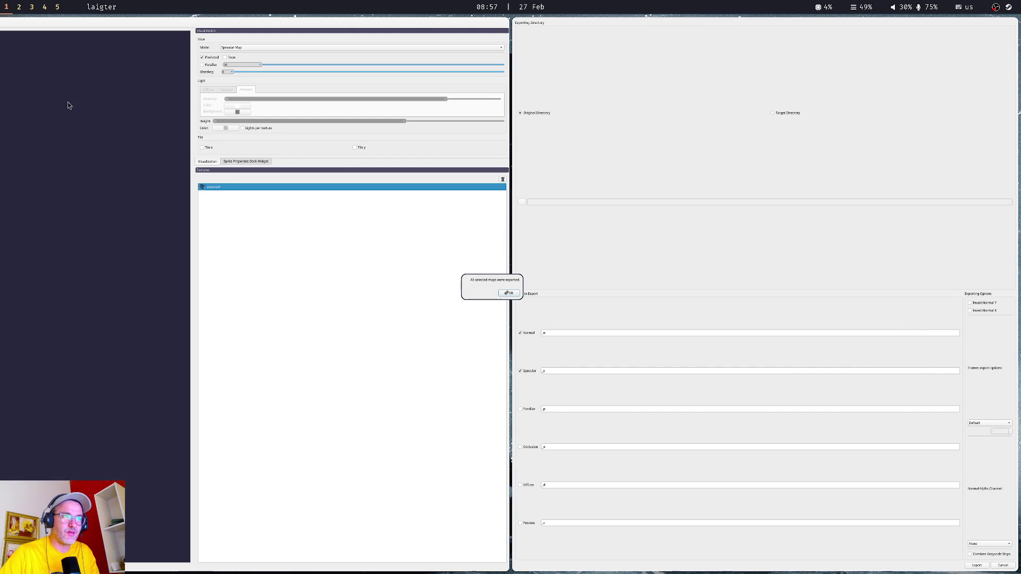
click(509, 293)
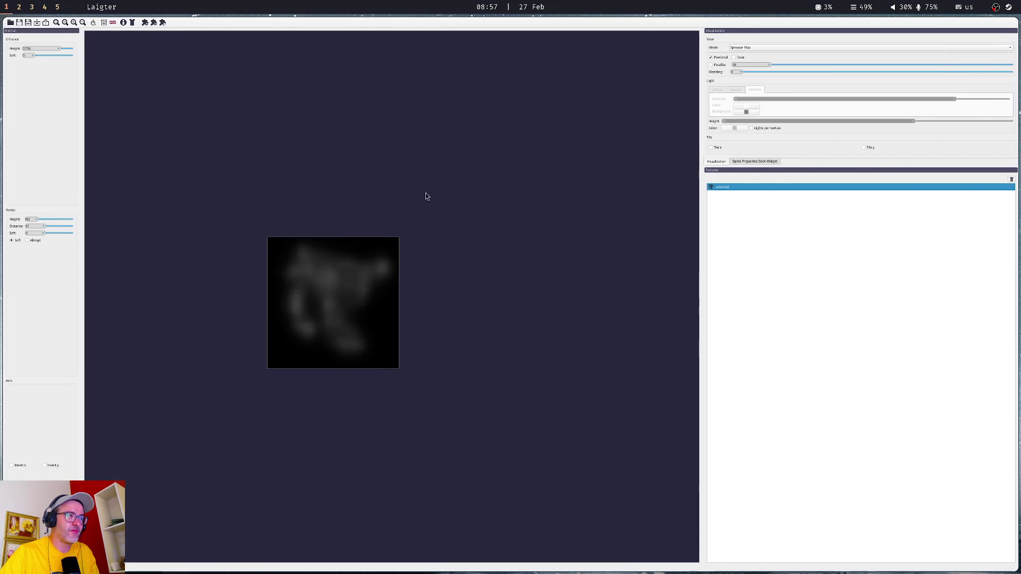
key(super+2)
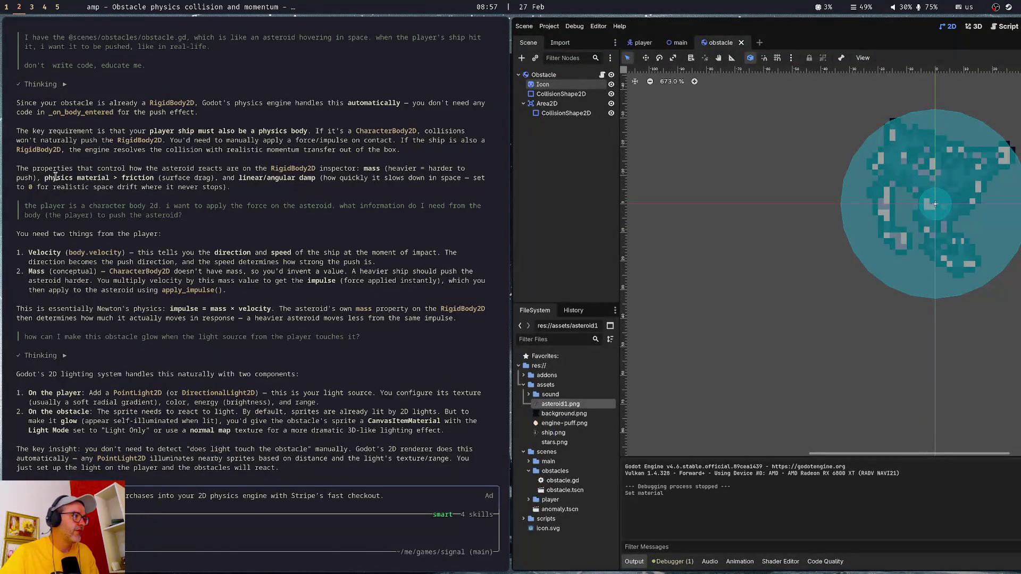
Maximize Godot, select the Icon sprite, and clear its asteroid1 Texture to empty.
key(super+f)
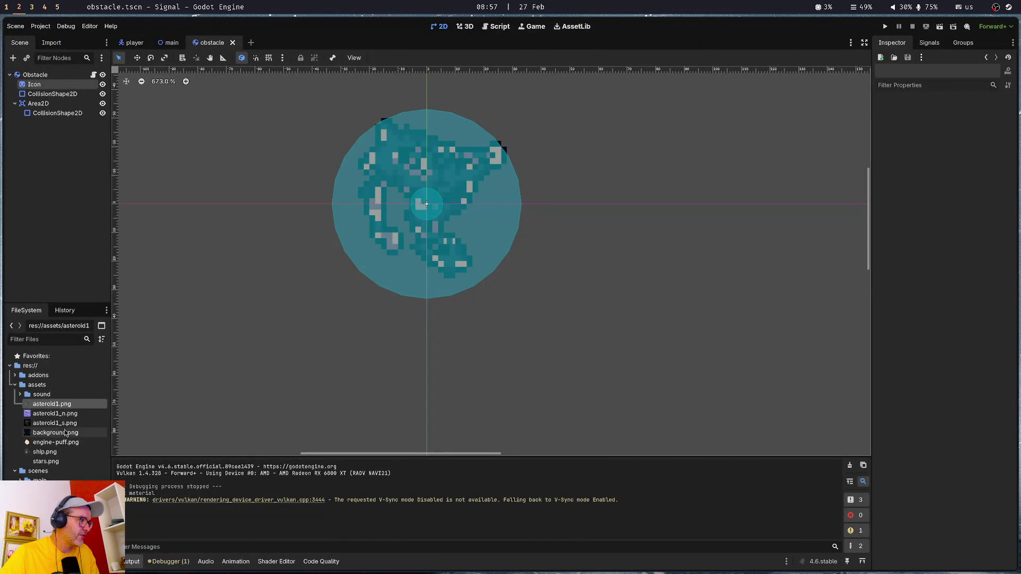
click(31, 85)
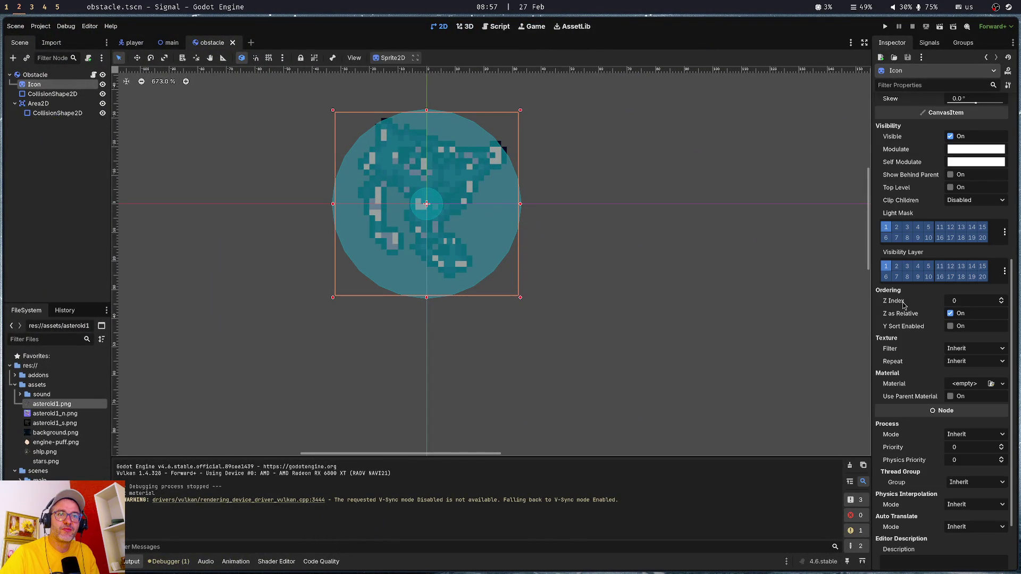
scroll(902, 302, up, 5)
click(980, 118)
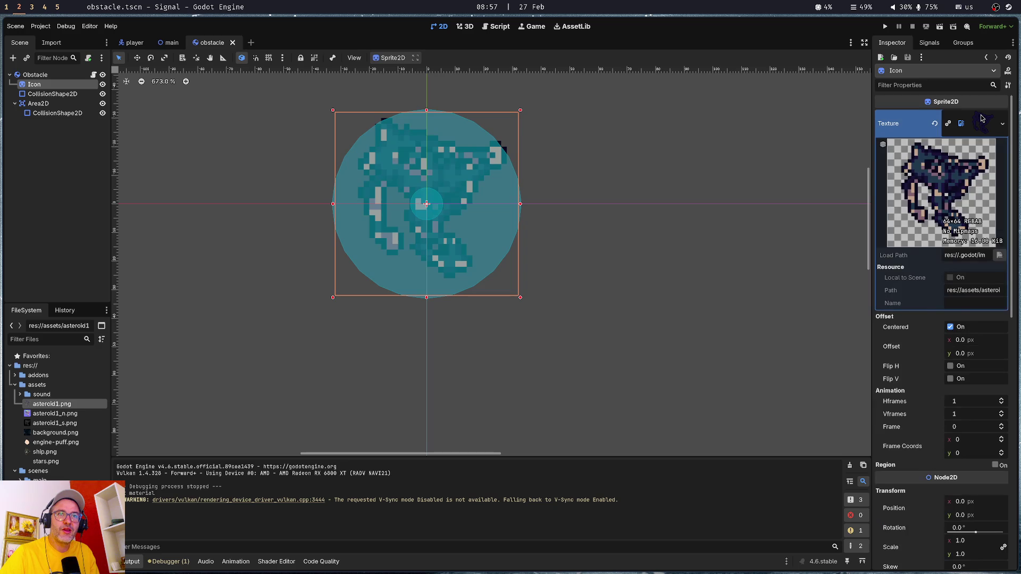
click(973, 128)
key(ctrl+z)
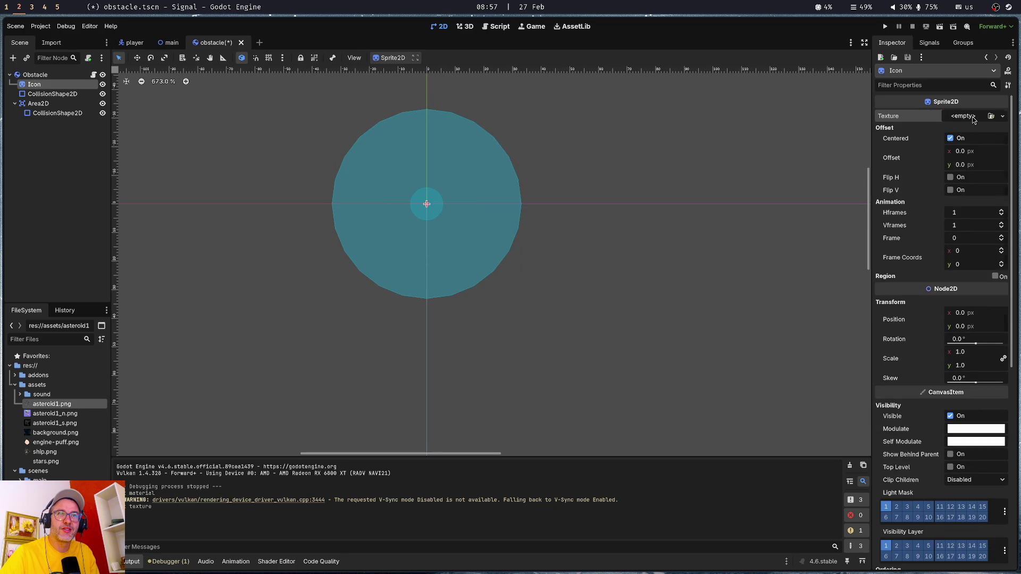
click(972, 116)
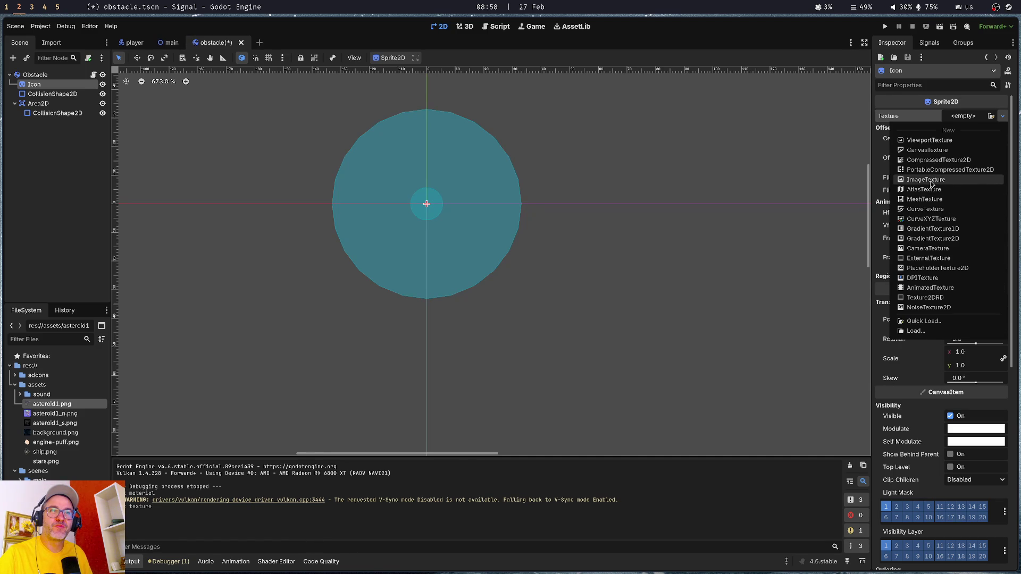
Replace a trial MeshTexture with a new CanvasTexture on the Icon sprite's Texture.
click(931, 202)
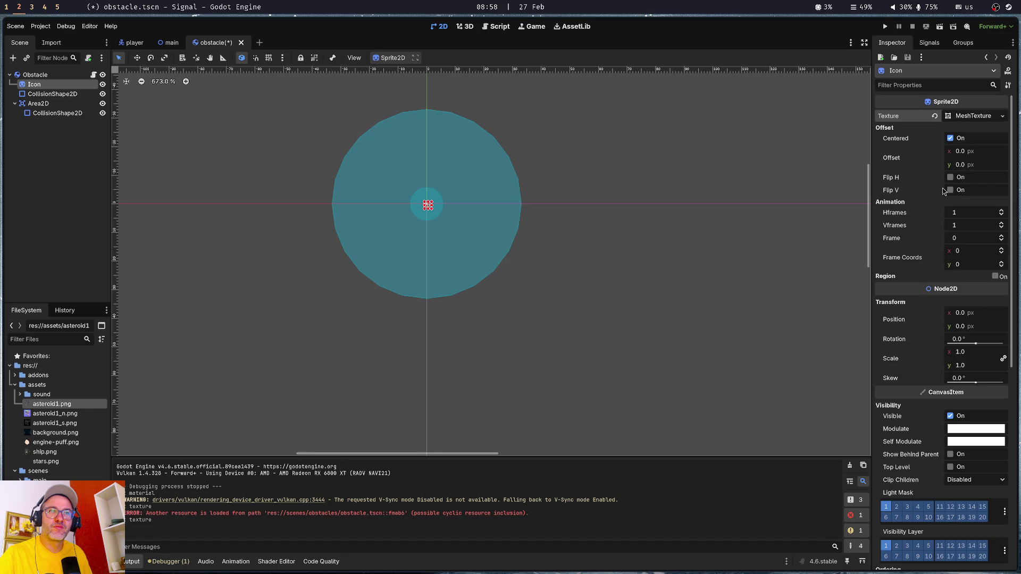
click(980, 121)
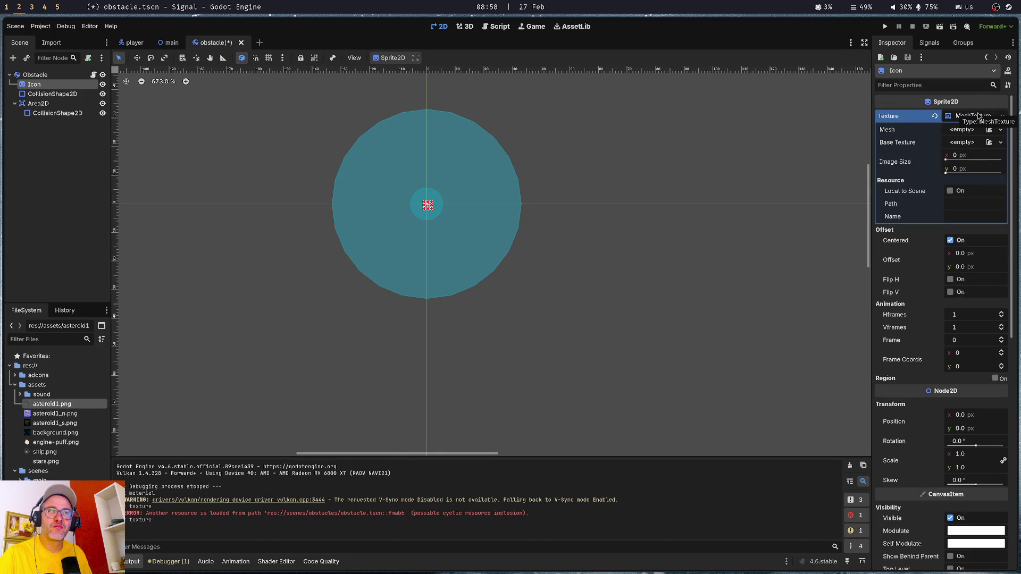
click(934, 116)
click(970, 117)
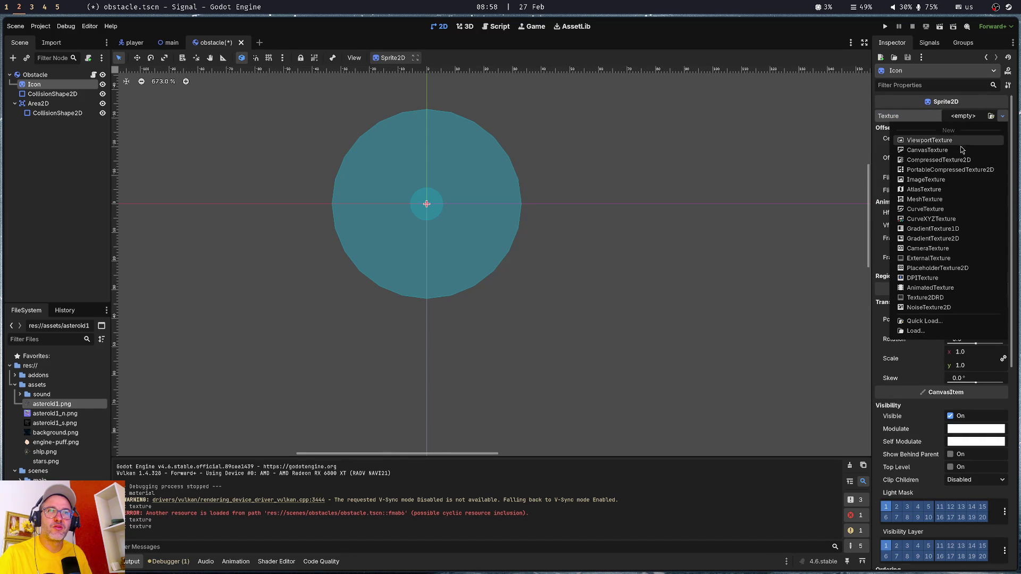
click(961, 150)
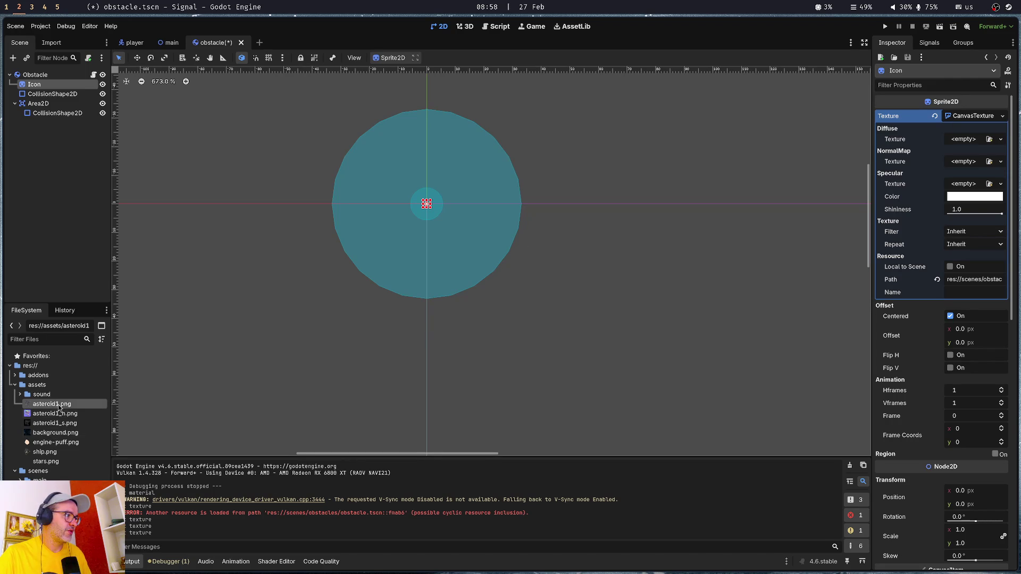
Assign asteroid1.png, asteroid1_n.png and asteroid1_s.png as Diffuse, NormalMap and Specular, then run.
mouse_move(59, 407)
mouse_down()
mouse_move(915, 212)
mouse_move(973, 152)
mouse_move(963, 139)
mouse_up()
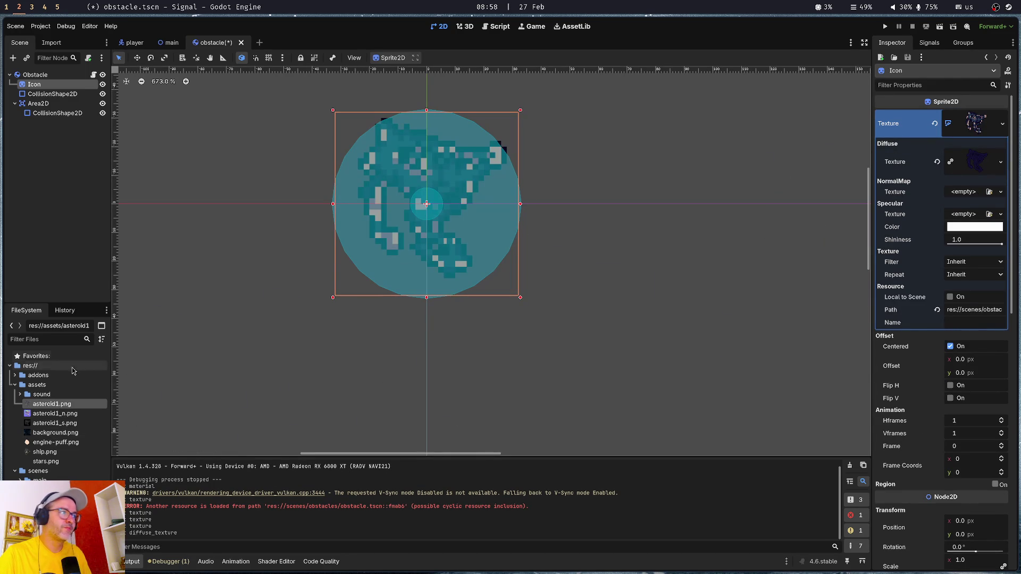
drag(54, 413, 963, 192)
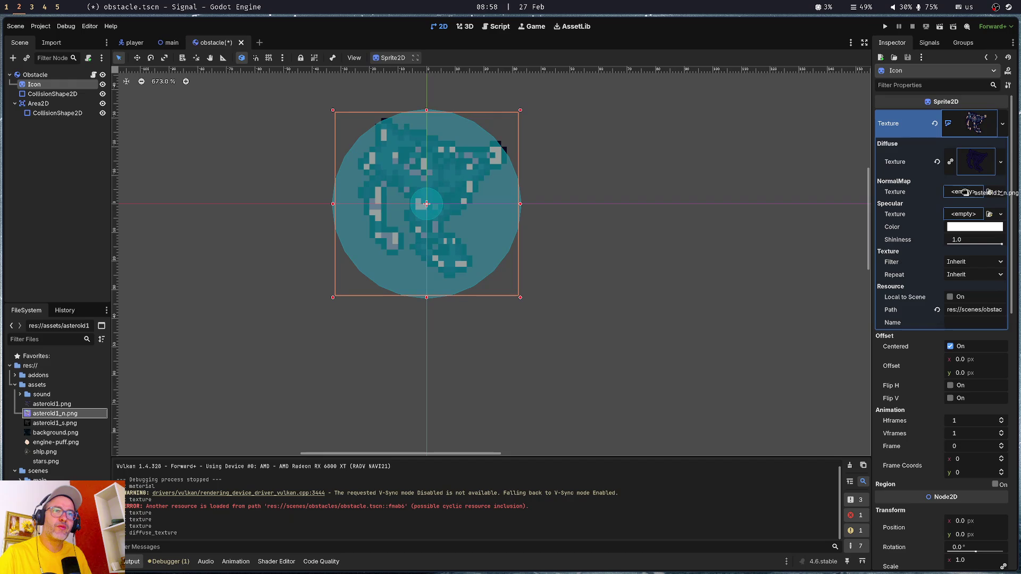
mouse_move(54, 422)
mouse_down()
mouse_move(113, 328)
mouse_move(874, 290)
mouse_move(978, 229)
mouse_up()
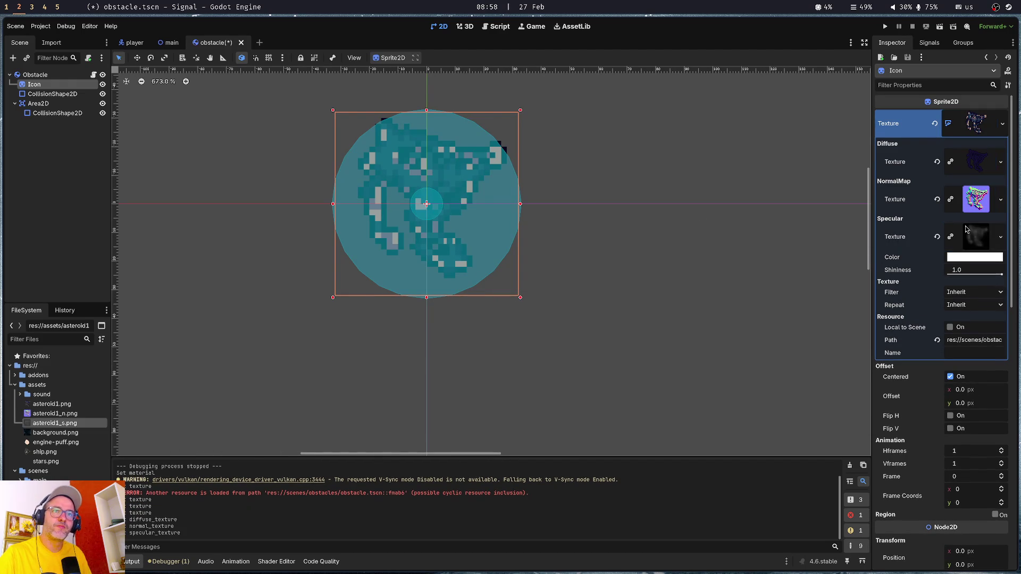
key(F5)
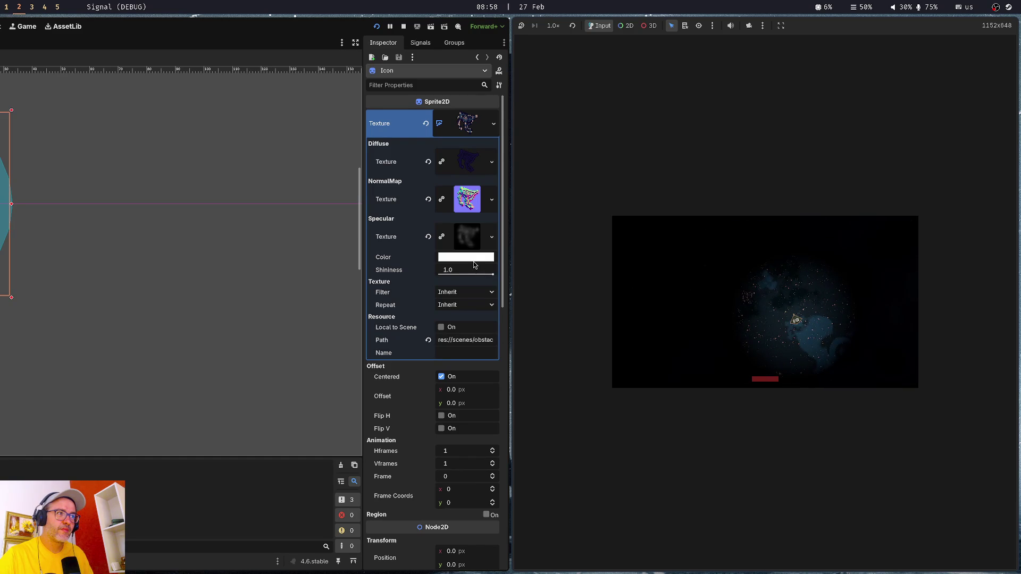
Try a magenta Specular Color with Shininess 0.4 on the asteroid and rerun the game.
click(299, 299)
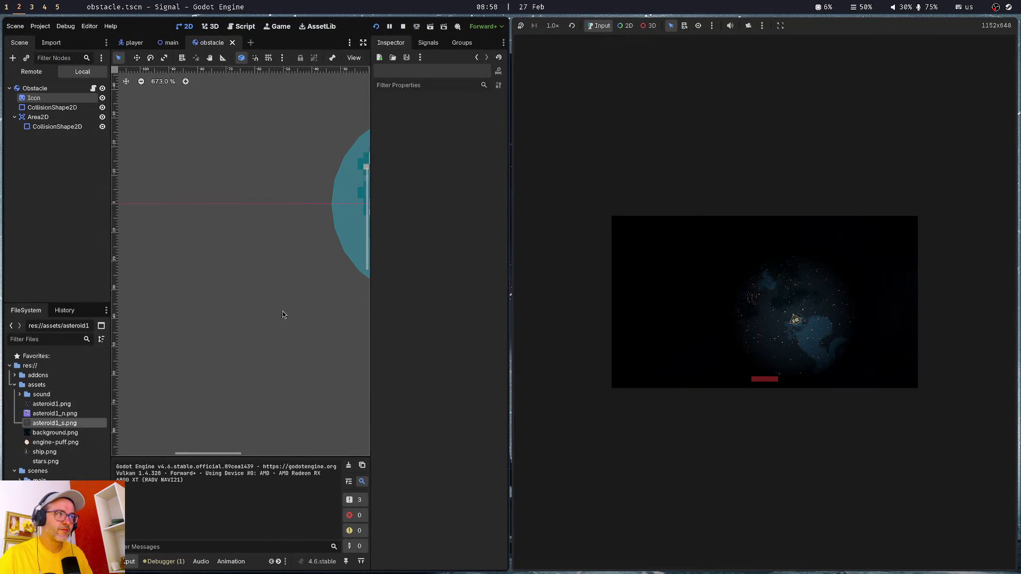
click(33, 98)
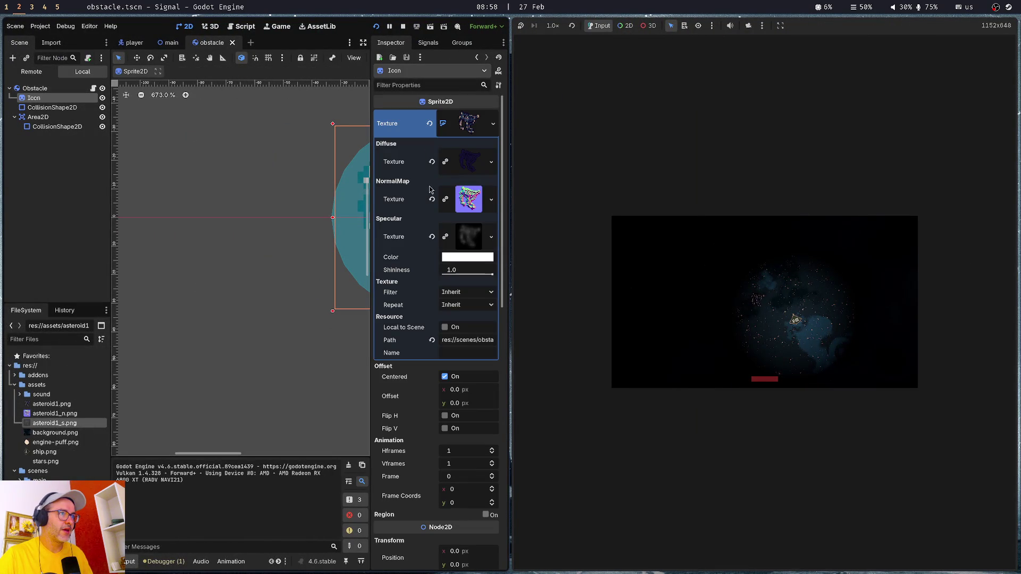
mouse_move(494, 278)
mouse_down()
mouse_move(463, 279)
mouse_move(495, 278)
mouse_up()
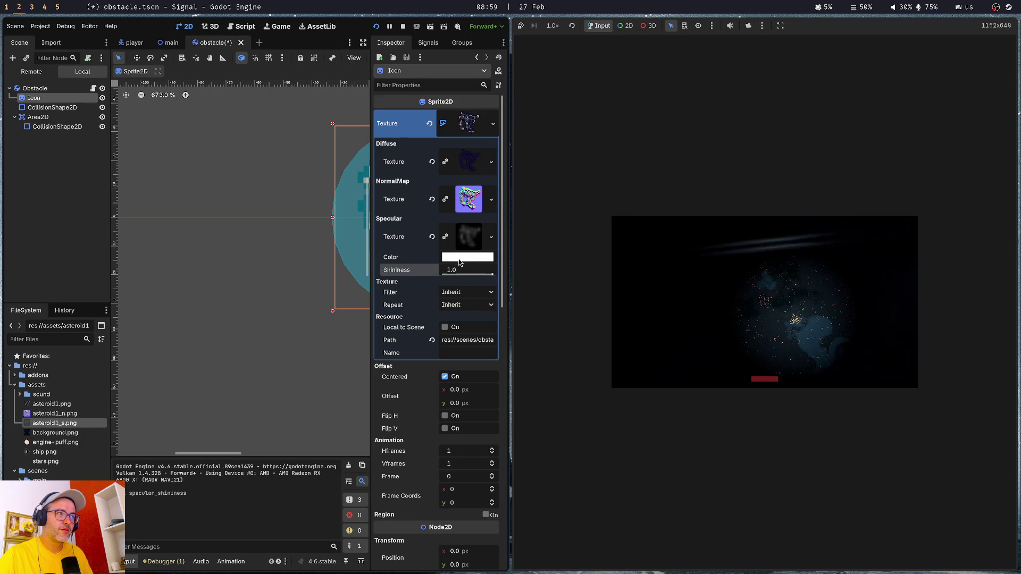
click(461, 257)
mouse_move(434, 433)
mouse_down()
mouse_move(371, 433)
mouse_move(457, 434)
mouse_move(386, 430)
mouse_up()
click(478, 258)
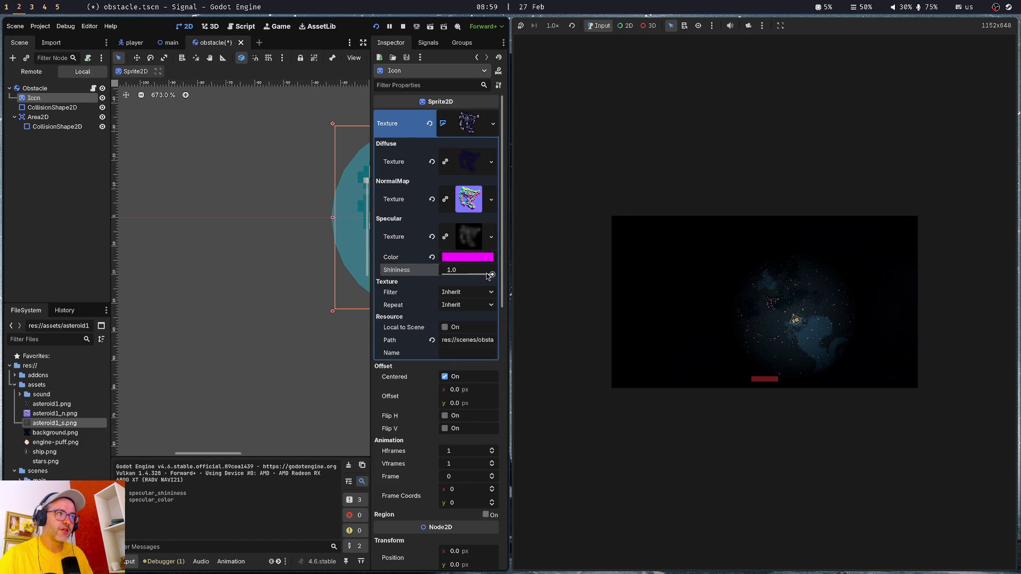
drag(492, 275, 465, 277)
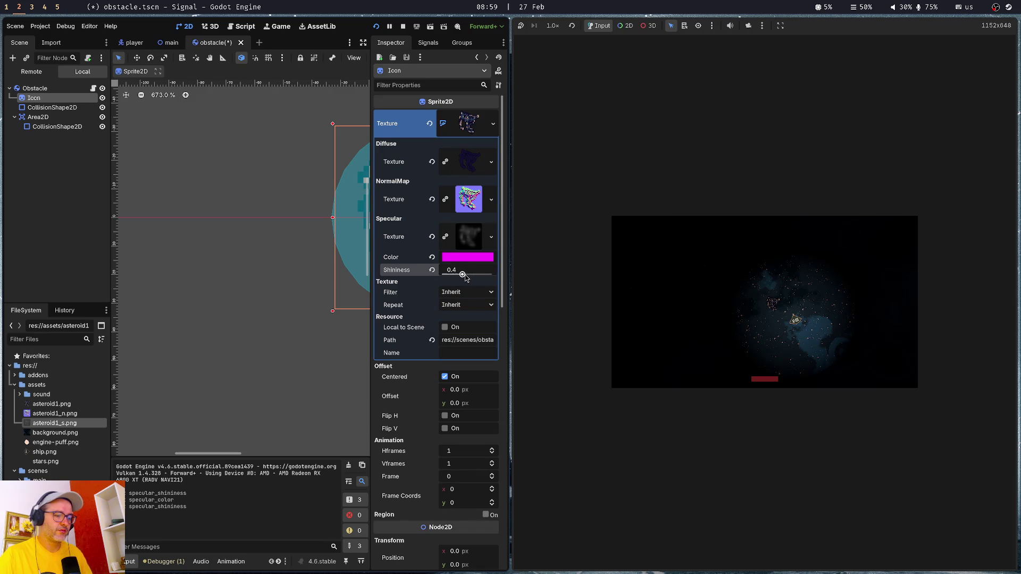
key(F5)
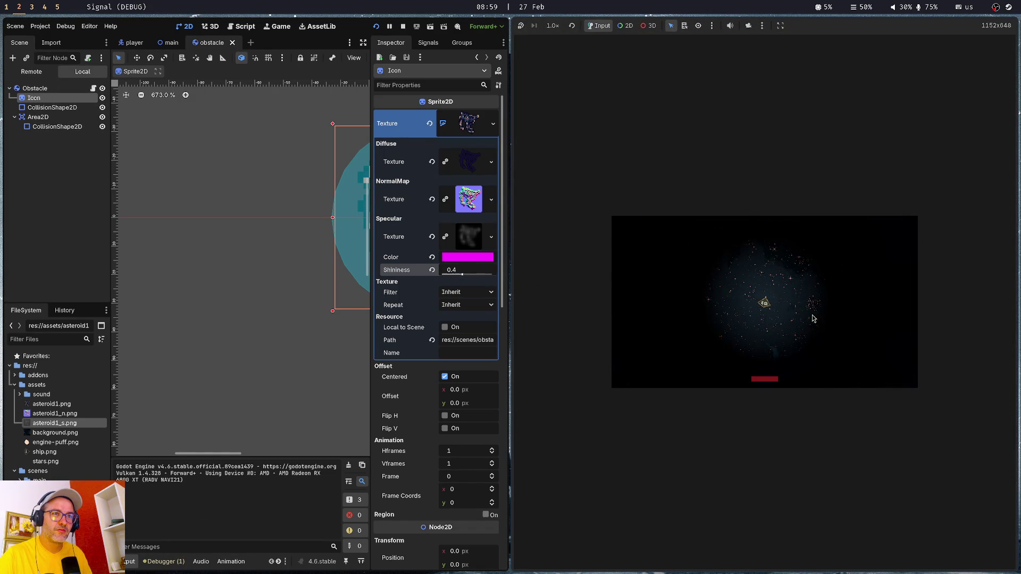
Restore Shininess 1.0 and white color, remove the specular map, and re-add asteroid1_n.png as NormalMap.
drag(462, 273, 493, 274)
click(431, 257)
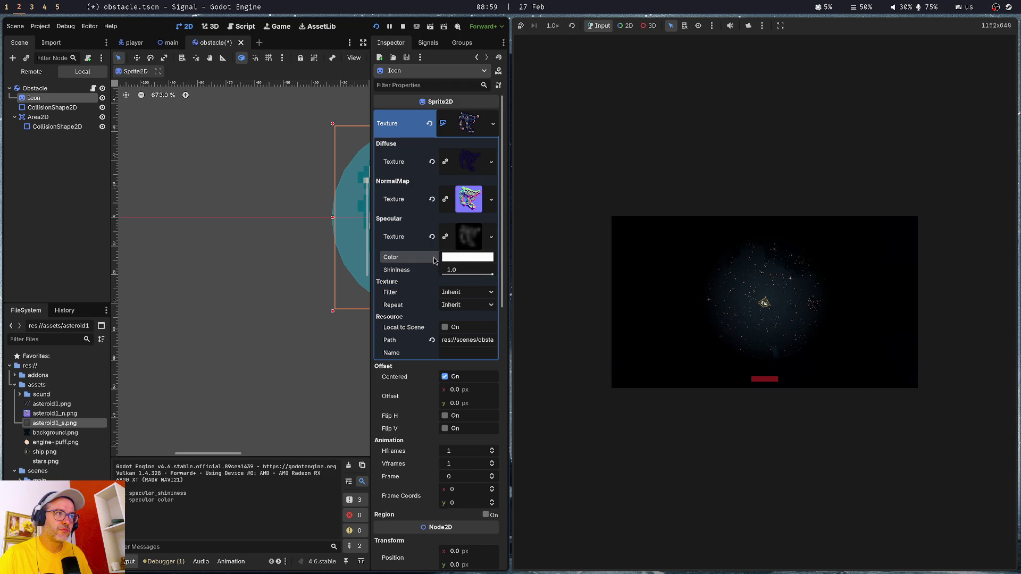
click(432, 237)
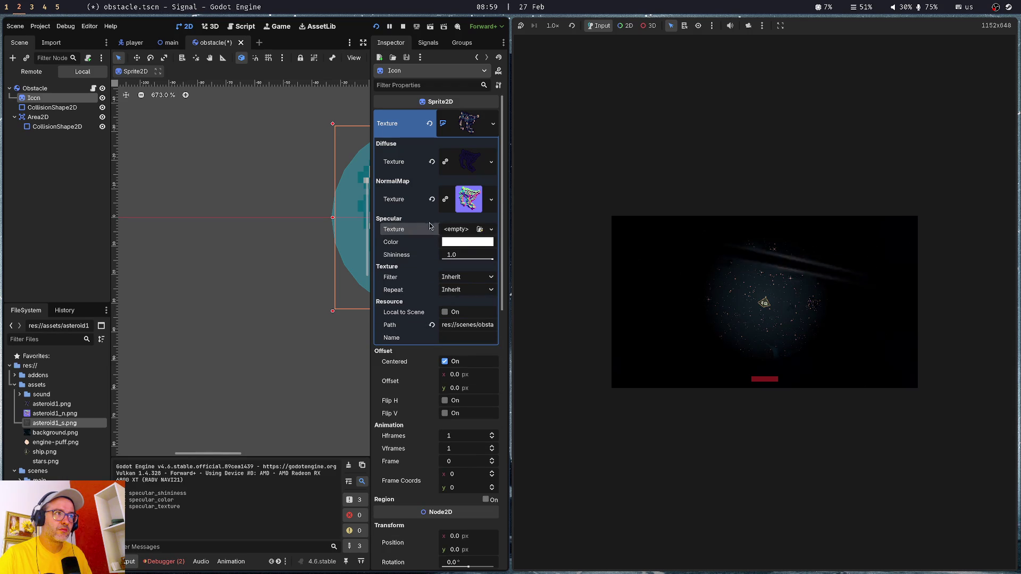
click(431, 199)
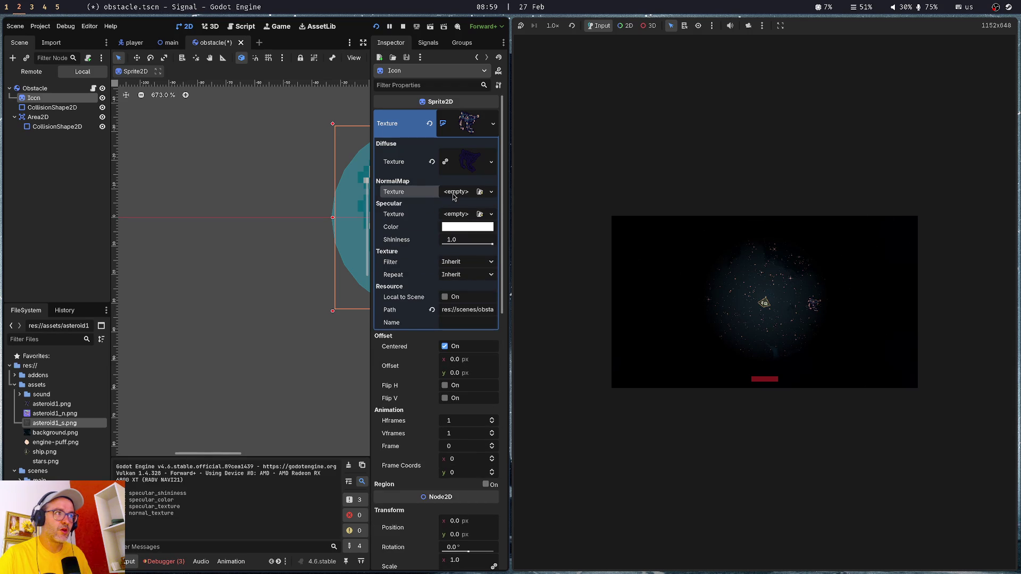
mouse_move(53, 414)
mouse_down()
mouse_move(465, 211)
mouse_move(464, 194)
mouse_up()
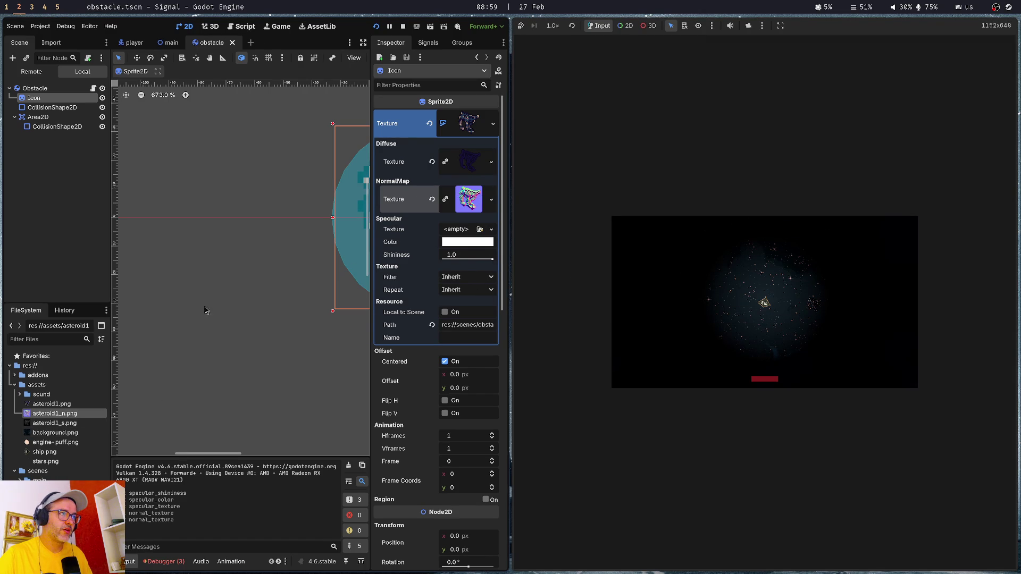
Put asteroid1_s.png back as Specular Texture, testing Shininess down to 0 before resetting to 1.0.
click(67, 422)
mouse_move(66, 422)
mouse_down()
mouse_move(397, 246)
mouse_move(458, 233)
mouse_up()
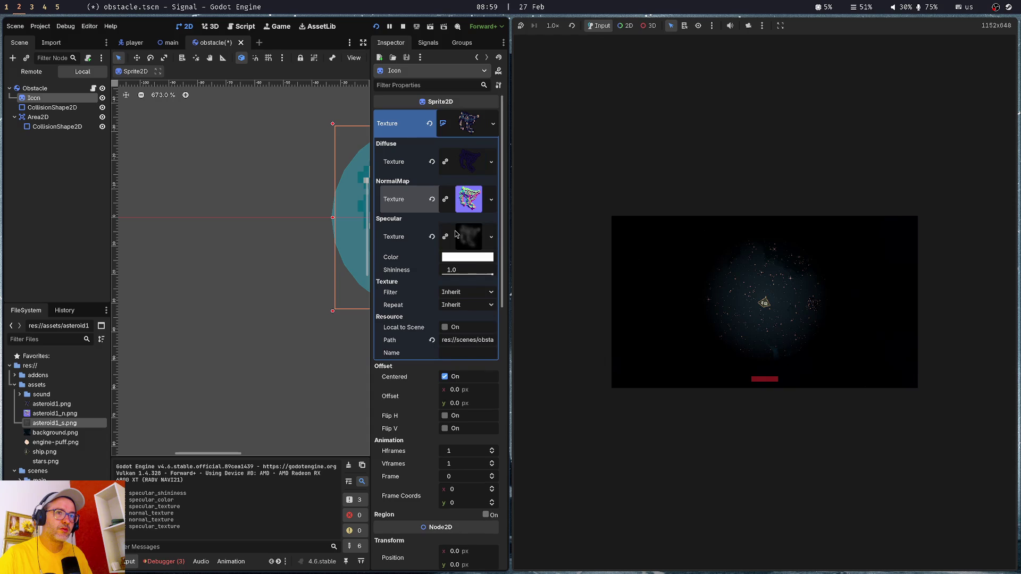
click(457, 258)
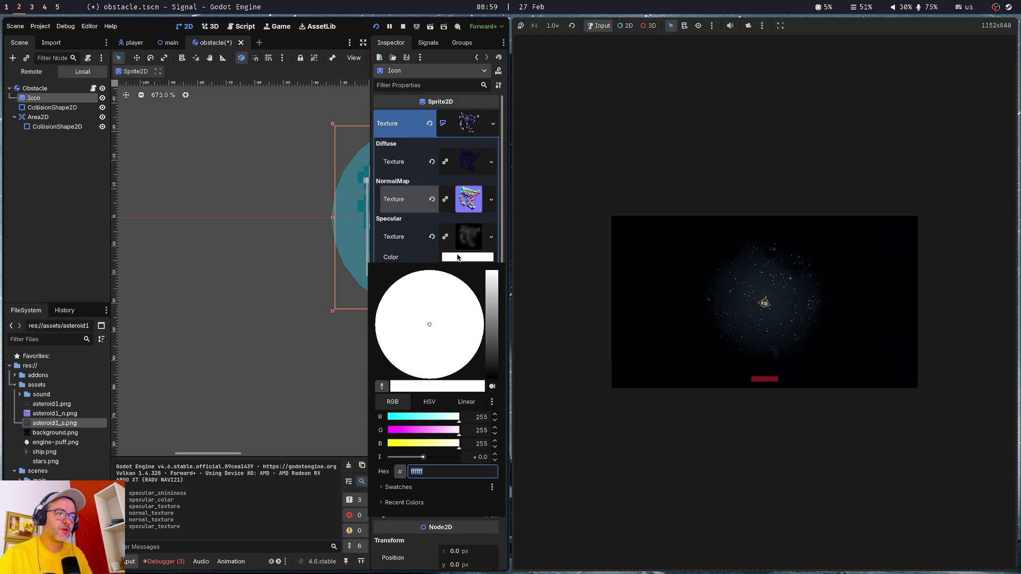
click(458, 258)
drag(492, 275, 432, 280)
mouse_move(475, 276)
mouse_down()
mouse_move(388, 283)
mouse_move(455, 284)
mouse_up()
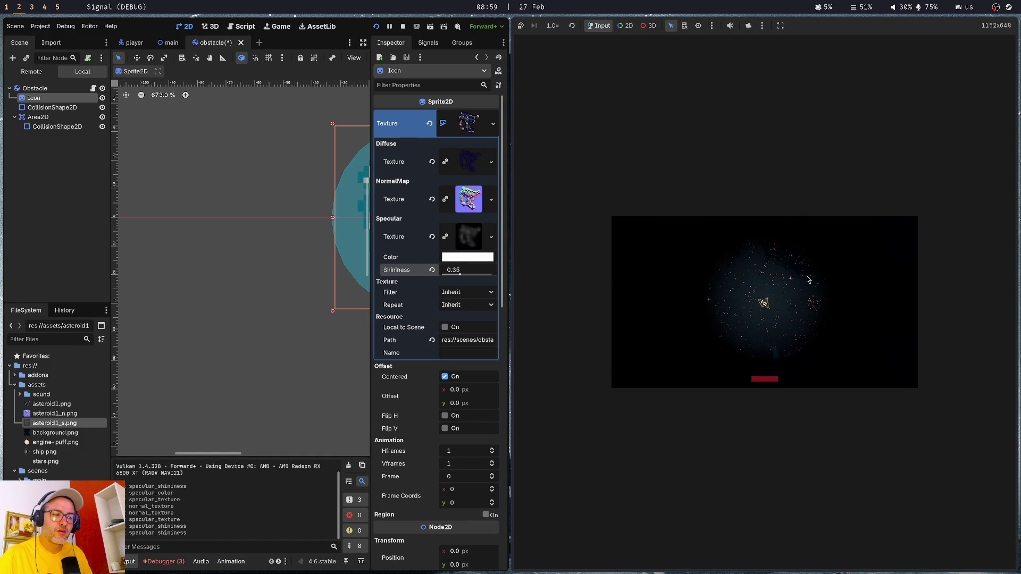
mouse_move(460, 274)
mouse_down()
mouse_move(483, 274)
mouse_move(426, 278)
mouse_up()
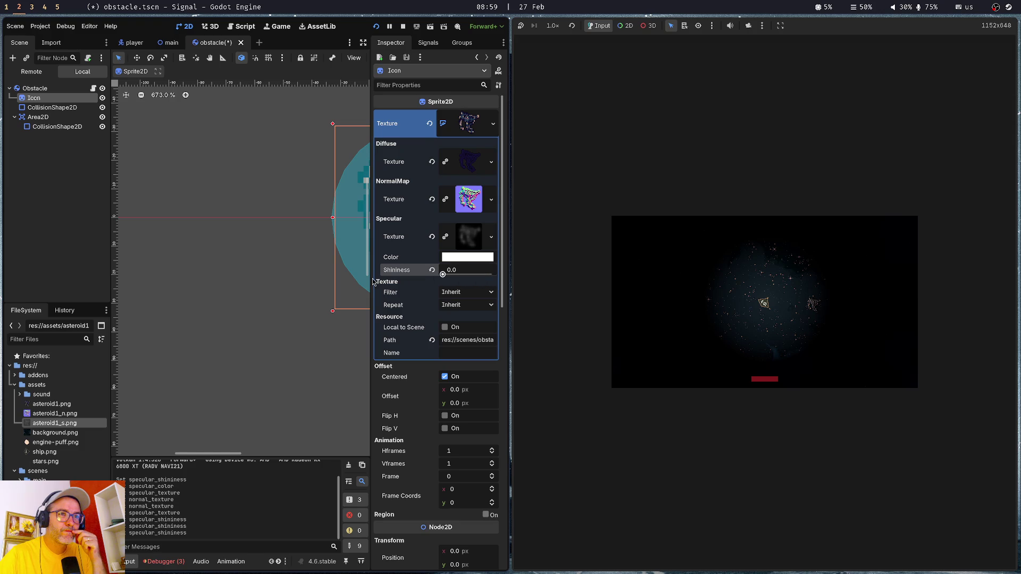
click(432, 270)
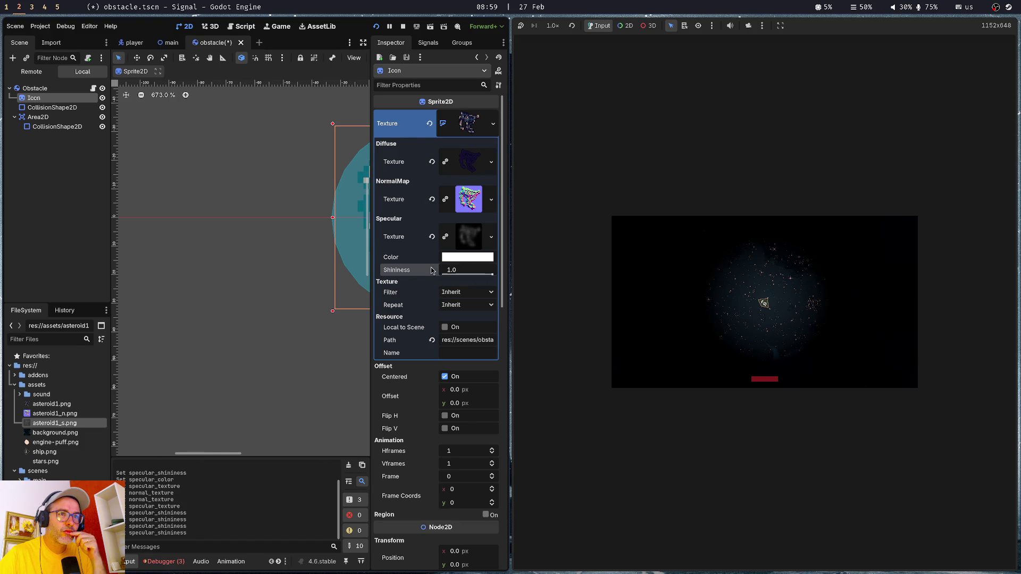
Set the Specular Color to red (ff0000) and lower Shininess to about 0.2.
click(466, 258)
drag(404, 430, 319, 445)
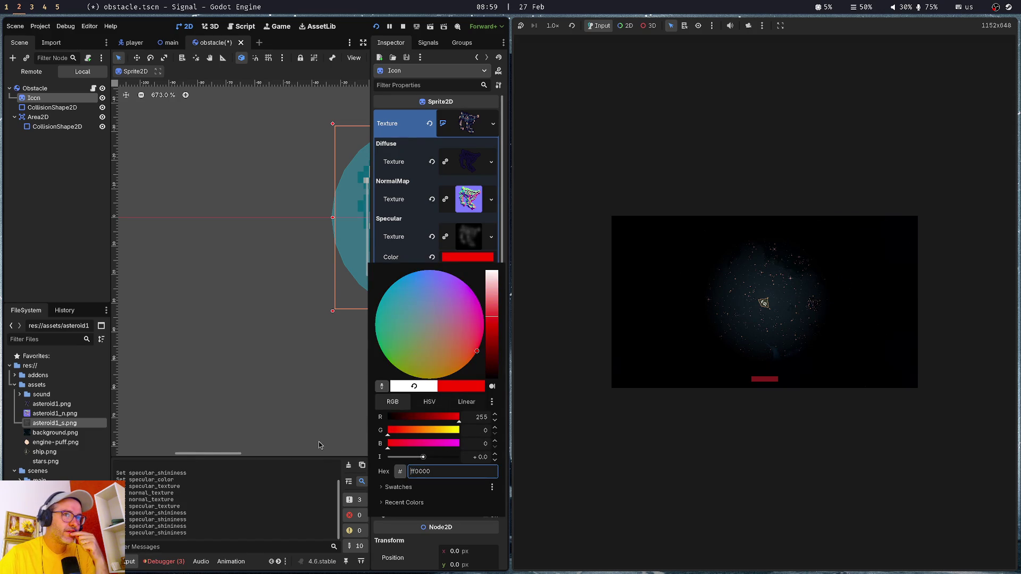
click(454, 260)
mouse_move(492, 274)
mouse_down()
mouse_move(370, 281)
mouse_move(466, 282)
mouse_move(454, 282)
mouse_up()
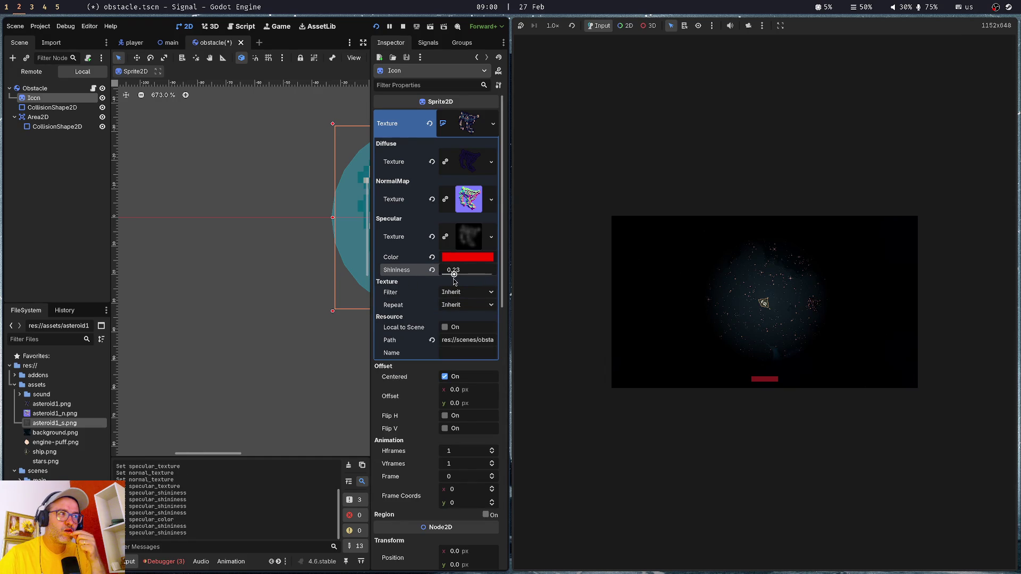
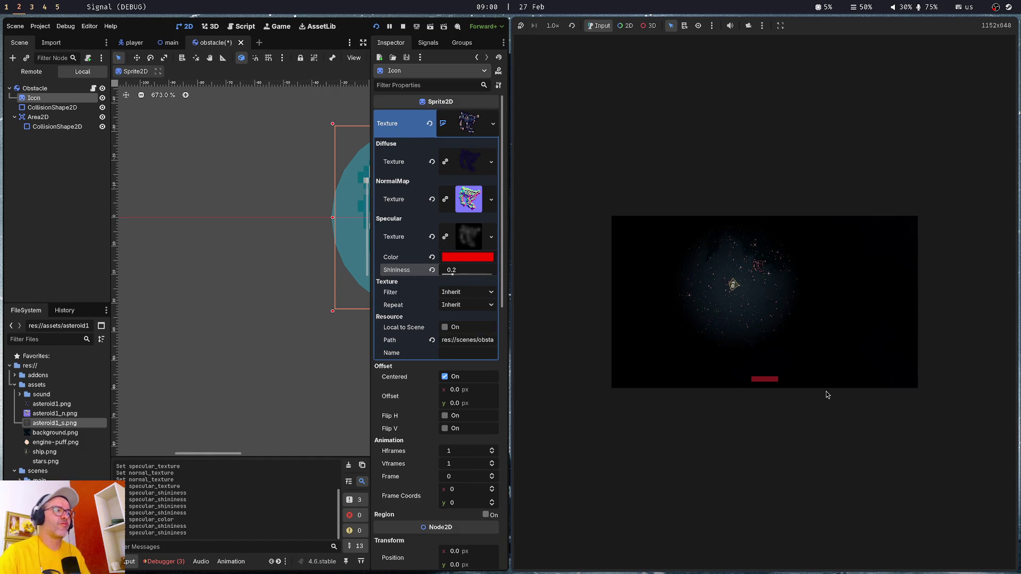
Reset the asteroid sprite's specular colour from red back to the default white.
click(464, 258)
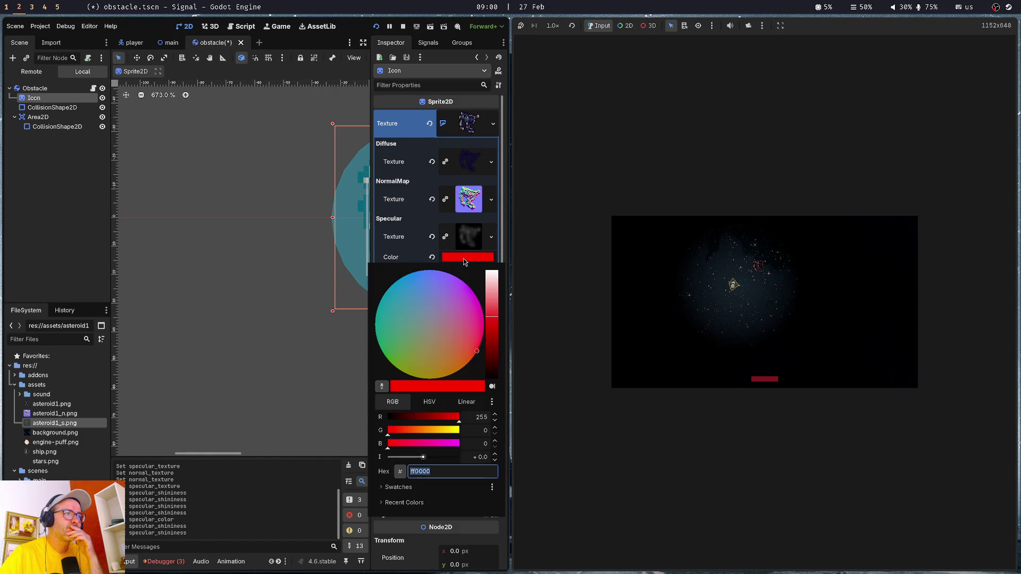
click(435, 258)
click(431, 258)
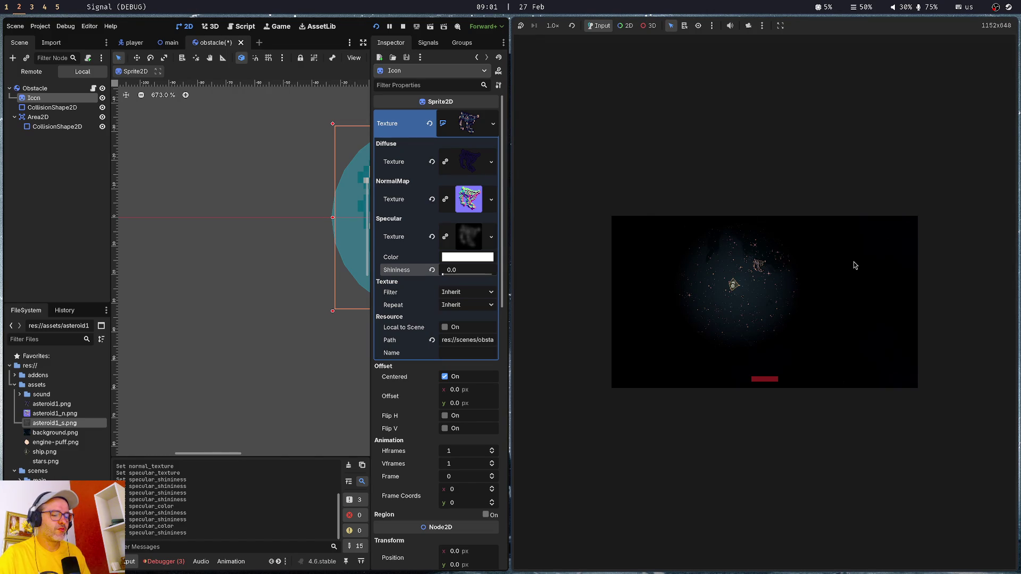
In Laigter, adjust the specular map threshold and drag its brightness down until the map is nearly black.
key(super+Tab)
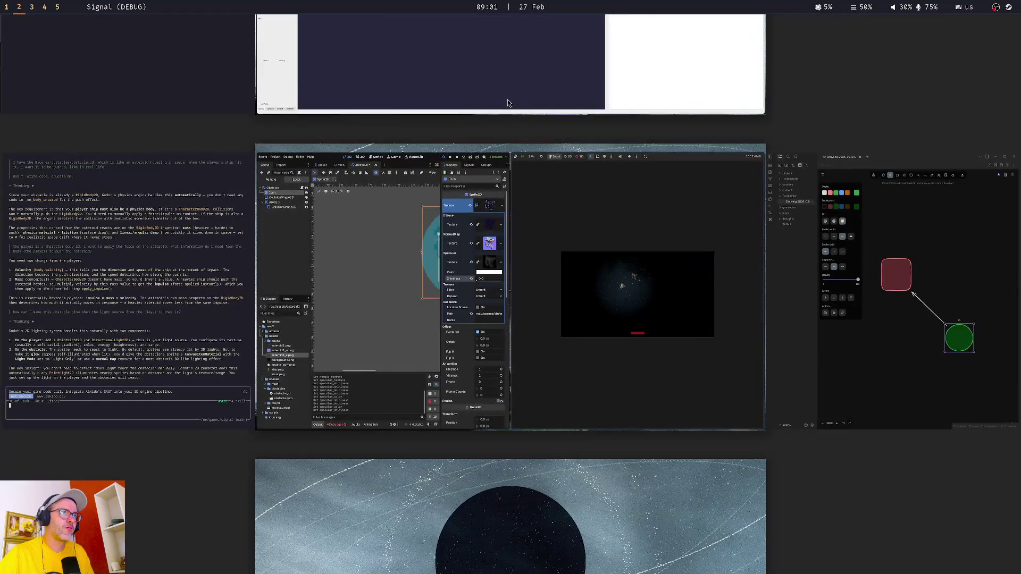
click(508, 99)
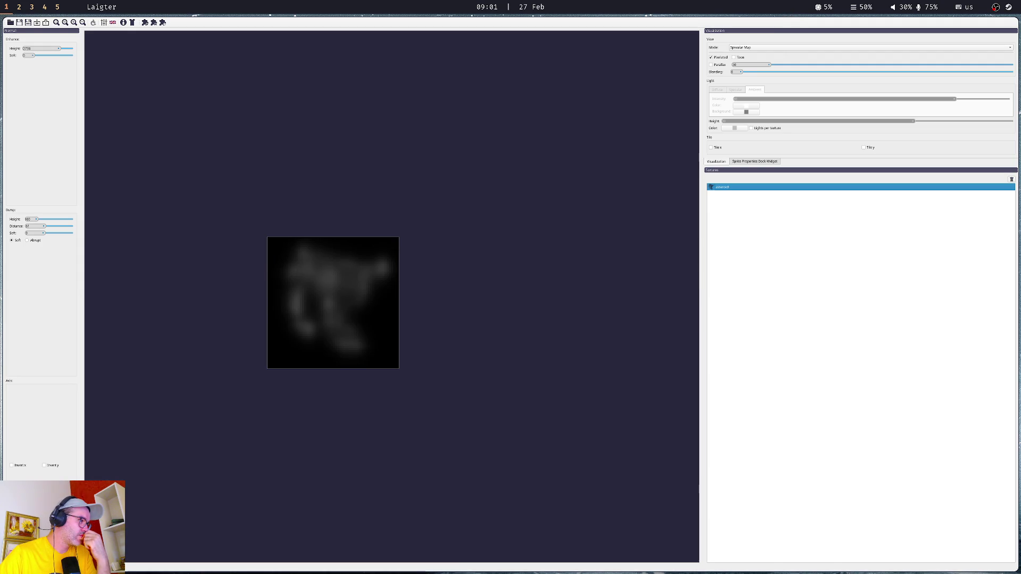
click(40, 487)
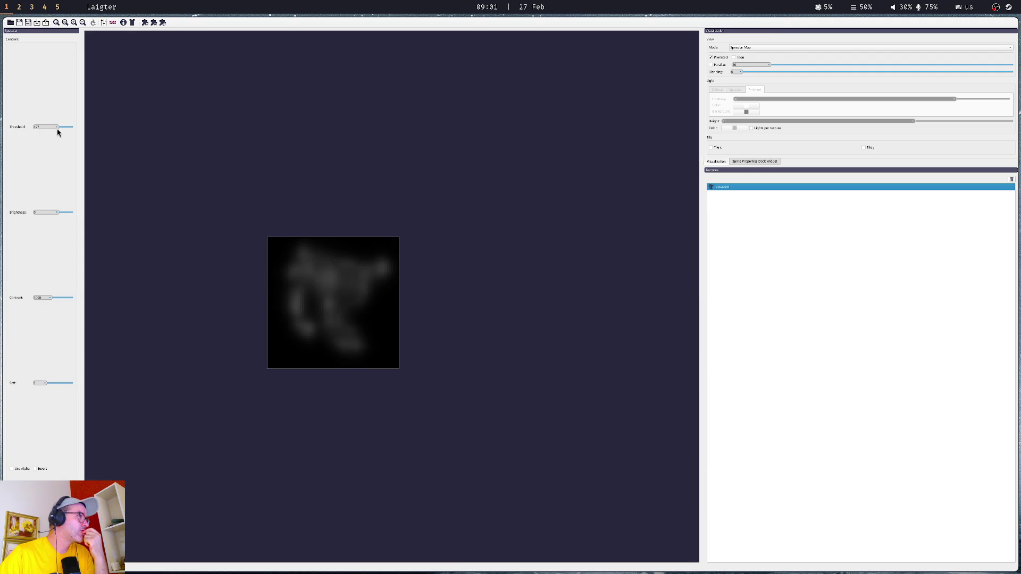
mouse_move(57, 128)
mouse_down()
mouse_move(66, 128)
mouse_move(29, 130)
mouse_up()
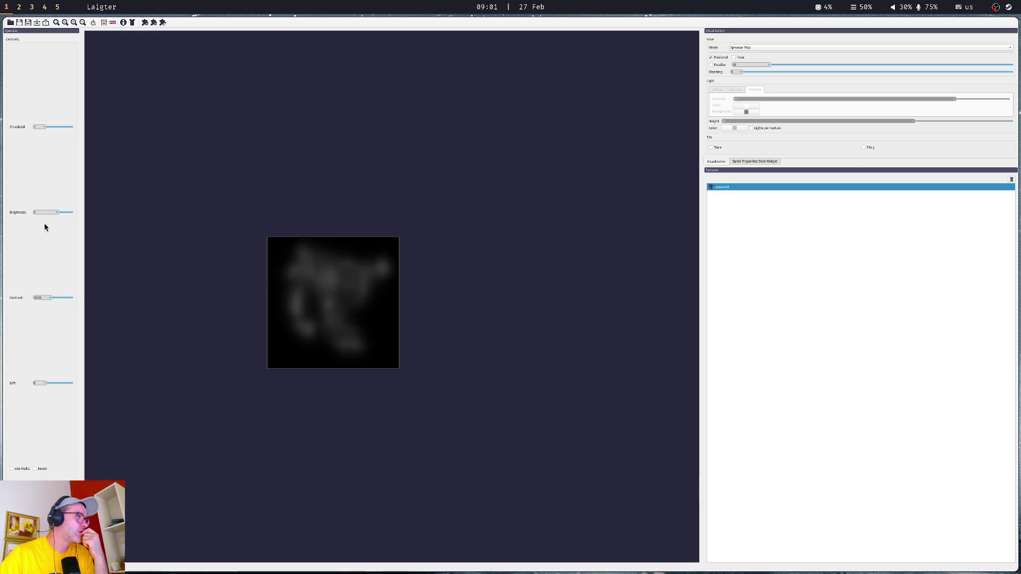
drag(57, 211, 54, 214)
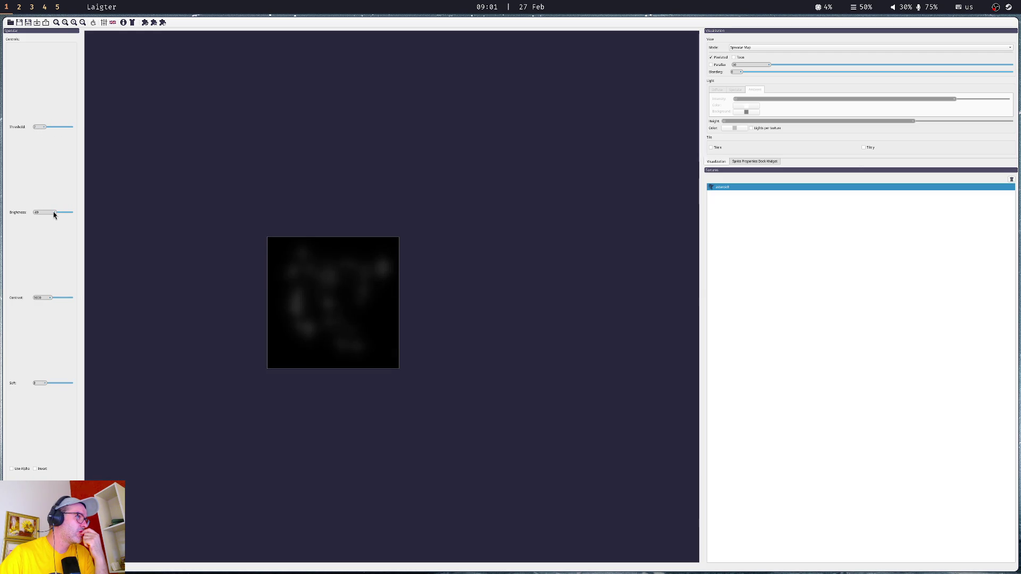